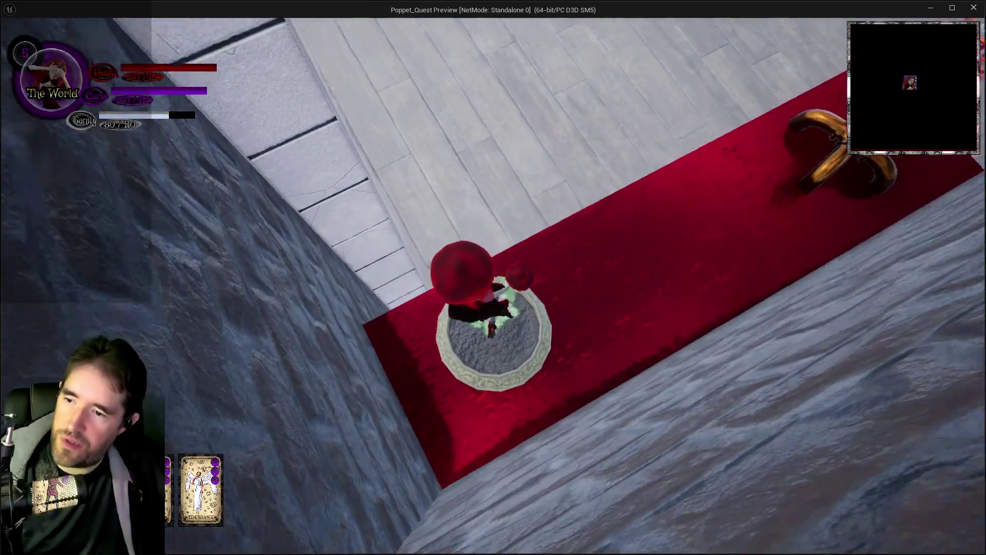
Walk the character onto the carpet and toggle the card menu to trigger a card effect.
{"action": "key", "text": "w"}
{"action": "key", "text": "w"}
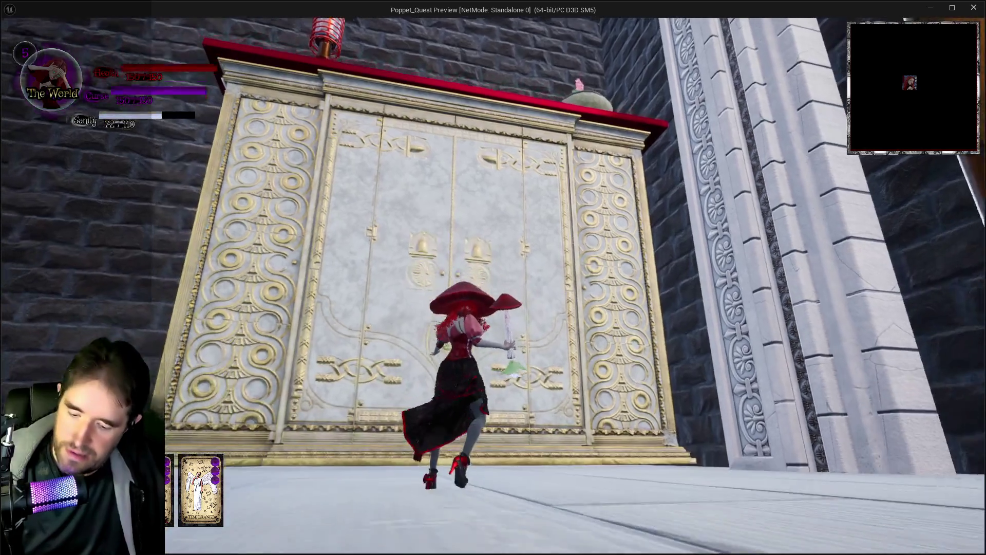
{"action": "key", "text": "Tab"}
{"action": "key", "text": "Tab"}
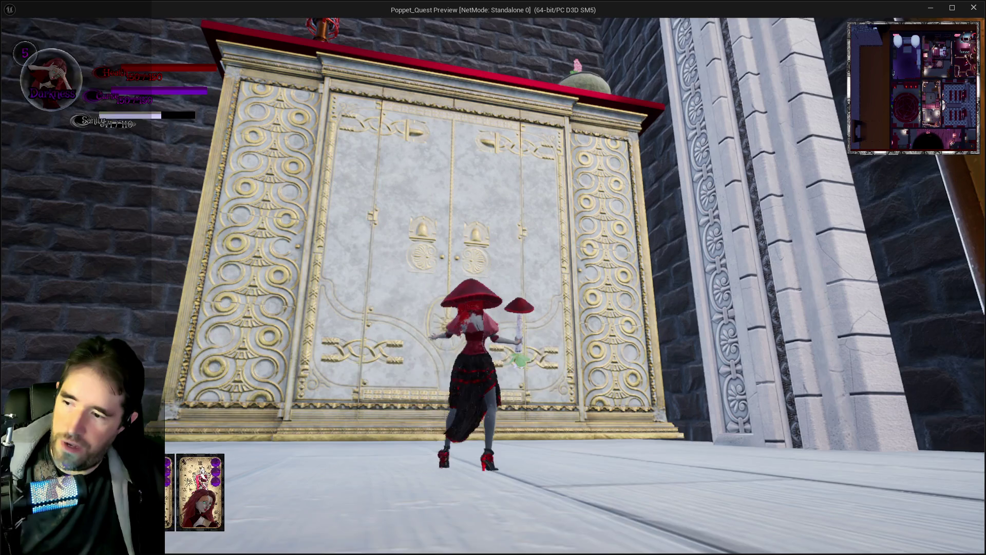
{"action": "key", "text": "Tab"}
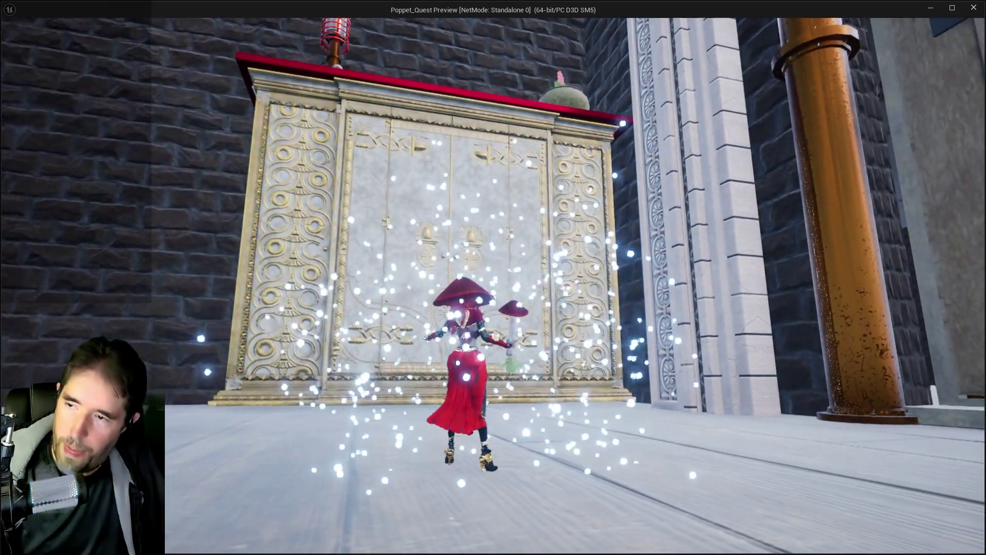
{"action": "key", "text": "Tab"}
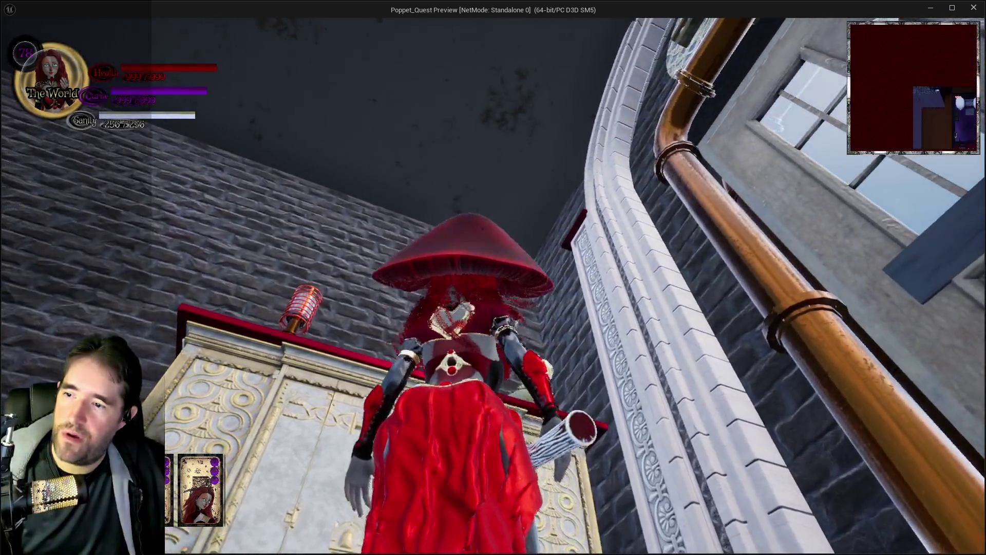
Jump onto the cabinet, glide to the flower pot, then return to the editor with Shift+F1.
{"action": "key", "text": "space"}
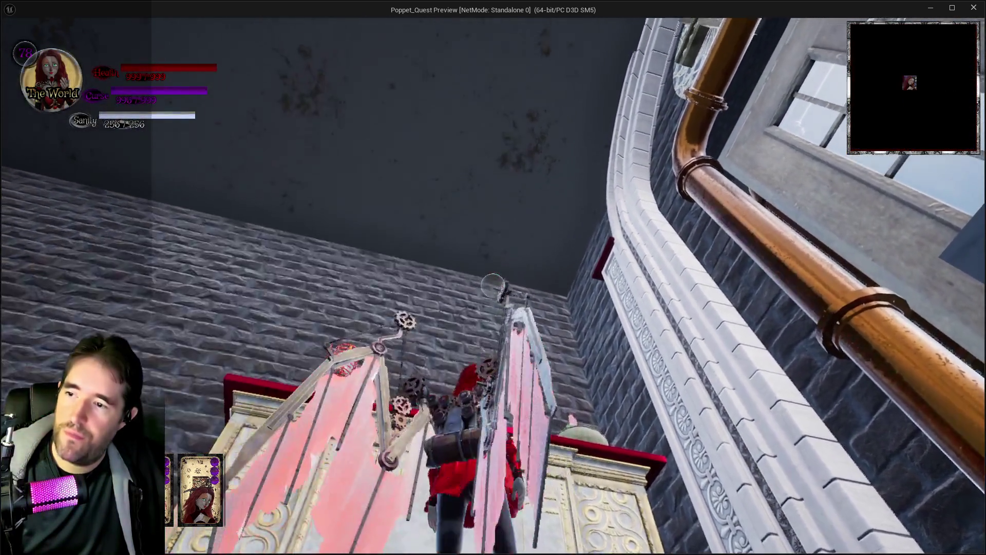
{"action": "key", "text": "w"}
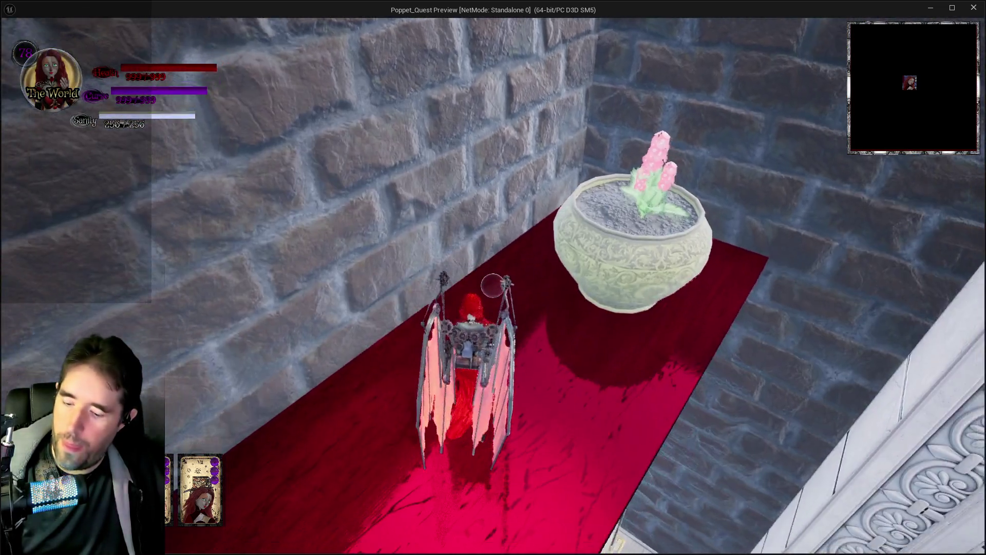
{"action": "key", "text": "Tab"}
{"action": "key", "text": "Tab"}
{"action": "key", "text": "w"}
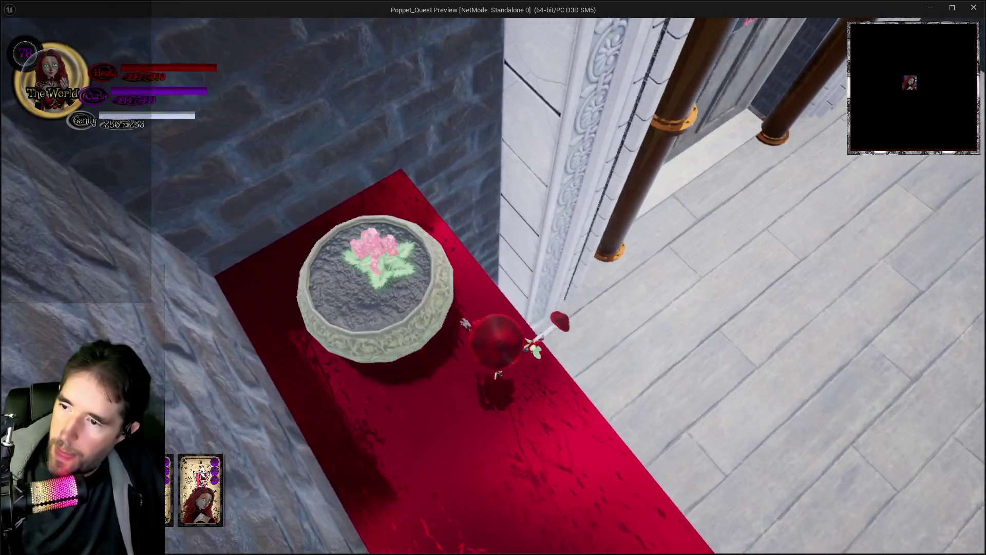
{"action": "key", "text": "shift+F1"}
{"action": "key", "text": "alt+Tab"}
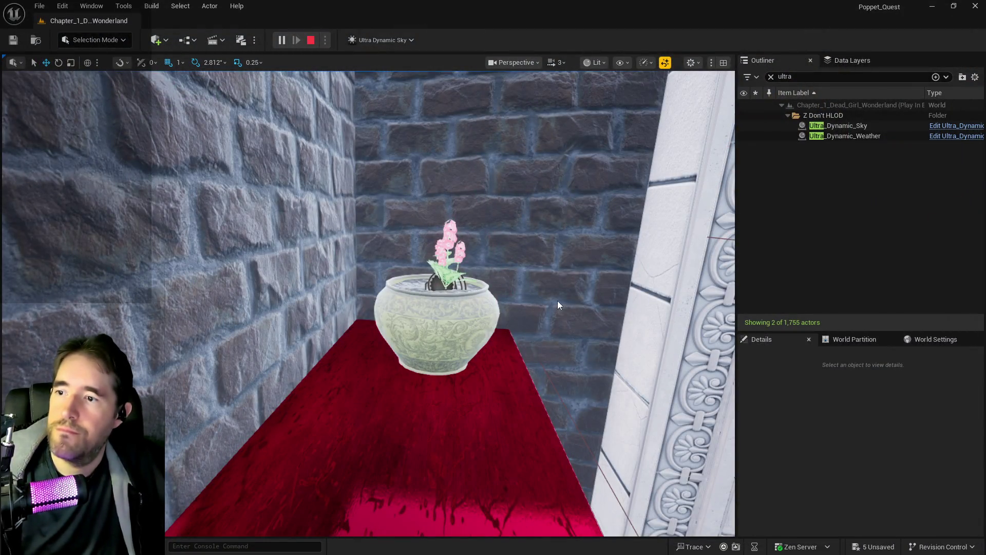
Stop the play session and move BP_Empress_Plant21 from the cabinet-top pot into the empty carpet pot.
{"action": "key", "text": "Escape"}
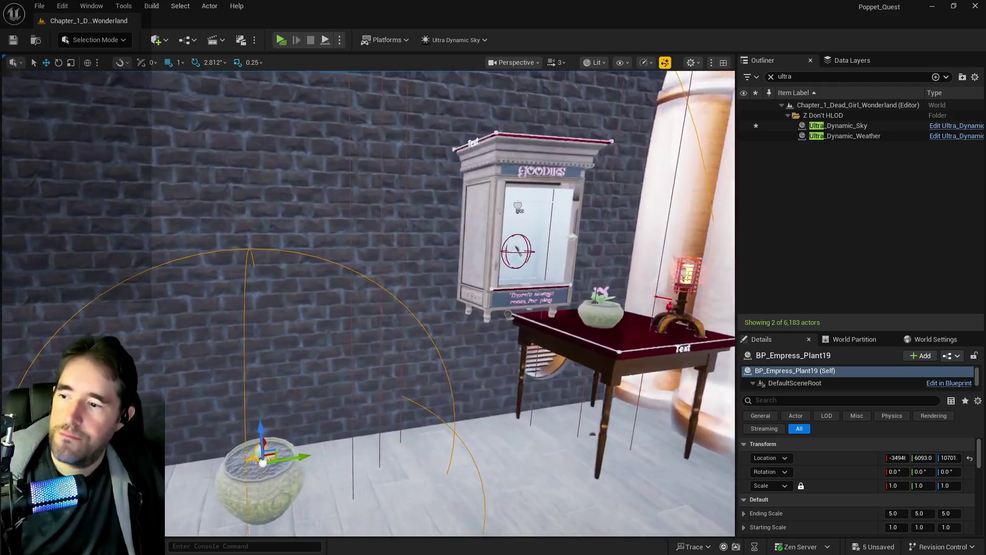
{"action": "key", "text": "f"}
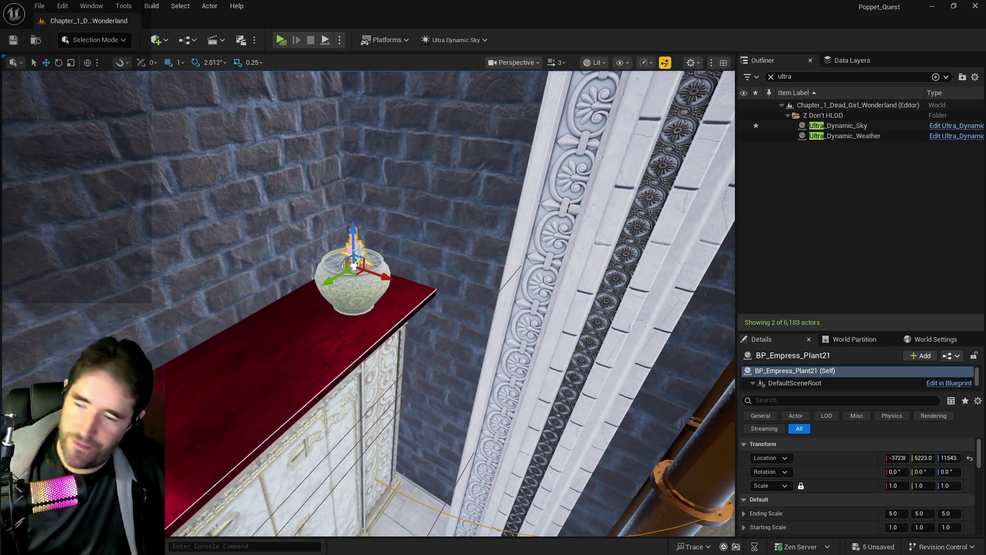
{"action": "key", "text": "Delete"}
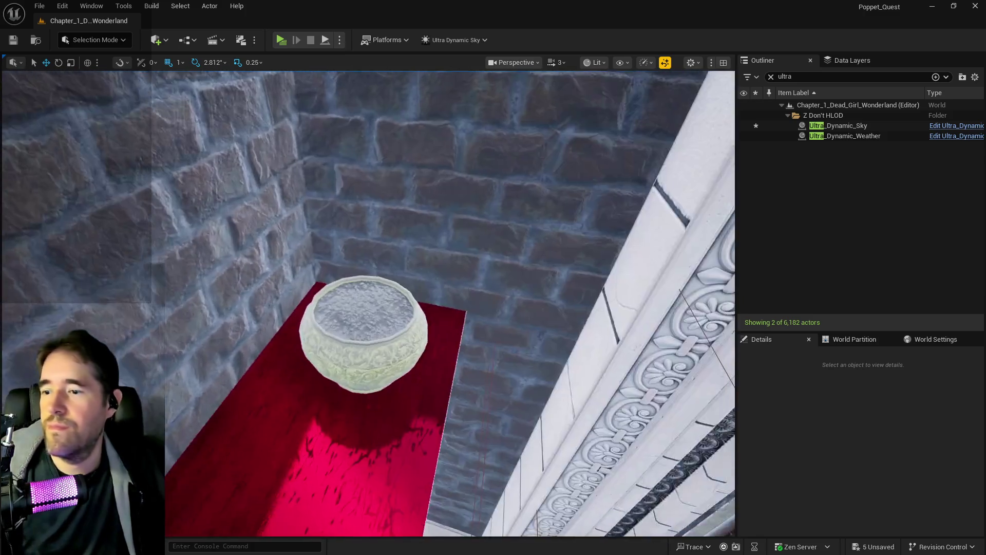
{"action": "right_click", "coordinate": [361, 311]}
{"action": "mouse_move", "coordinate": [460, 380]}
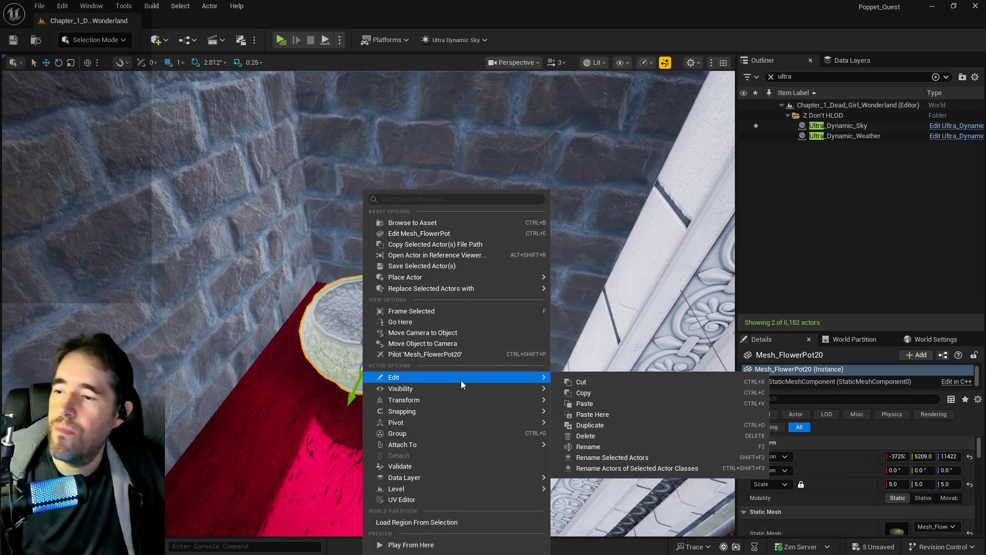
{"action": "left_click", "coordinate": [595, 414]}
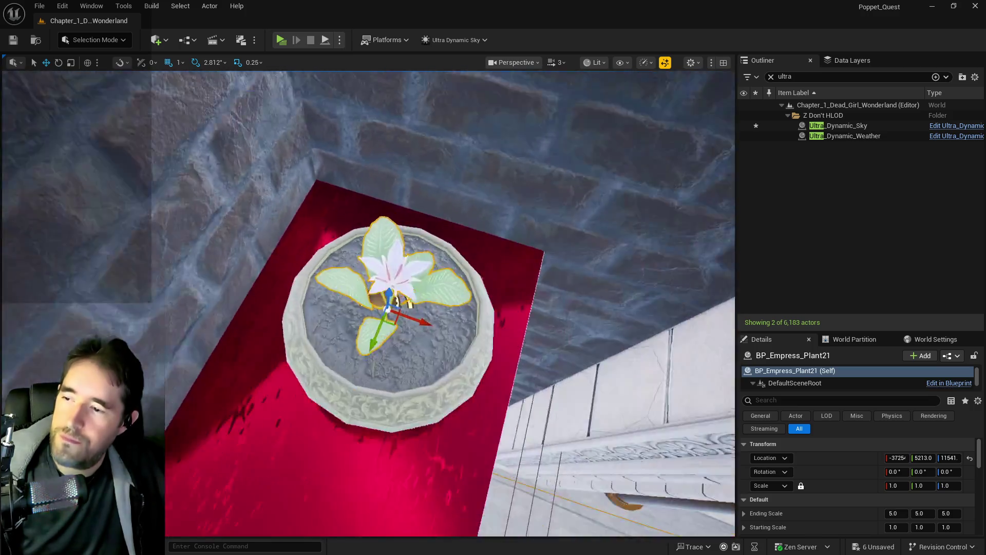
{"action": "left_click_drag", "start_coordinate": [391, 308], "coordinate": [323, 278]}
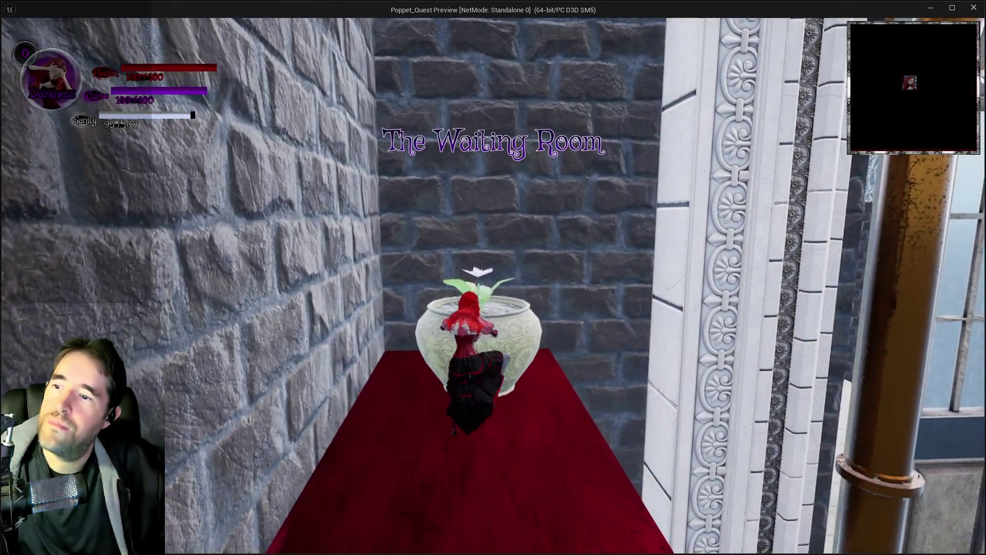
Pick the first card slot, jump the character onto the replanted pot, then return to the editor.
{"action": "key", "text": "Tab"}
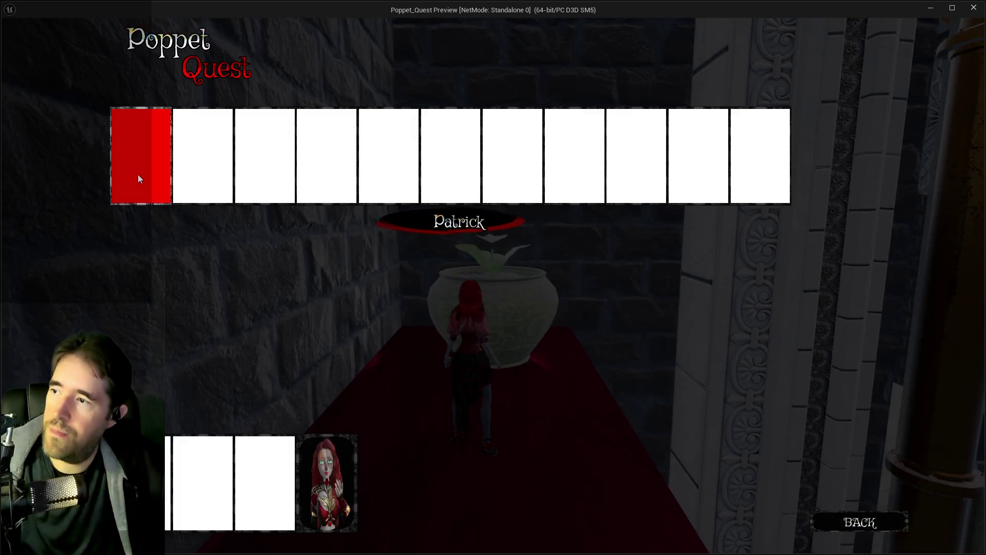
{"action": "left_click", "coordinate": [138, 174]}
{"action": "key", "text": "space"}
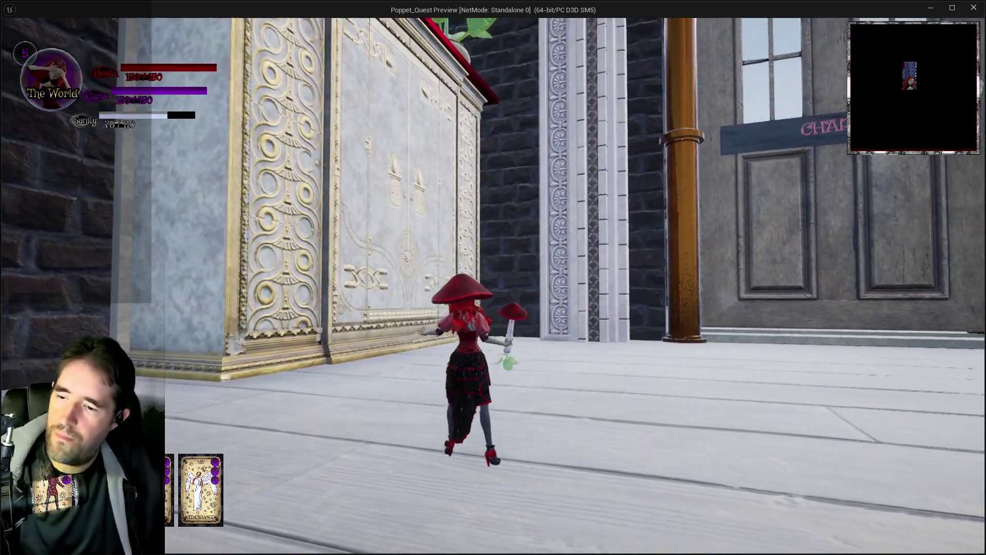
{"action": "key", "text": "shift+F1"}
{"action": "key", "text": "alt+Tab"}
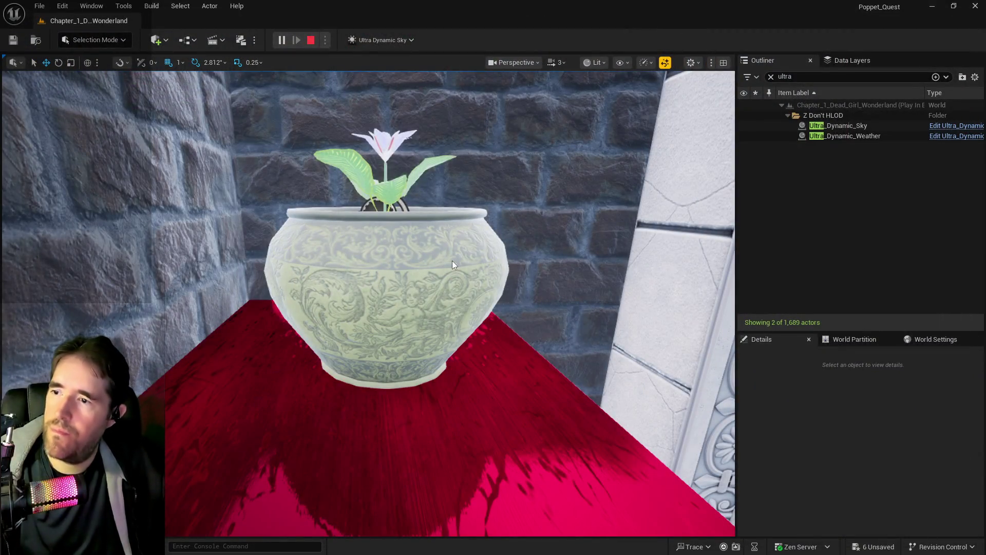
Stop the play session and select both the vase plant and its pot, viewed from above.
{"action": "left_click", "coordinate": [452, 260]}
{"action": "key", "text": "Escape"}
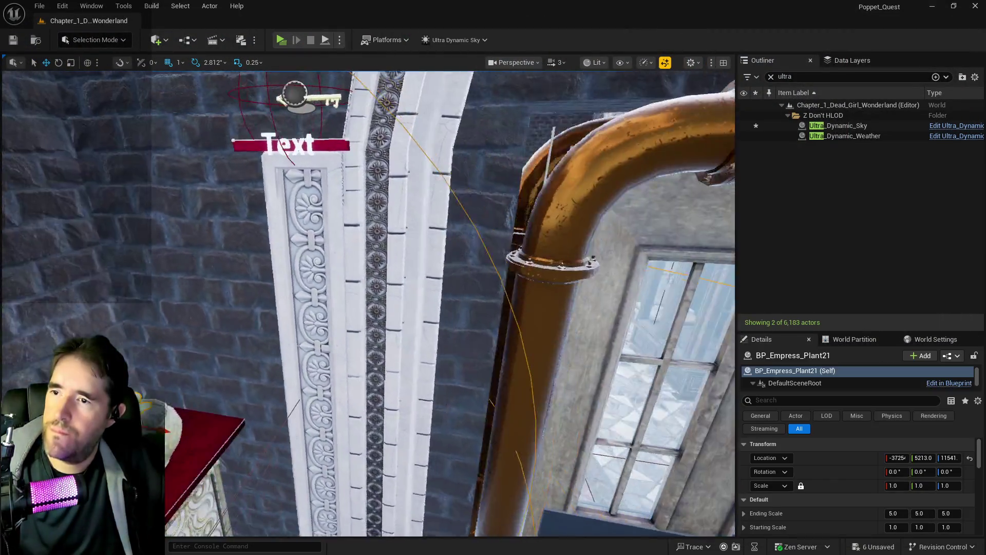
{"action": "key", "text": "f"}
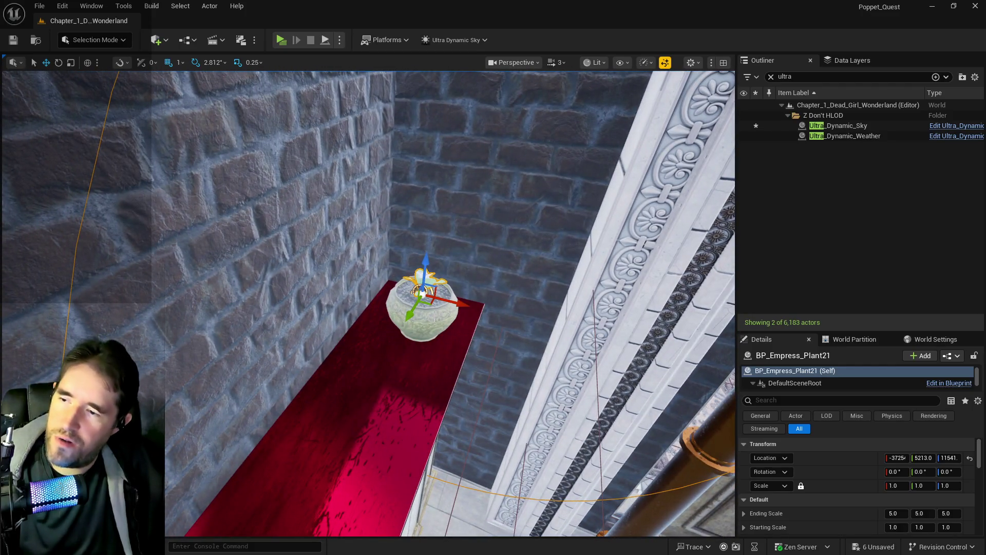
{"action": "left_click", "coordinate": [422, 313], "text": "ctrl"}
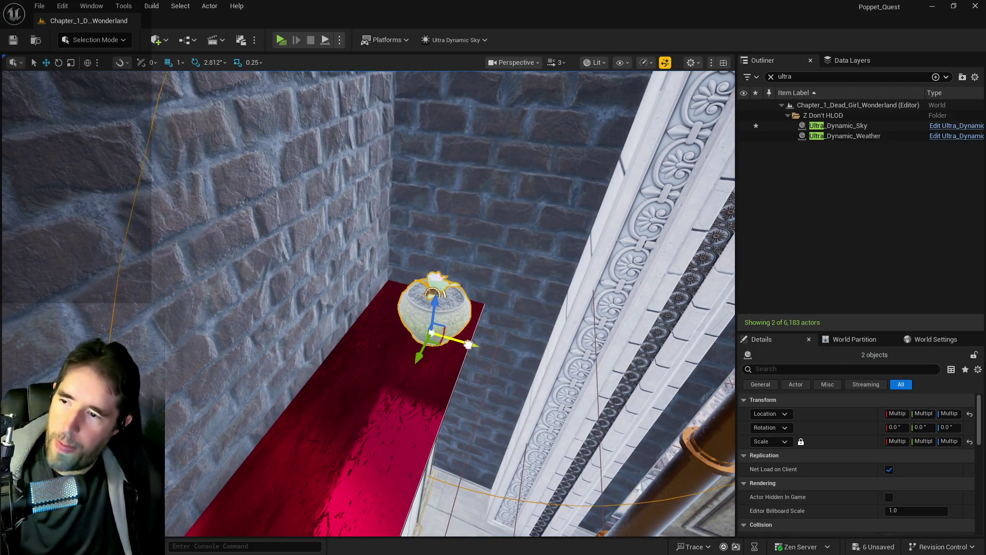
{"action": "left_click_drag", "start_coordinate": [471, 347], "coordinate": [470, 348]}
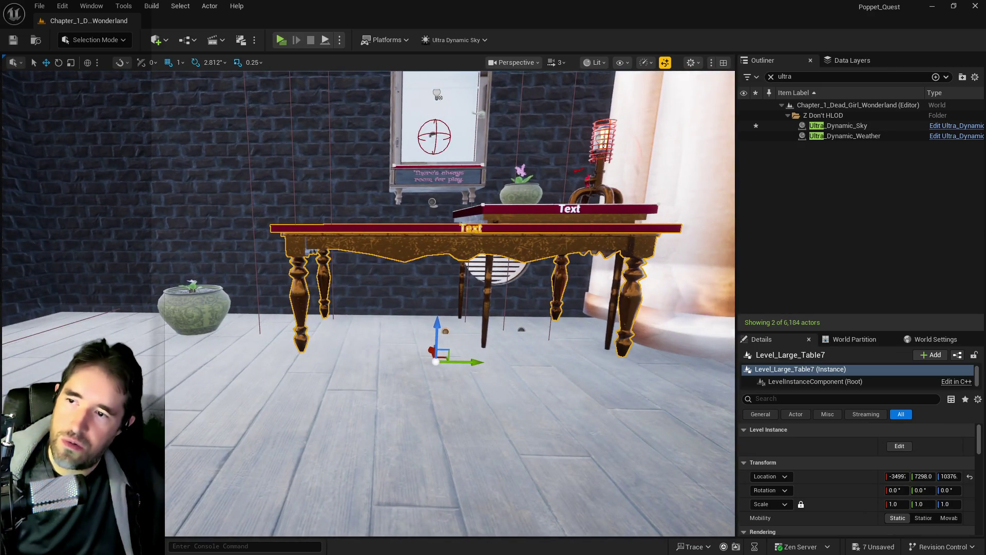
Scale Level_Large_Table7 to 1.25 along Z.
{"action": "left_click", "coordinate": [505, 218]}
{"action": "left_click", "coordinate": [404, 234]}
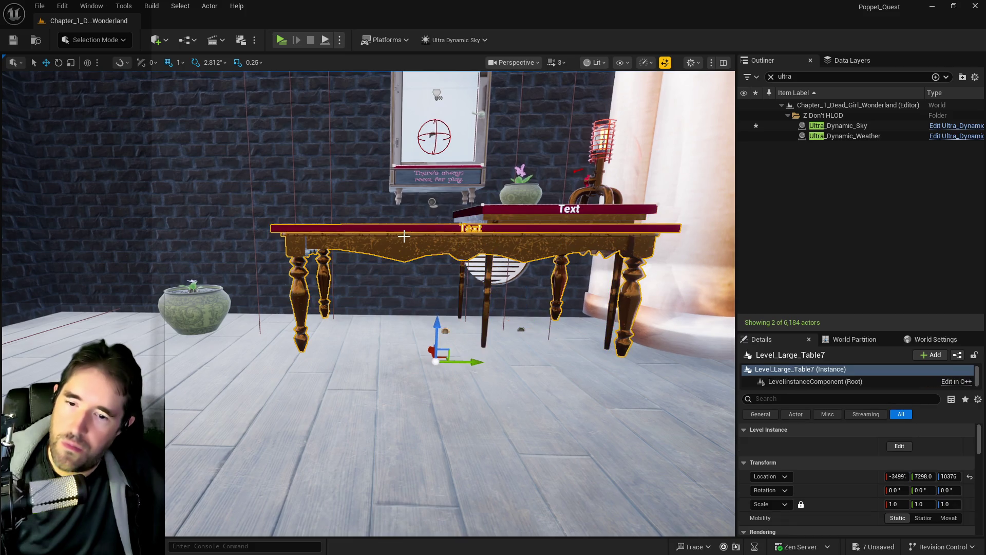
{"action": "left_click_drag", "start_coordinate": [402, 239], "coordinate": [409, 246]}
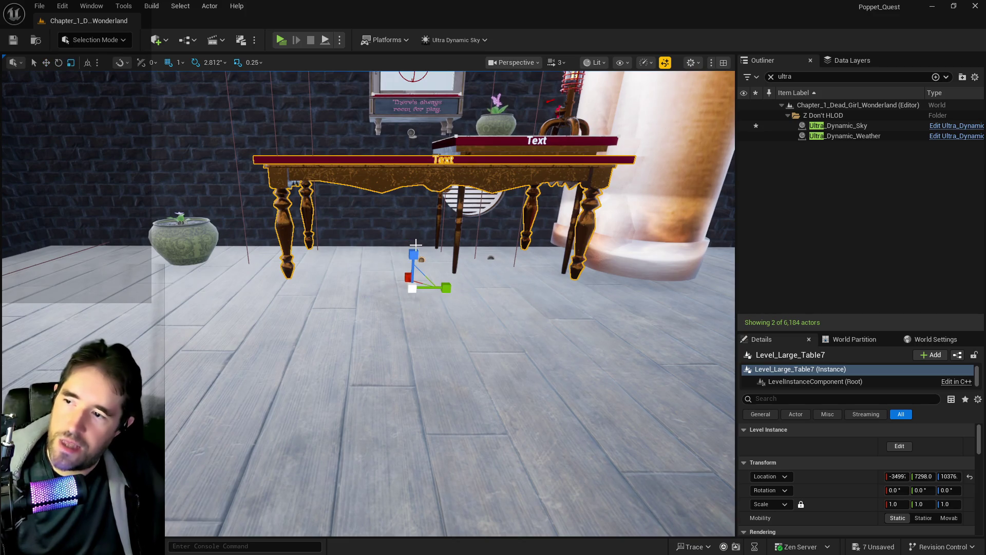
{"action": "left_click_drag", "start_coordinate": [421, 259], "coordinate": [422, 255]}
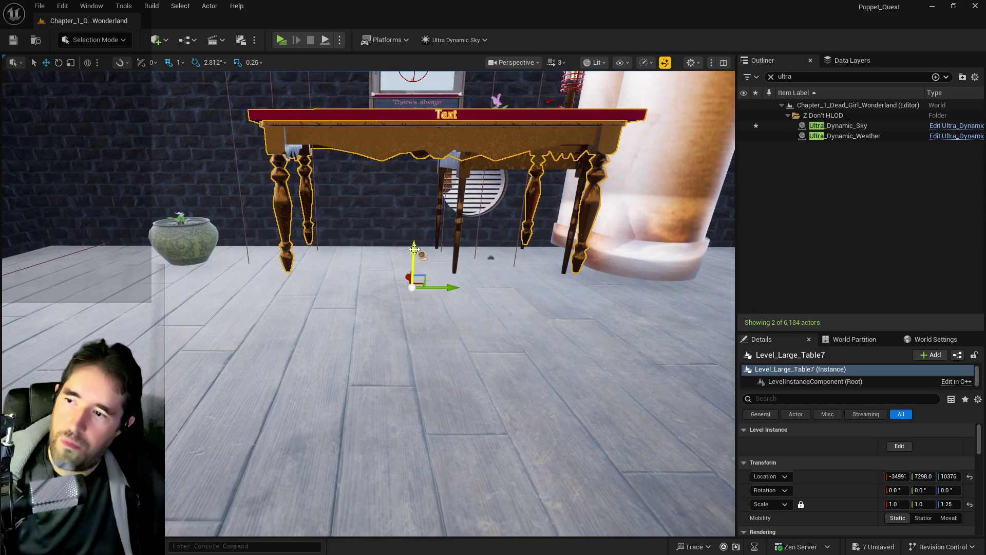
{"action": "mouse_move", "coordinate": [412, 257]}
{"action": "left_mouse_down"}
{"action": "mouse_move", "coordinate": [396, 226]}
{"action": "mouse_move", "coordinate": [411, 234]}
{"action": "left_mouse_up"}
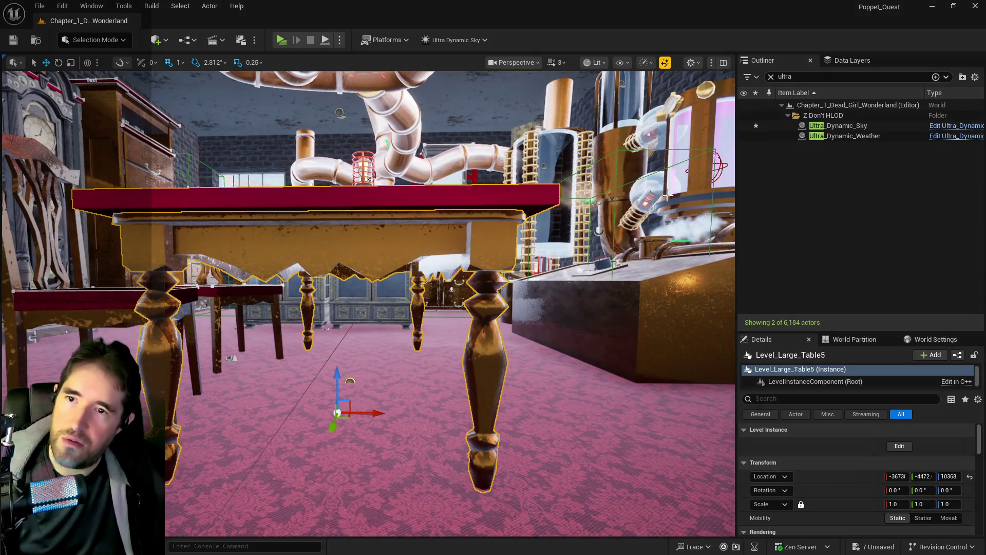
Clear the Outliner search, inspect BP_Table3 inside Level_Large_Table5, then exit instance editing.
{"action": "left_click", "coordinate": [771, 77]}
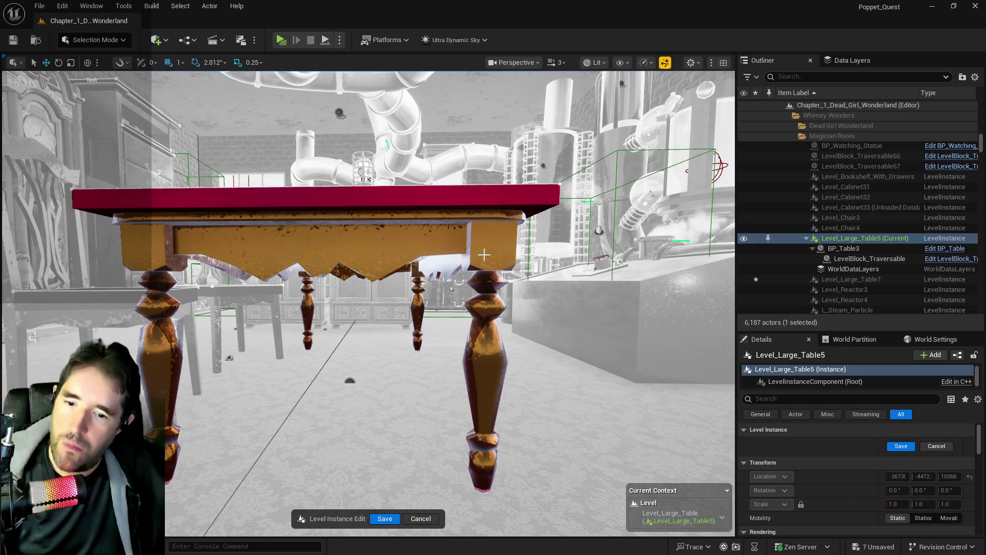
{"action": "left_click", "coordinate": [484, 254]}
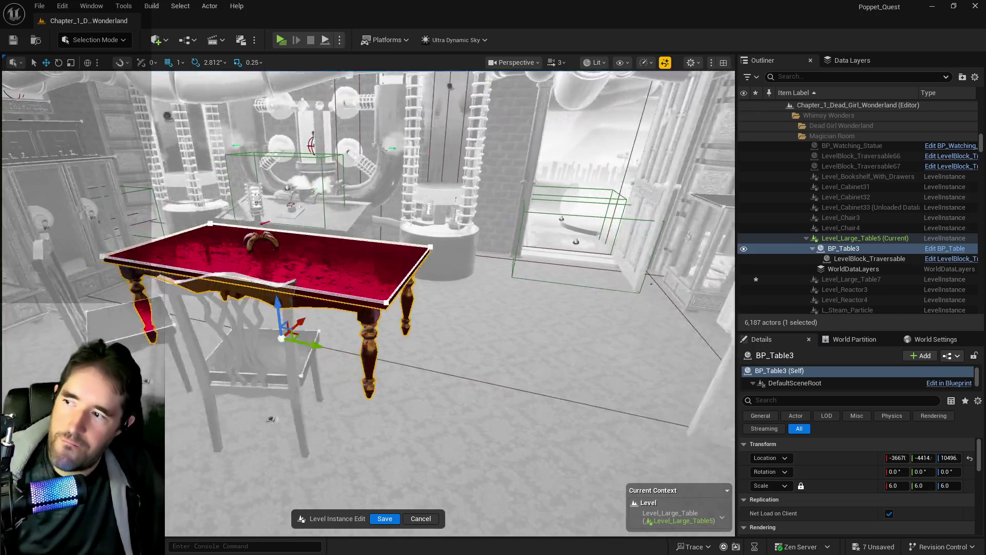
{"action": "key", "text": "f"}
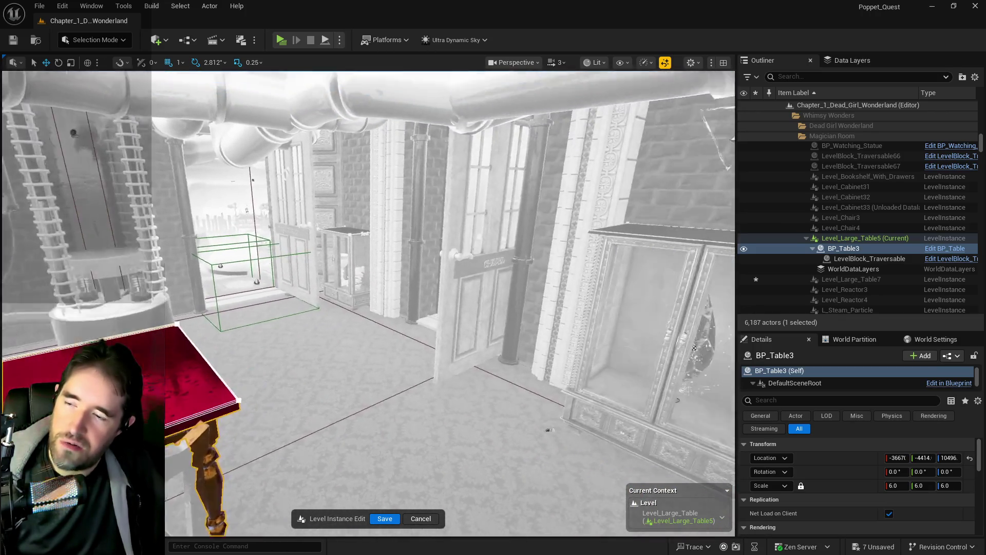
{"action": "left_click_drag", "start_coordinate": [441, 308], "coordinate": [318, 331]}
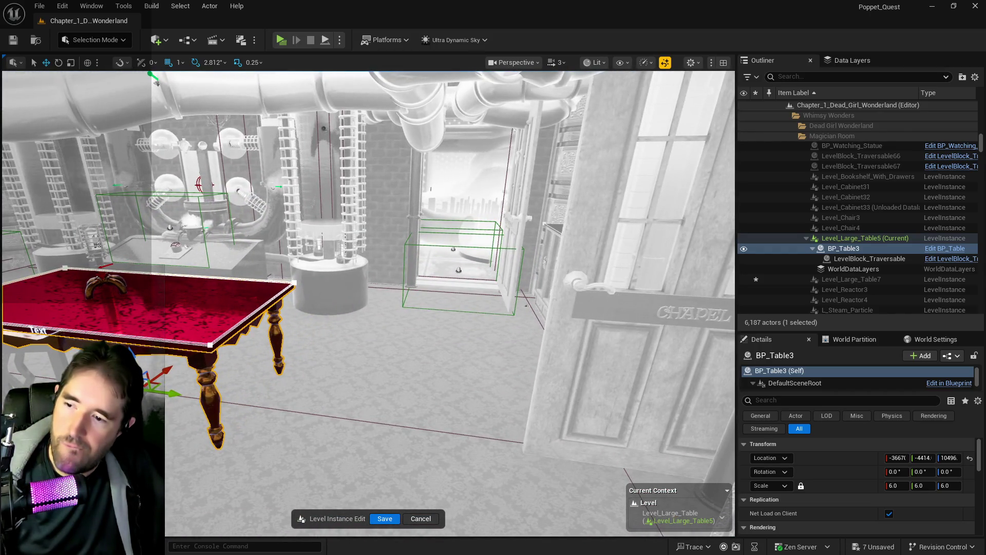
{"action": "left_click", "coordinate": [421, 519]}
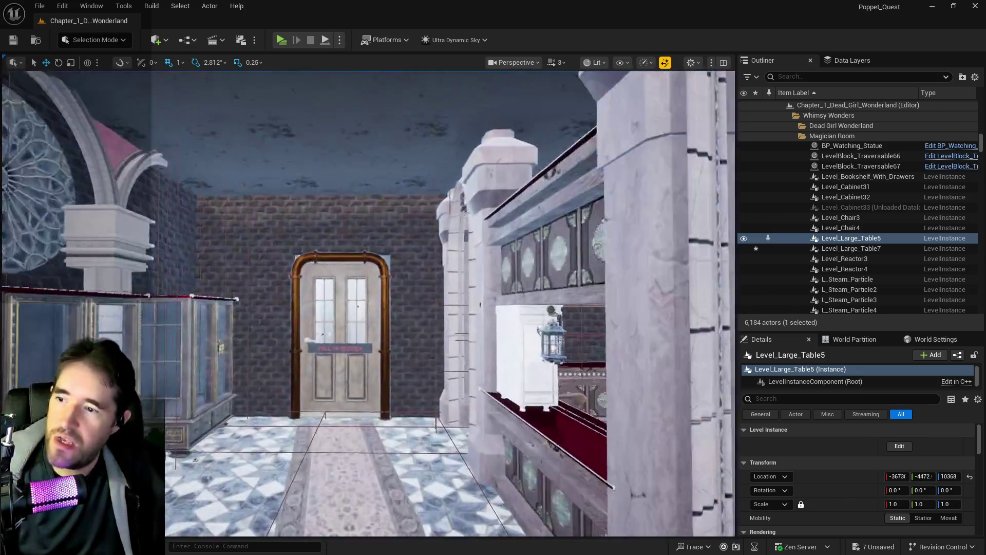
Slide Level_Large_Table7 beside Level_Large_Table5 and reset its Scale Z to 1.0.
{"action": "key", "text": "f"}
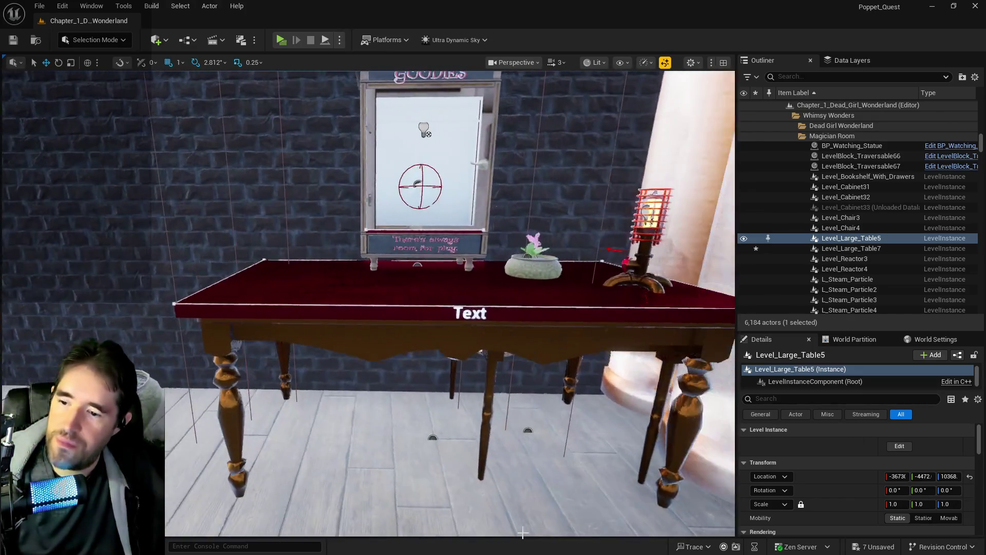
{"action": "left_click_drag", "start_coordinate": [465, 375], "coordinate": [318, 265]}
{"action": "key", "text": "f"}
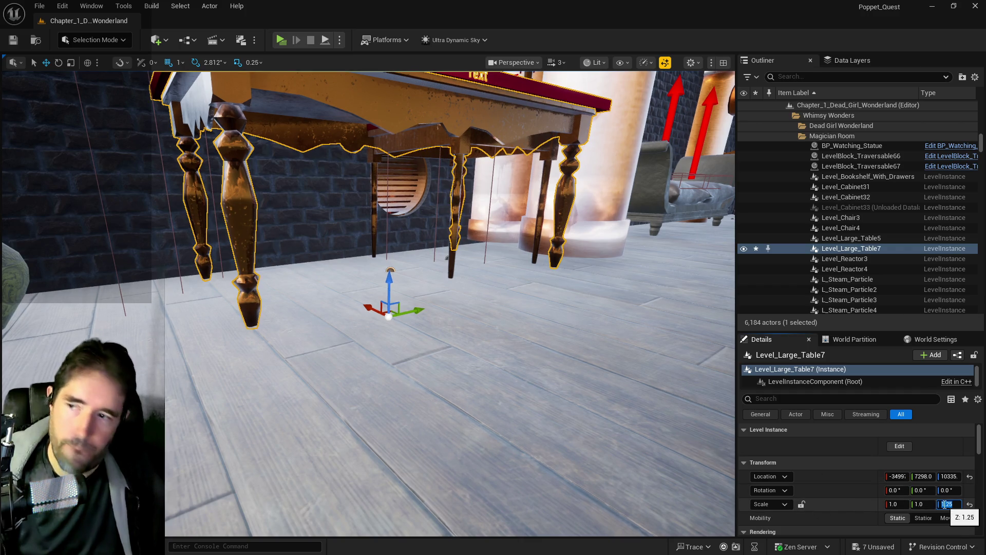
{"action": "mouse_move", "coordinate": [390, 273]}
{"action": "left_mouse_down"}
{"action": "mouse_move", "coordinate": [390, 285]}
{"action": "mouse_move", "coordinate": [390, 278]}
{"action": "left_mouse_up"}
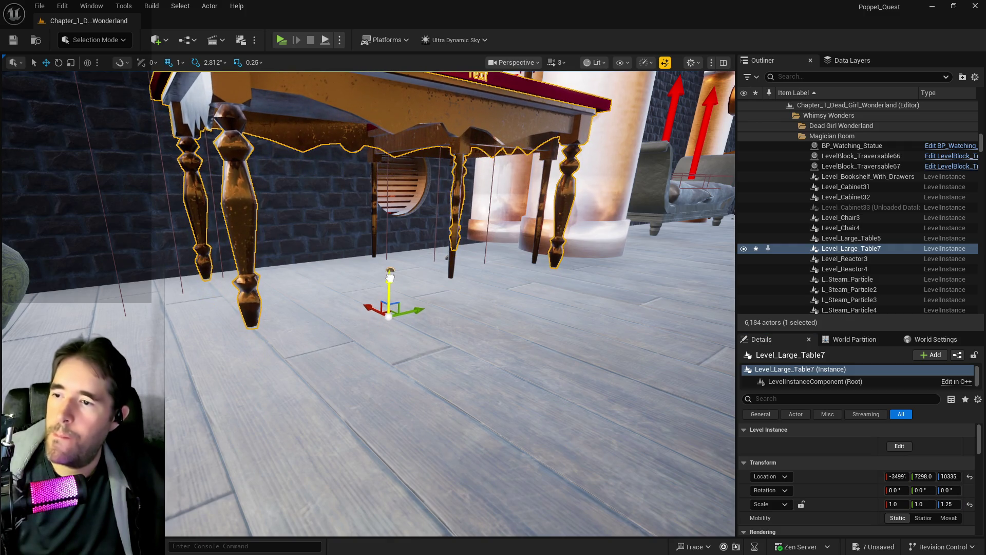
{"action": "mouse_move", "coordinate": [418, 314]}
{"action": "left_mouse_down"}
{"action": "mouse_move", "coordinate": [232, 341]}
{"action": "mouse_move", "coordinate": [245, 338]}
{"action": "left_mouse_up"}
{"action": "scroll", "coordinate": [244, 338], "scroll_direction": "down", "scroll_amount": 5}
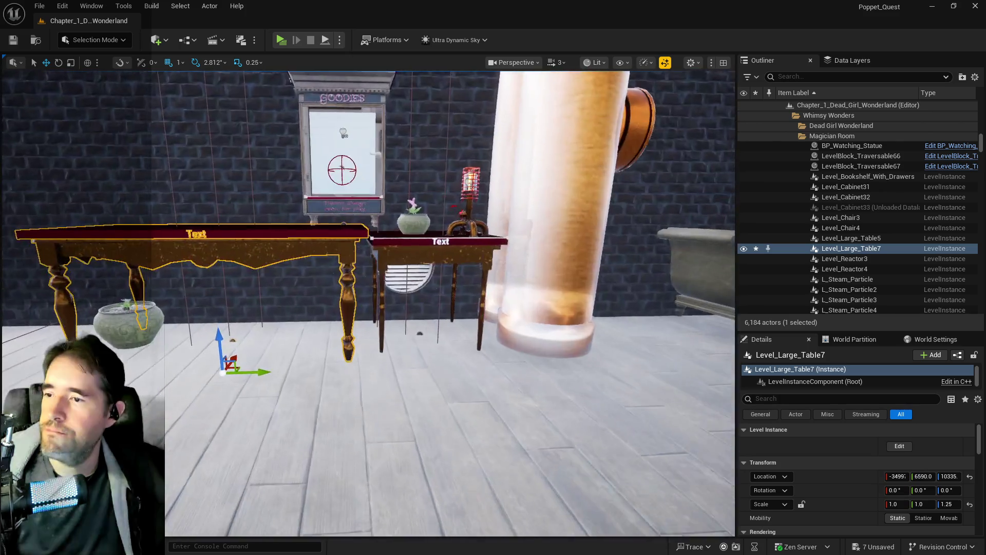
{"action": "mouse_move", "coordinate": [345, 282]}
{"action": "left_mouse_down"}
{"action": "mouse_move", "coordinate": [345, 272]}
{"action": "mouse_move", "coordinate": [398, 280]}
{"action": "mouse_move", "coordinate": [401, 247]}
{"action": "mouse_move", "coordinate": [403, 278]}
{"action": "mouse_move", "coordinate": [406, 265]}
{"action": "mouse_move", "coordinate": [575, 407]}
{"action": "left_mouse_up"}
{"action": "type", "text": "1"}
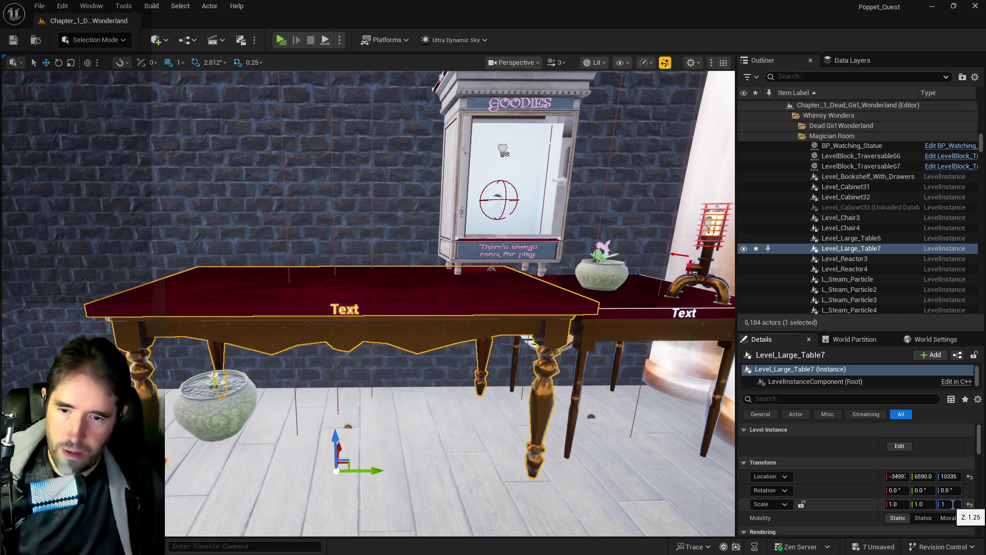
{"action": "key", "text": "Return"}
Select the GOODIES cabinet together with the tarot card inside it.
{"action": "mouse_move", "coordinate": [419, 307]}
{"action": "left_mouse_down"}
{"action": "mouse_move", "coordinate": [480, 377]}
{"action": "mouse_move", "coordinate": [461, 242]}
{"action": "mouse_move", "coordinate": [460, 226]}
{"action": "mouse_move", "coordinate": [477, 236]}
{"action": "mouse_move", "coordinate": [478, 216]}
{"action": "left_mouse_up"}
{"action": "left_click", "coordinate": [465, 260]}
{"action": "mouse_move", "coordinate": [436, 283]}
{"action": "left_mouse_down"}
{"action": "mouse_move", "coordinate": [421, 267]}
{"action": "mouse_move", "coordinate": [405, 299]}
{"action": "left_mouse_up"}
{"action": "left_click", "coordinate": [400, 299], "text": "ctrl"}
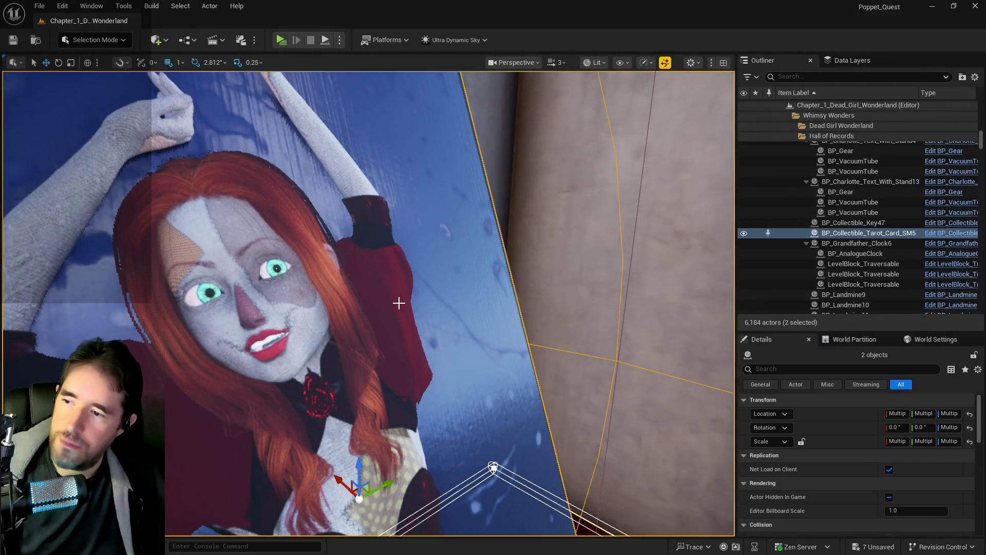
Slide the GOODIES cabinet and its tarot card along the table.
{"action": "key", "text": "f"}
{"action": "mouse_move", "coordinate": [461, 257]}
{"action": "left_mouse_down"}
{"action": "mouse_move", "coordinate": [461, 277]}
{"action": "mouse_move", "coordinate": [442, 257]}
{"action": "left_mouse_up"}
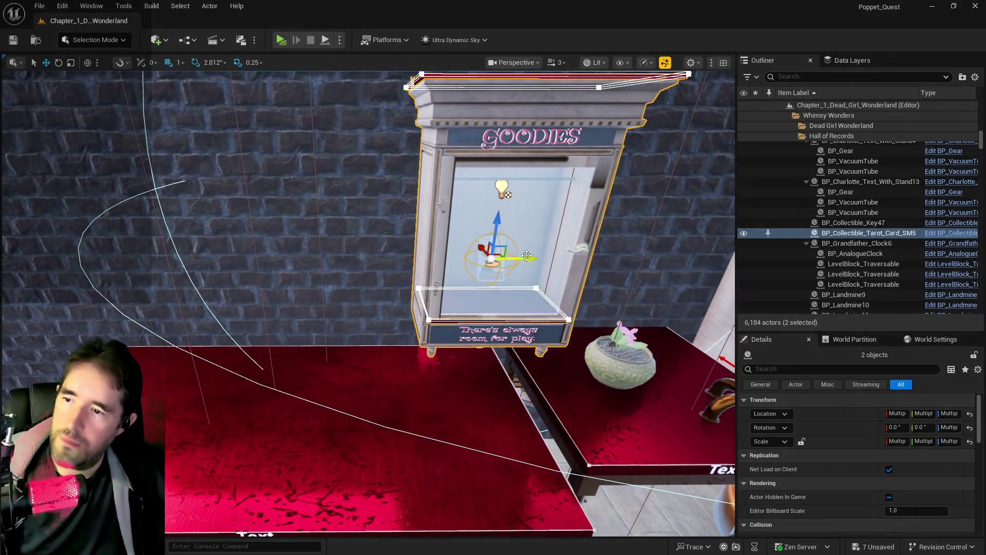
{"action": "mouse_move", "coordinate": [520, 256]}
{"action": "left_mouse_down"}
{"action": "mouse_move", "coordinate": [329, 258]}
{"action": "mouse_move", "coordinate": [406, 255]}
{"action": "left_mouse_up"}
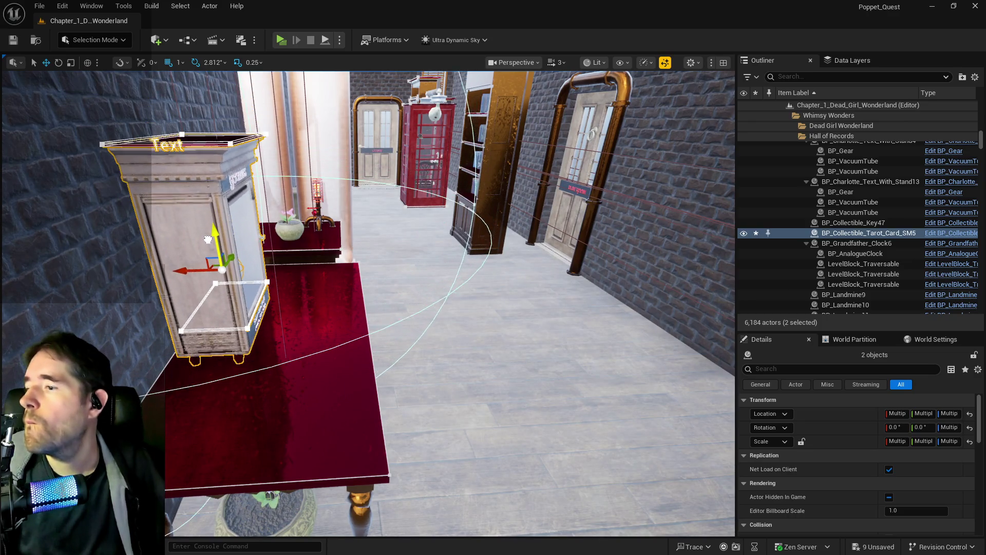
{"action": "left_click_drag", "start_coordinate": [201, 230], "coordinate": [286, 238]}
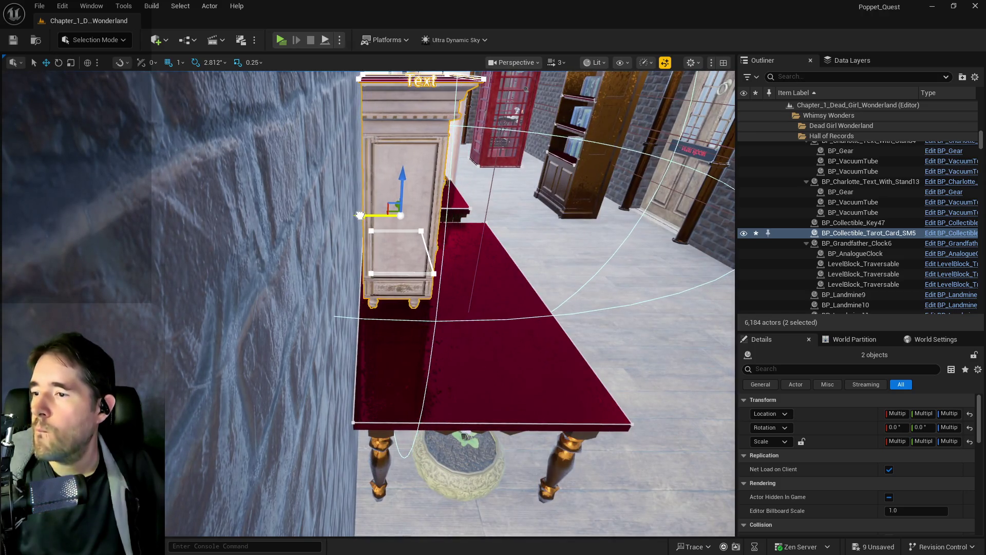
Shift Level_Bookshelf52 beside the Play Room door to X -3722, Y 9697.
{"action": "mouse_move", "coordinate": [364, 216]}
{"action": "left_mouse_down"}
{"action": "mouse_move", "coordinate": [411, 226]}
{"action": "mouse_move", "coordinate": [480, 219]}
{"action": "left_mouse_up"}
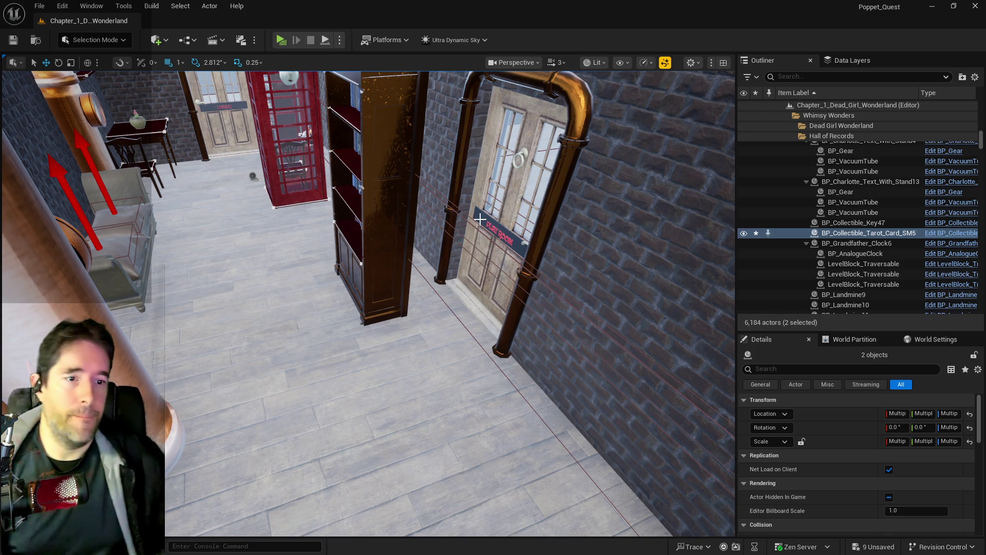
{"action": "left_click", "coordinate": [368, 286]}
{"action": "mouse_move", "coordinate": [351, 305]}
{"action": "left_mouse_down"}
{"action": "mouse_move", "coordinate": [405, 297]}
{"action": "mouse_move", "coordinate": [408, 309]}
{"action": "mouse_move", "coordinate": [341, 295]}
{"action": "mouse_move", "coordinate": [402, 308]}
{"action": "mouse_move", "coordinate": [396, 297]}
{"action": "mouse_move", "coordinate": [363, 308]}
{"action": "mouse_move", "coordinate": [439, 408]}
{"action": "mouse_move", "coordinate": [406, 287]}
{"action": "mouse_move", "coordinate": [391, 267]}
{"action": "left_mouse_up"}
Select Level_Bookshelf_With_Drawers2 and move it along the wall.
{"action": "left_click", "coordinate": [390, 268]}
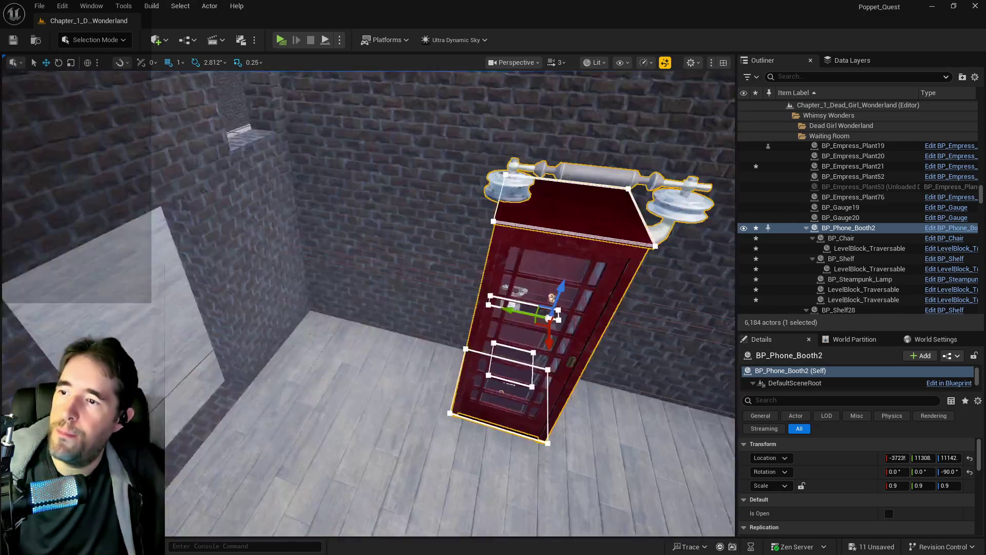
{"action": "mouse_move", "coordinate": [391, 268]}
{"action": "left_mouse_down"}
{"action": "mouse_move", "coordinate": [360, 246]}
{"action": "mouse_move", "coordinate": [341, 138]}
{"action": "left_mouse_up"}
{"action": "left_click", "coordinate": [341, 138]}
{"action": "left_click_drag", "start_coordinate": [408, 317], "coordinate": [611, 333]}
{"action": "mouse_move", "coordinate": [319, 298]}
{"action": "left_mouse_down"}
{"action": "mouse_move", "coordinate": [573, 329]}
{"action": "mouse_move", "coordinate": [729, 394]}
{"action": "left_mouse_up"}
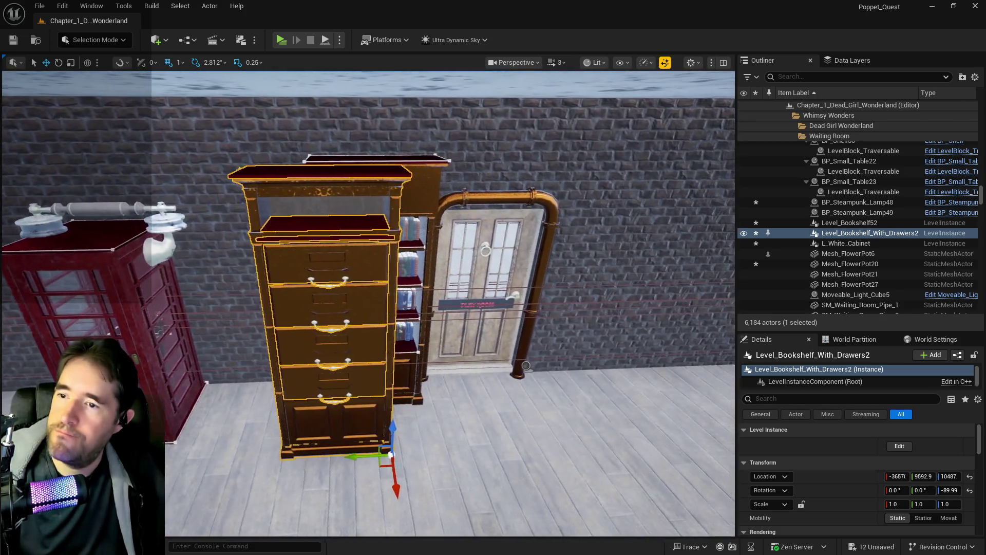
Place the drawer bookshelf beside the red phone booth at Y about 7436.9 and save the level.
{"action": "key", "text": "f"}
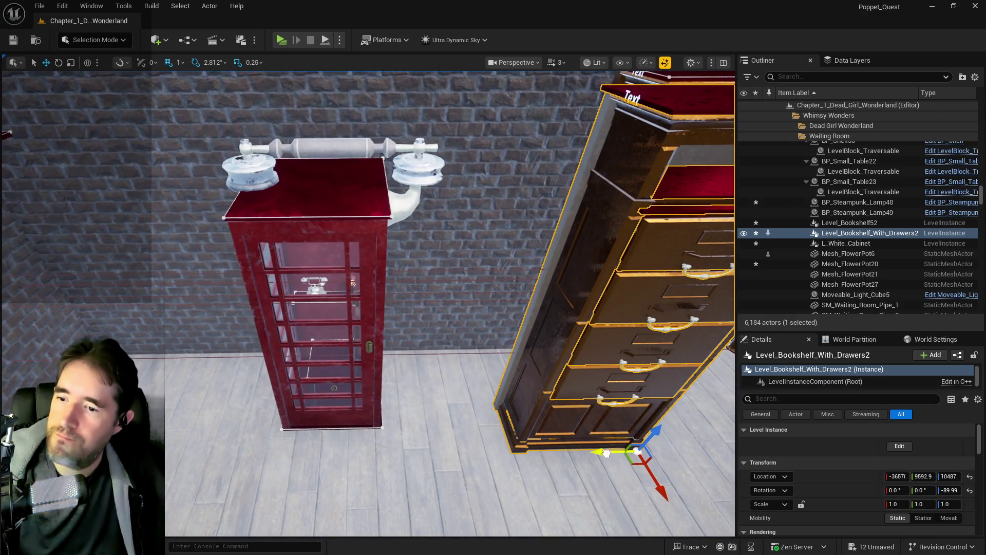
{"action": "left_click_drag", "start_coordinate": [606, 452], "coordinate": [267, 437]}
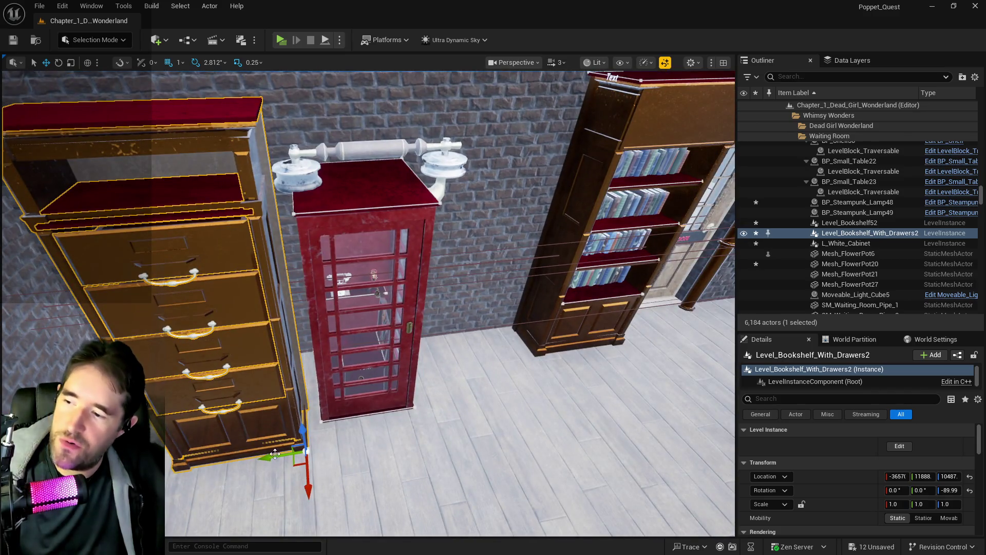
{"action": "mouse_move", "coordinate": [275, 453]}
{"action": "left_mouse_down"}
{"action": "mouse_move", "coordinate": [539, 417]}
{"action": "mouse_move", "coordinate": [666, 383]}
{"action": "left_mouse_up"}
{"action": "scroll", "coordinate": [450, 303], "scroll_direction": "down", "scroll_amount": 10}
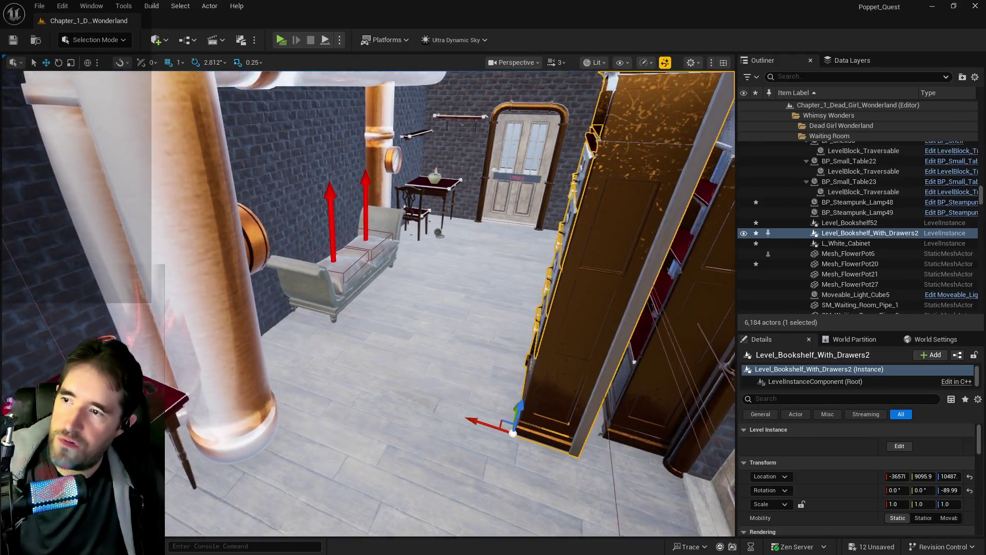
{"action": "mouse_move", "coordinate": [508, 323]}
{"action": "left_mouse_down"}
{"action": "mouse_move", "coordinate": [642, 323]}
{"action": "mouse_move", "coordinate": [509, 323]}
{"action": "left_mouse_up"}
{"action": "mouse_move", "coordinate": [191, 328]}
{"action": "left_mouse_down"}
{"action": "mouse_move", "coordinate": [383, 491]}
{"action": "mouse_move", "coordinate": [423, 491]}
{"action": "mouse_move", "coordinate": [461, 414]}
{"action": "mouse_move", "coordinate": [452, 408]}
{"action": "left_mouse_up"}
{"action": "mouse_move", "coordinate": [343, 399]}
{"action": "left_mouse_down"}
{"action": "mouse_move", "coordinate": [364, 370]}
{"action": "mouse_move", "coordinate": [434, 433]}
{"action": "mouse_move", "coordinate": [421, 421]}
{"action": "left_mouse_up"}
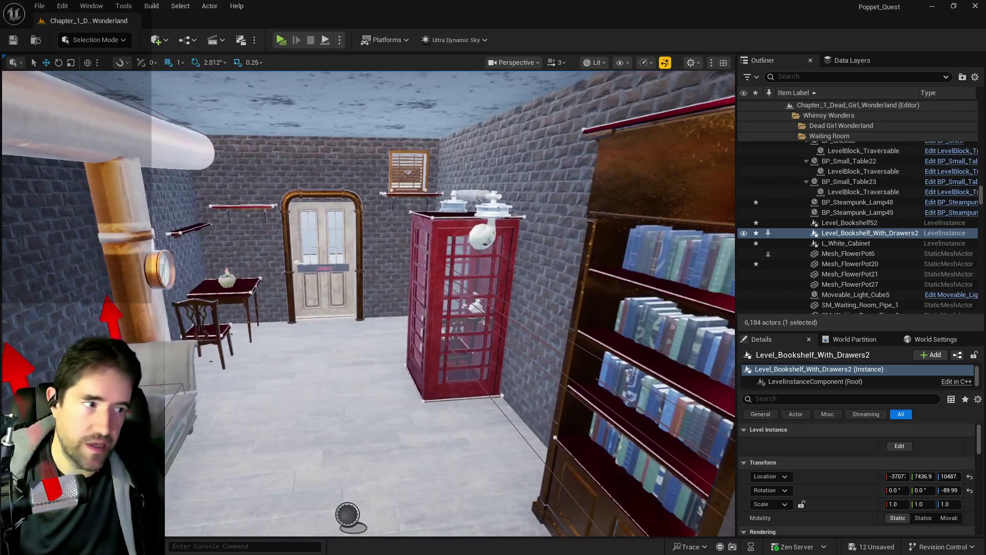
{"action": "key", "text": "ctrl+s"}
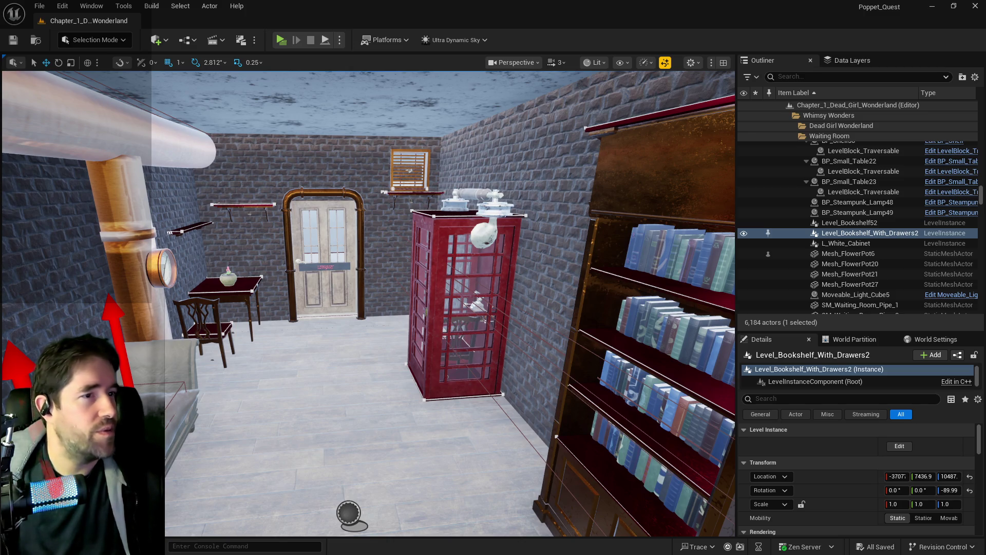
Nudge BP_Shelf29 slightly along the left wall, then view the table and chair.
{"action": "mouse_move", "coordinate": [421, 382]}
{"action": "left_mouse_down"}
{"action": "mouse_move", "coordinate": [411, 359]}
{"action": "mouse_move", "coordinate": [421, 382]}
{"action": "left_mouse_up"}
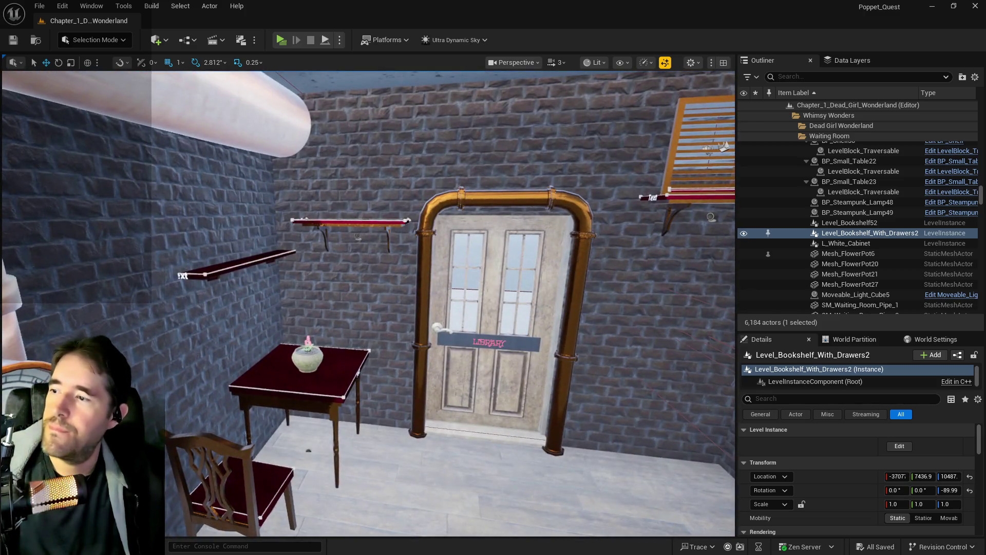
{"action": "left_click", "coordinate": [238, 264]}
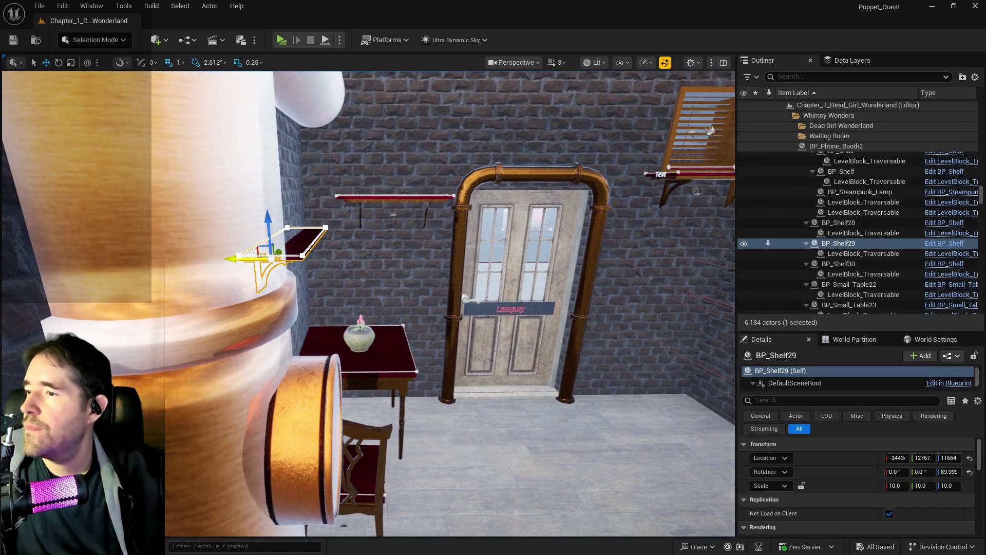
{"action": "left_click_drag", "start_coordinate": [238, 263], "coordinate": [266, 258]}
{"action": "left_click_drag", "start_coordinate": [369, 303], "coordinate": [354, 301]}
{"action": "mouse_move", "coordinate": [267, 254]}
{"action": "left_mouse_down"}
{"action": "mouse_move", "coordinate": [280, 252]}
{"action": "mouse_move", "coordinate": [259, 254]}
{"action": "mouse_move", "coordinate": [268, 254]}
{"action": "left_mouse_up"}
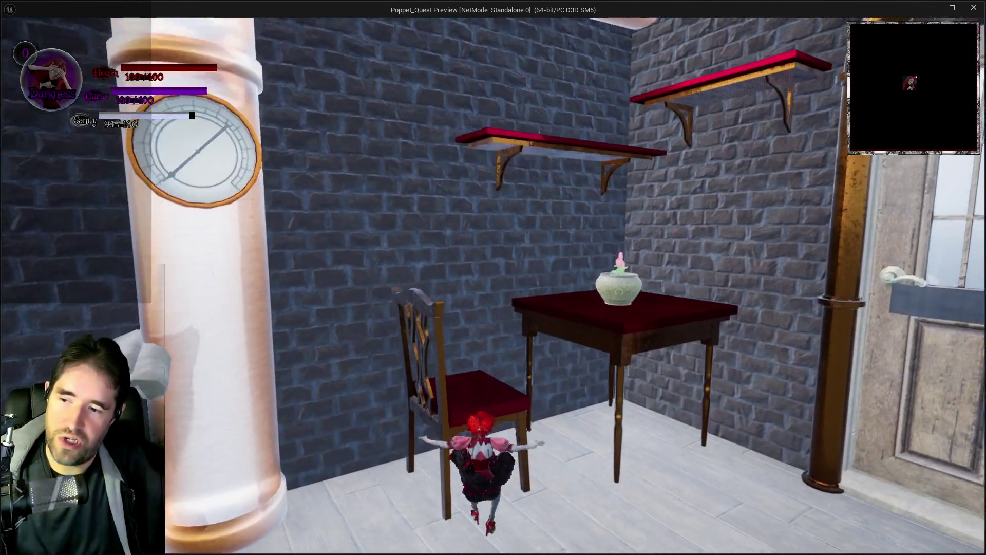
Run the character over the chair and tabletop to the vase and grow a flowering plant.
{"action": "key", "text": "w"}
{"action": "key", "text": "space"}
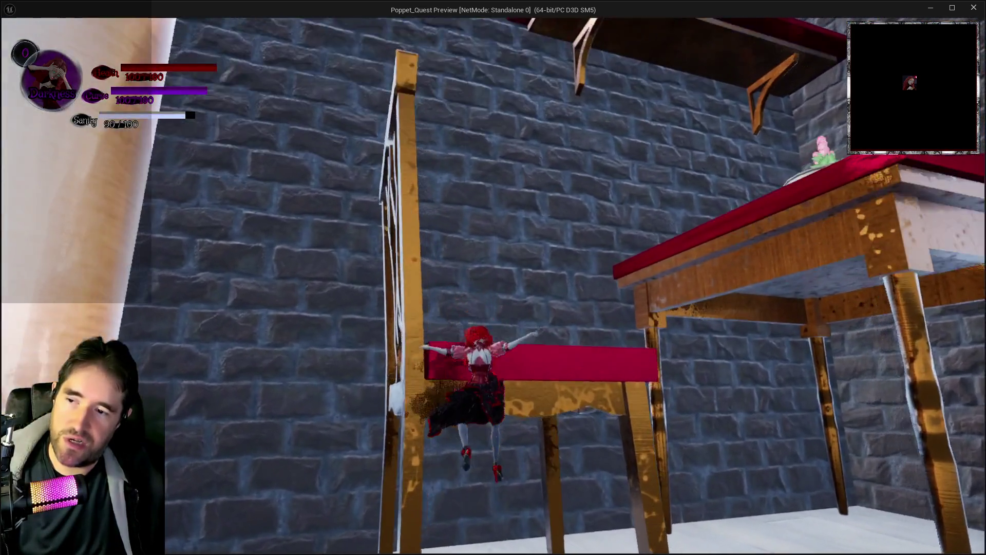
{"action": "key", "text": "w"}
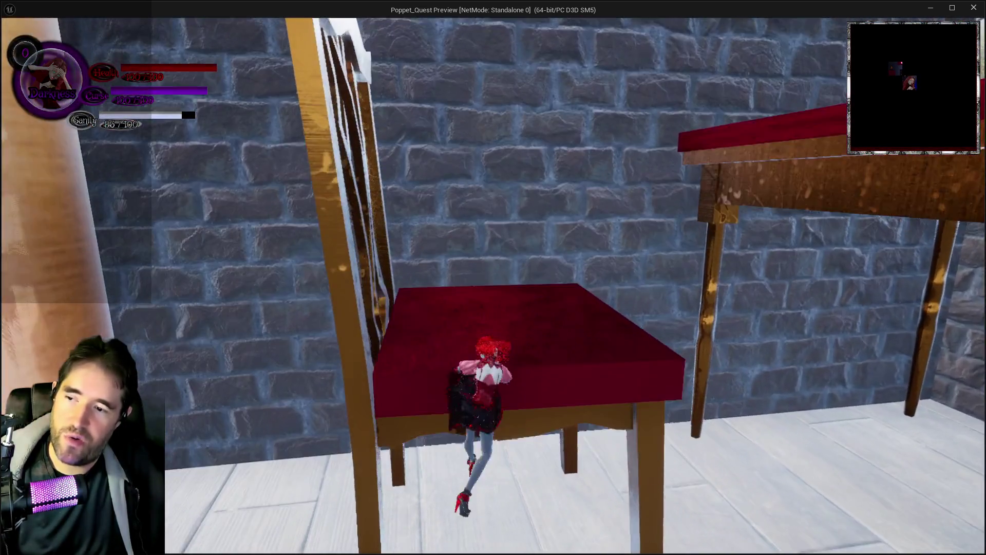
{"action": "key", "text": "space"}
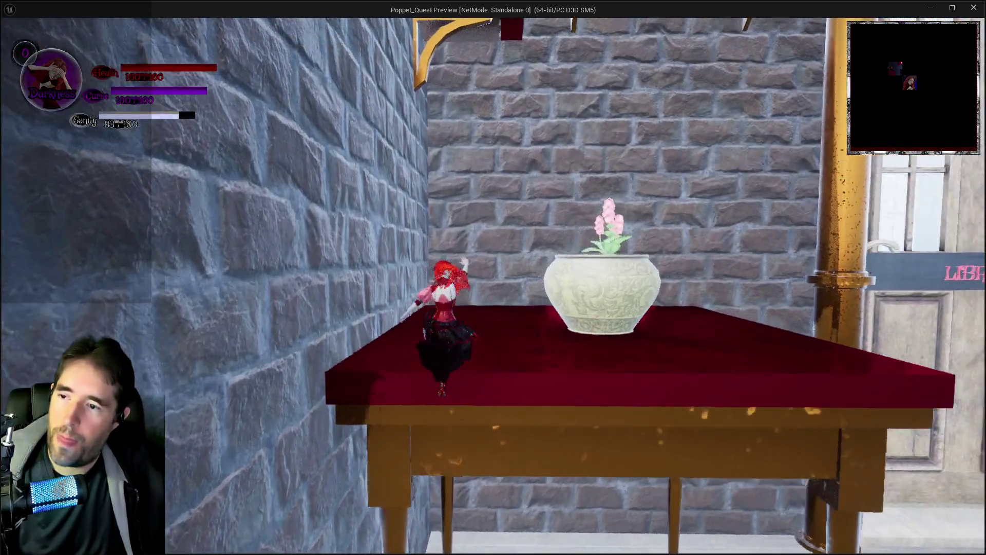
{"action": "key", "text": "w"}
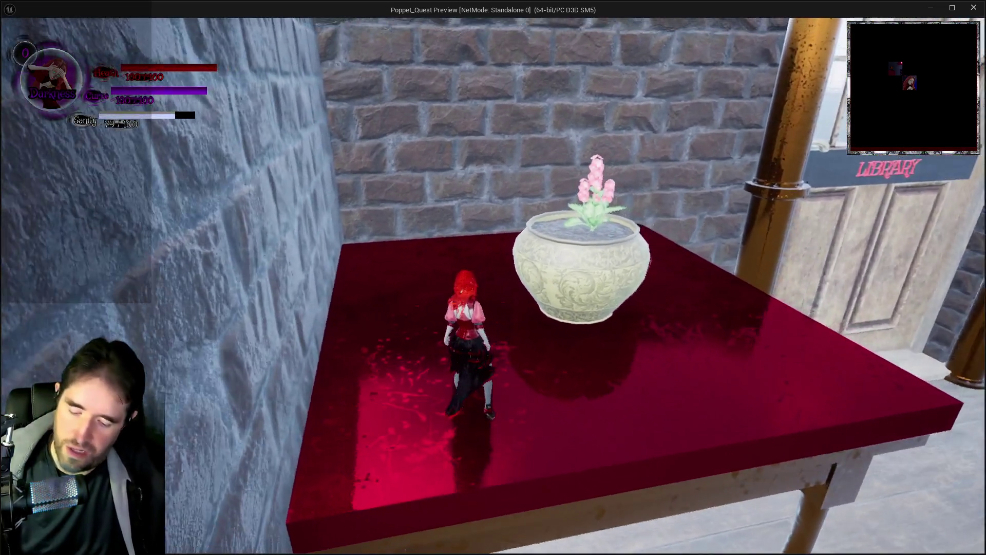
{"action": "key", "text": "m"}
{"action": "key", "text": "m"}
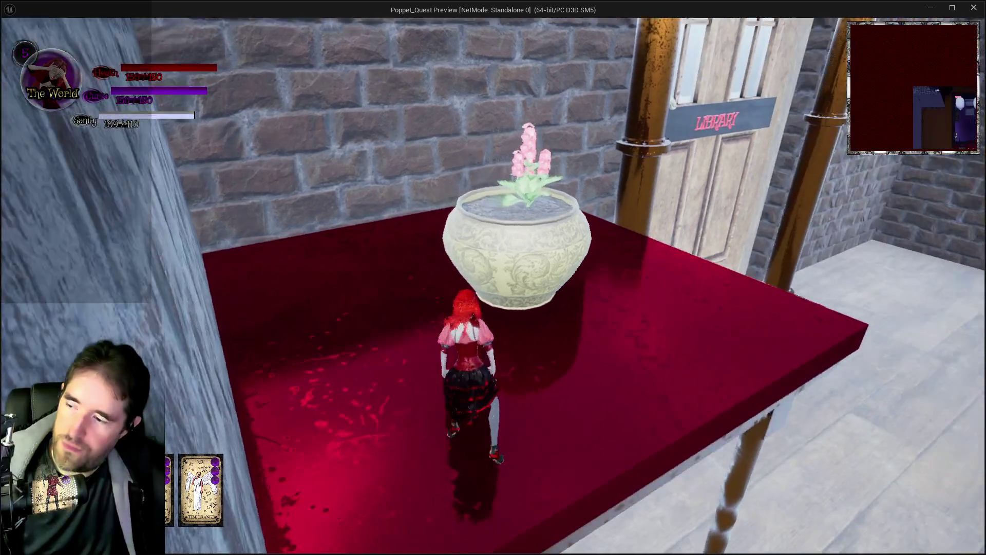
{"action": "key", "text": "w"}
{"action": "key", "text": "space"}
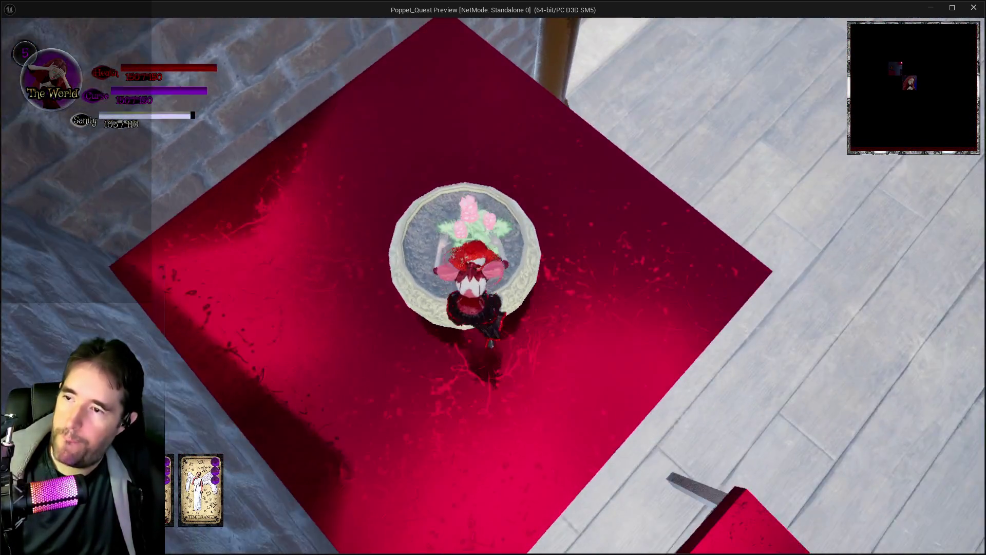
{"action": "key", "text": "e"}
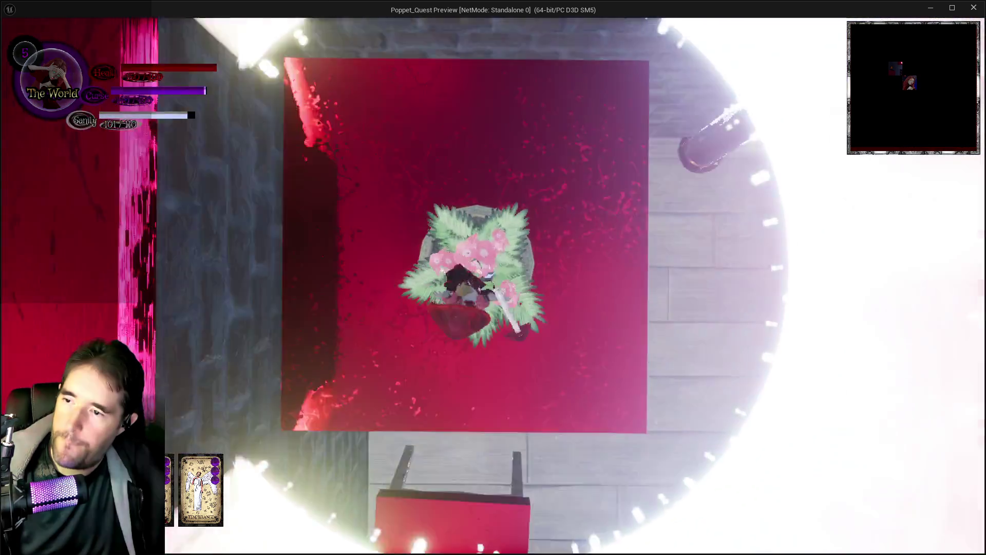
Climb the ledge, pipe and red shelf past the phone booth, then stop the preview.
{"action": "key", "text": "space"}
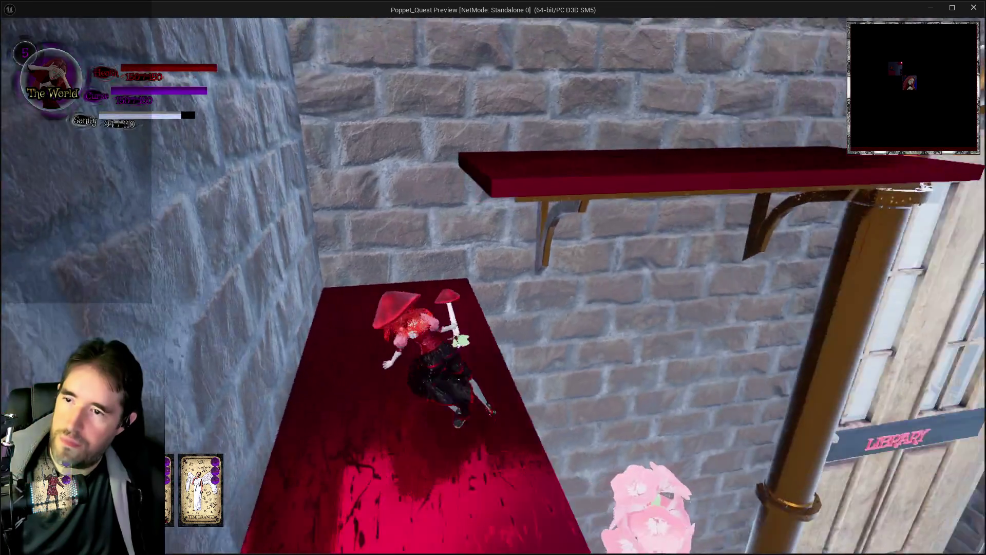
{"action": "key", "text": "space"}
{"action": "key", "text": "w"}
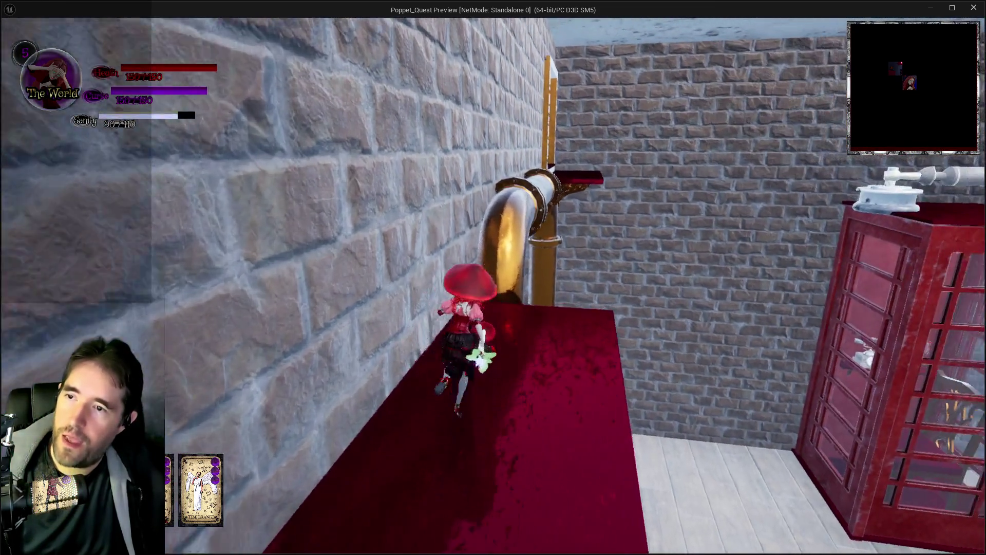
{"action": "key", "text": "space"}
{"action": "key", "text": "w"}
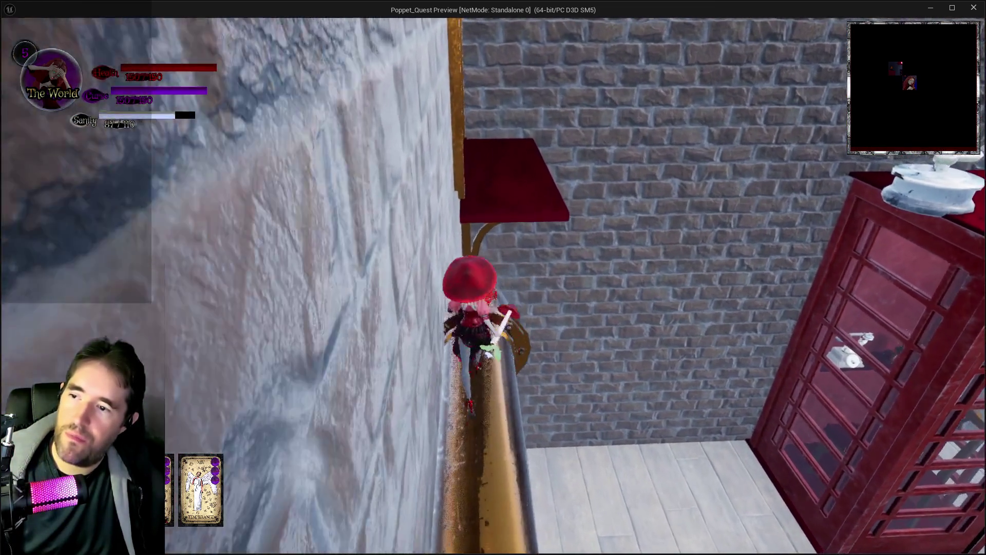
{"action": "key", "text": "w"}
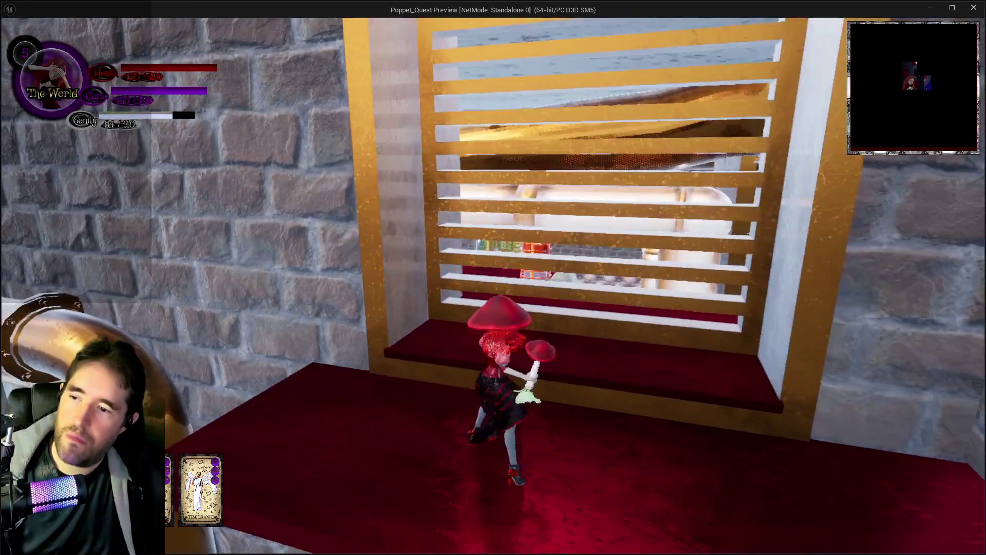
{"action": "key", "text": "w"}
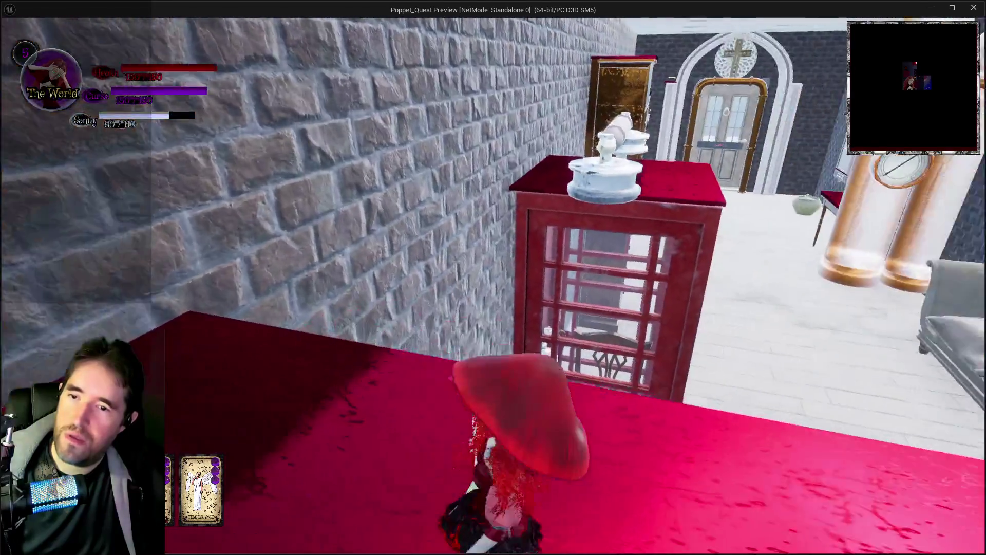
{"action": "key", "text": "w"}
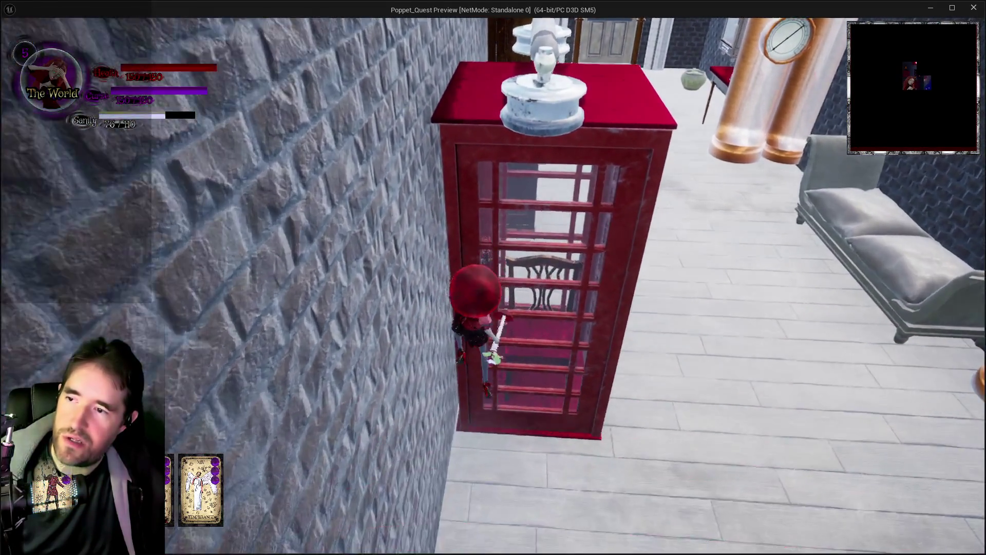
{"action": "key", "text": "w"}
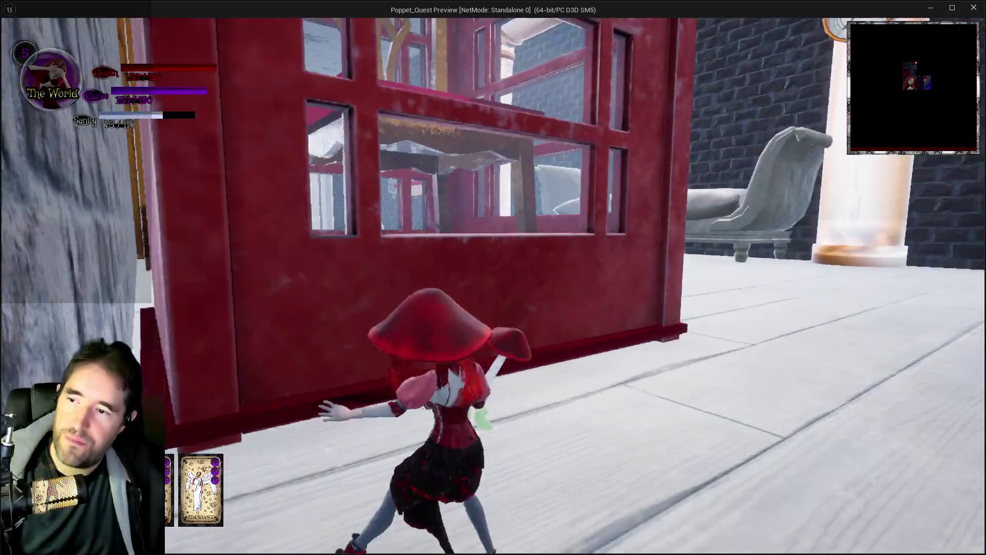
{"action": "key", "text": "alt+Tab"}
{"action": "key", "text": "Escape"}
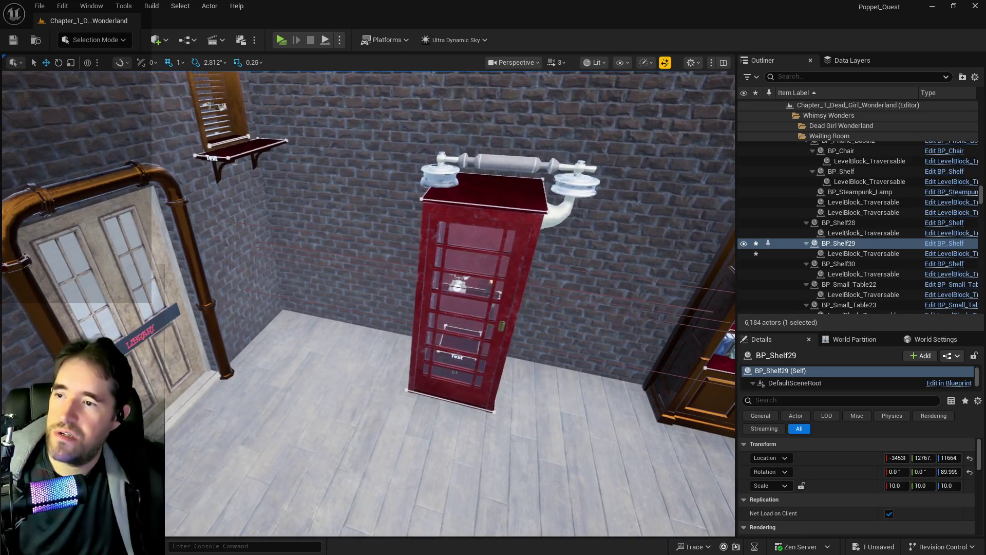
Slide Level_Bookshelf52 left along Y to uncover the door beside the phone booth.
{"action": "left_click", "coordinate": [426, 257]}
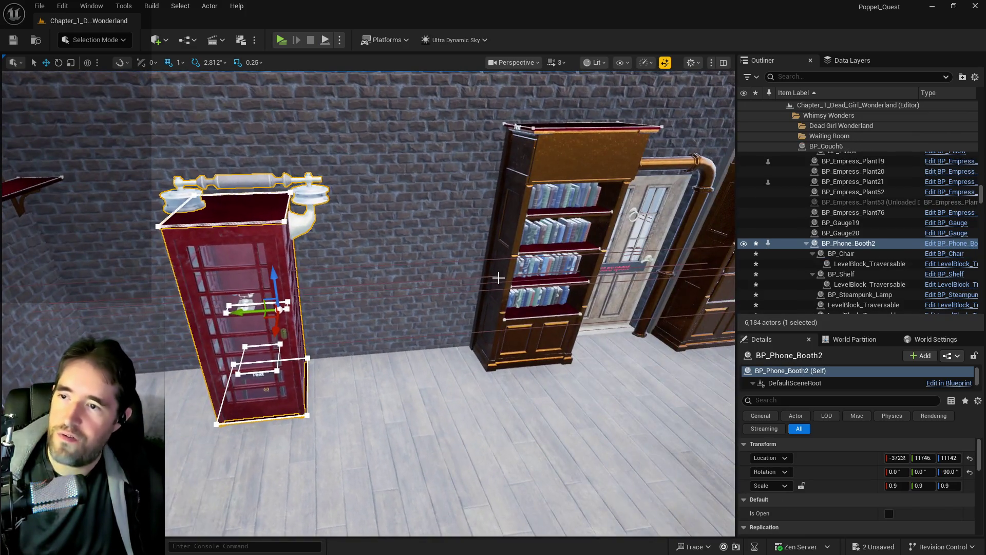
{"action": "left_click", "coordinate": [503, 309]}
{"action": "mouse_move", "coordinate": [488, 364]}
{"action": "left_mouse_down"}
{"action": "mouse_move", "coordinate": [250, 361]}
{"action": "mouse_move", "coordinate": [169, 303]}
{"action": "left_mouse_up"}
{"action": "mouse_move", "coordinate": [347, 285]}
{"action": "left_mouse_down"}
{"action": "mouse_move", "coordinate": [360, 257]}
{"action": "mouse_move", "coordinate": [347, 285]}
{"action": "left_mouse_up"}
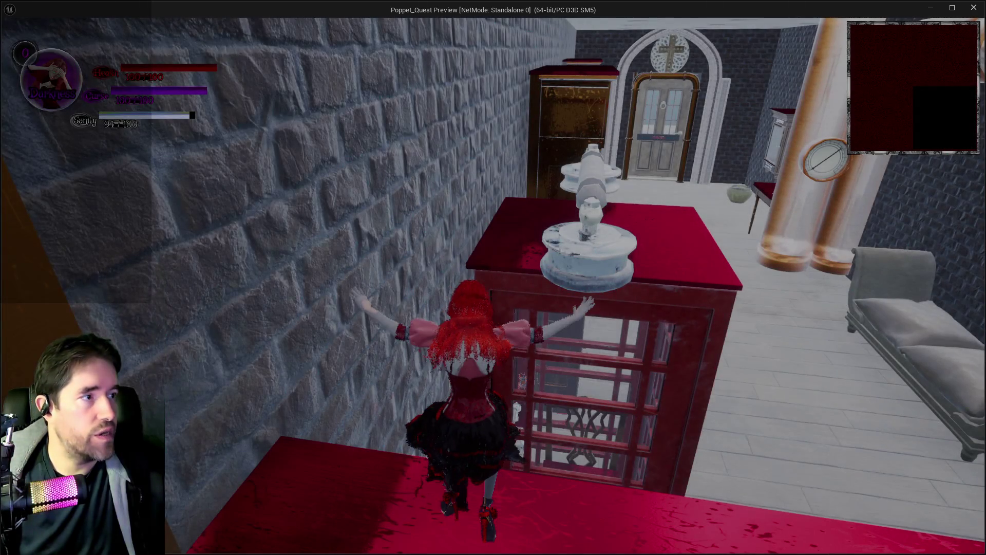
Teleport the character to The Library from the room-selection menu and return to the red ledge.
{"action": "key", "text": "w"}
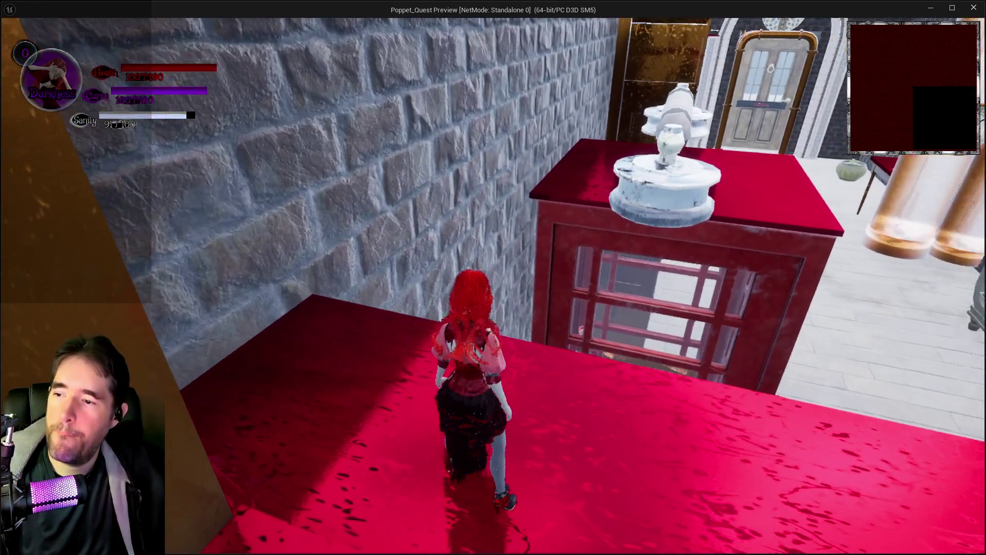
{"action": "key", "text": "shift+F1"}
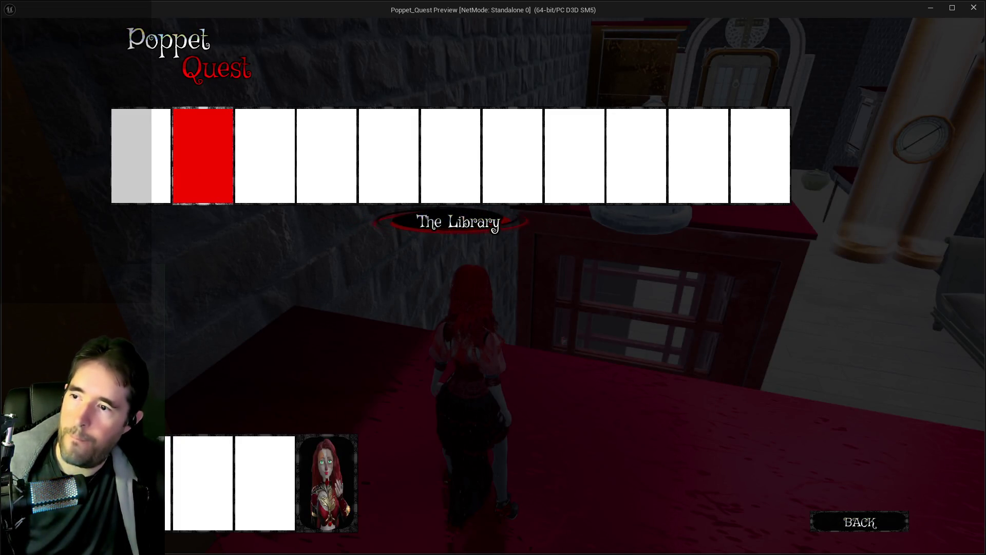
{"action": "left_click", "coordinate": [202, 179]}
{"action": "key", "text": "w"}
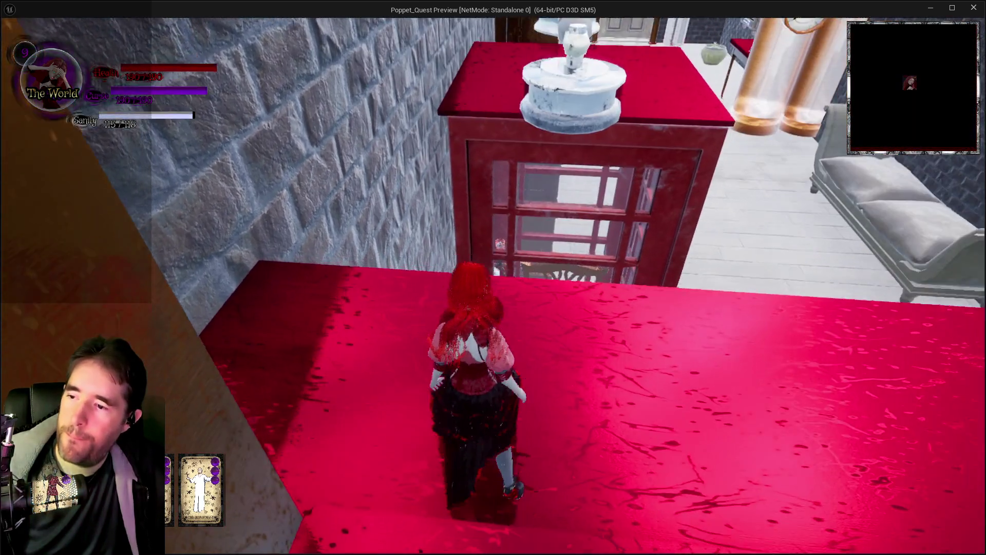
{"action": "key", "text": "w"}
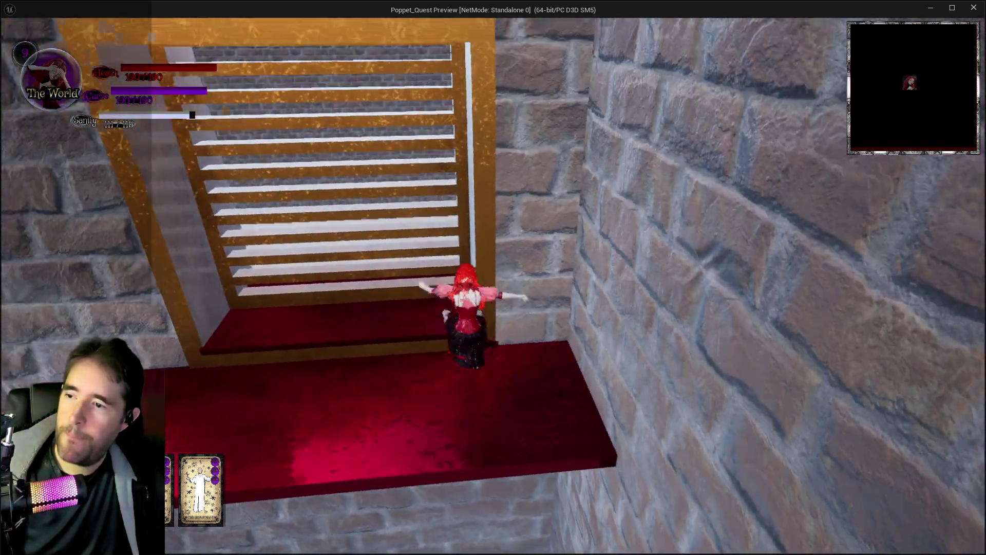
Jump onto the phone booth, run along the white receiver pipe and climb onto the cabinet.
{"action": "key", "text": "w"}
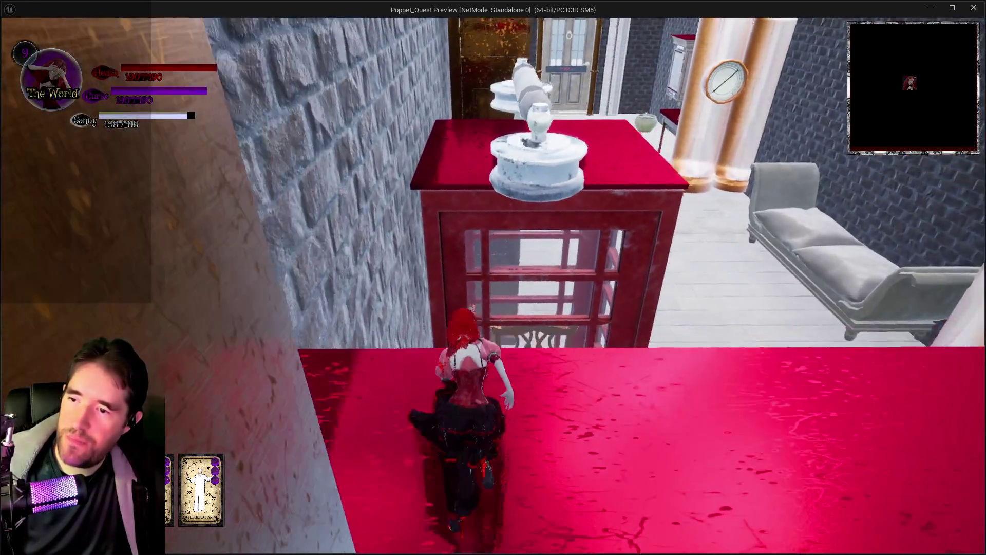
{"action": "key", "text": "space"}
{"action": "key", "text": "w"}
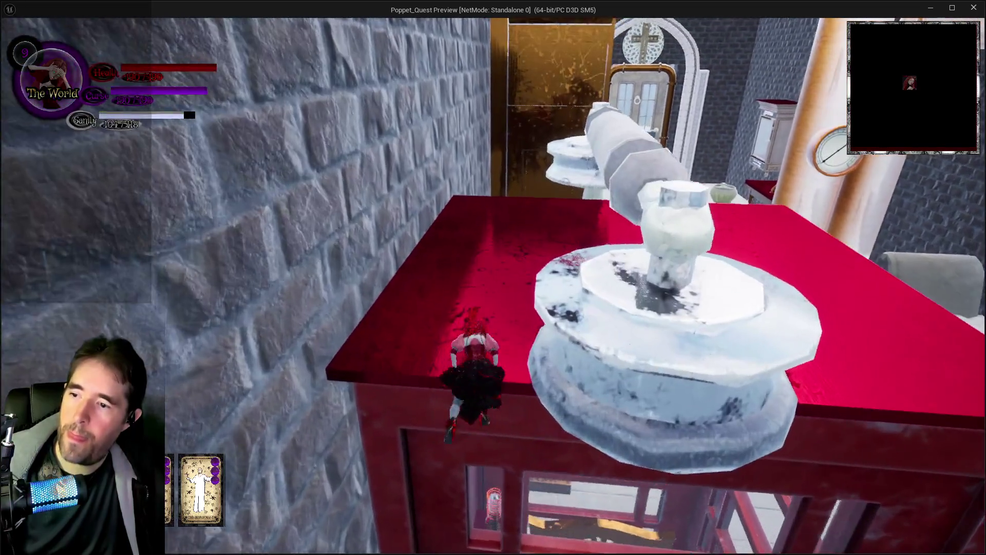
{"action": "key", "text": "w"}
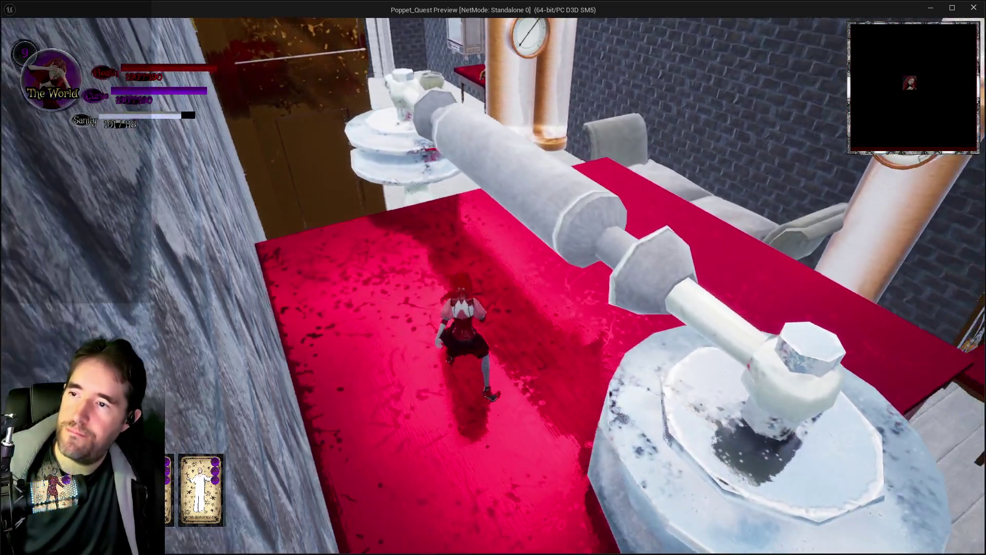
{"action": "key", "text": "w"}
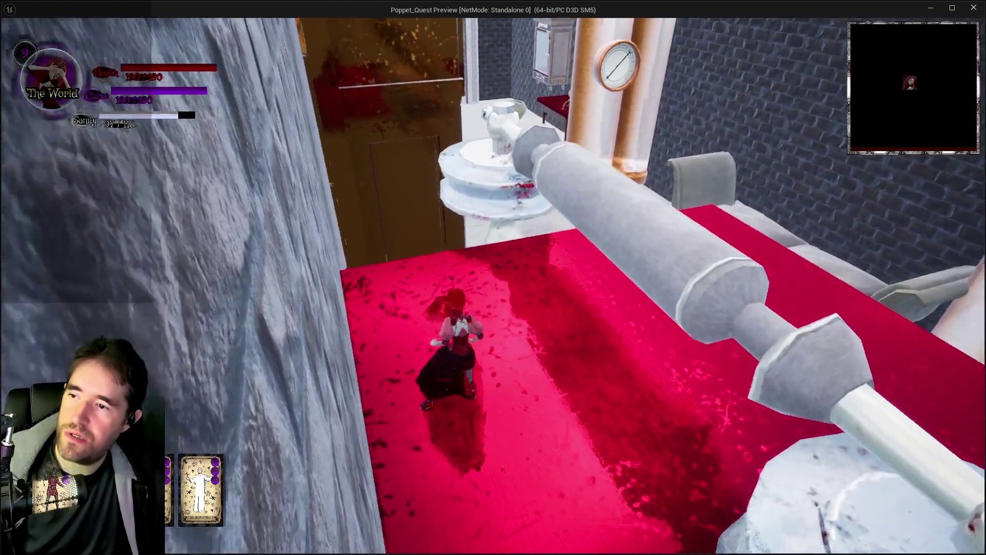
{"action": "key", "text": "w"}
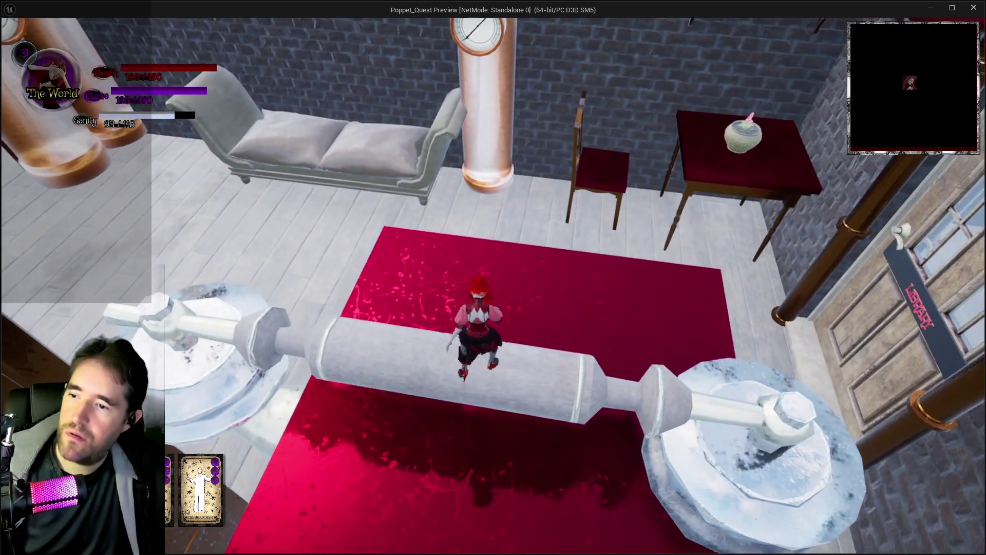
{"action": "key", "text": "w"}
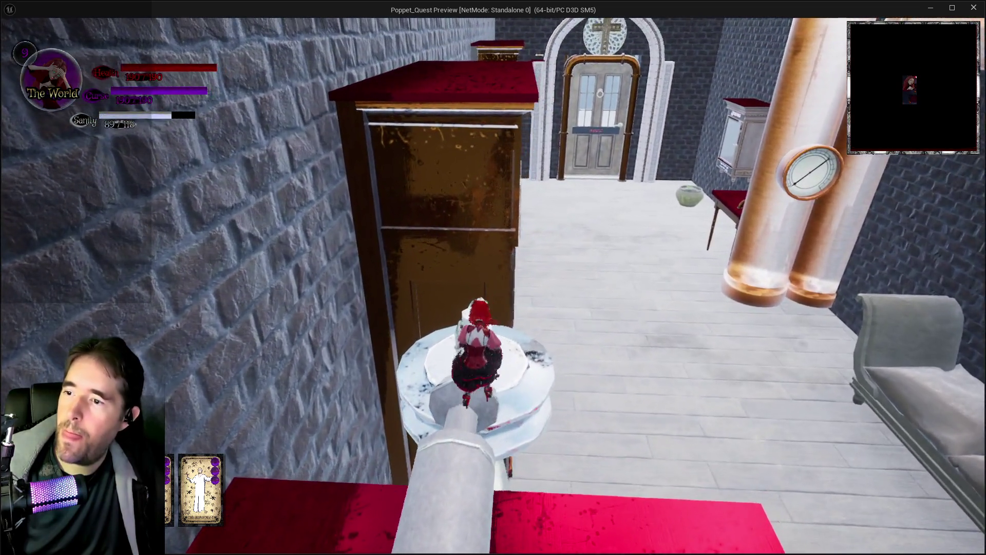
{"action": "key", "text": "w"}
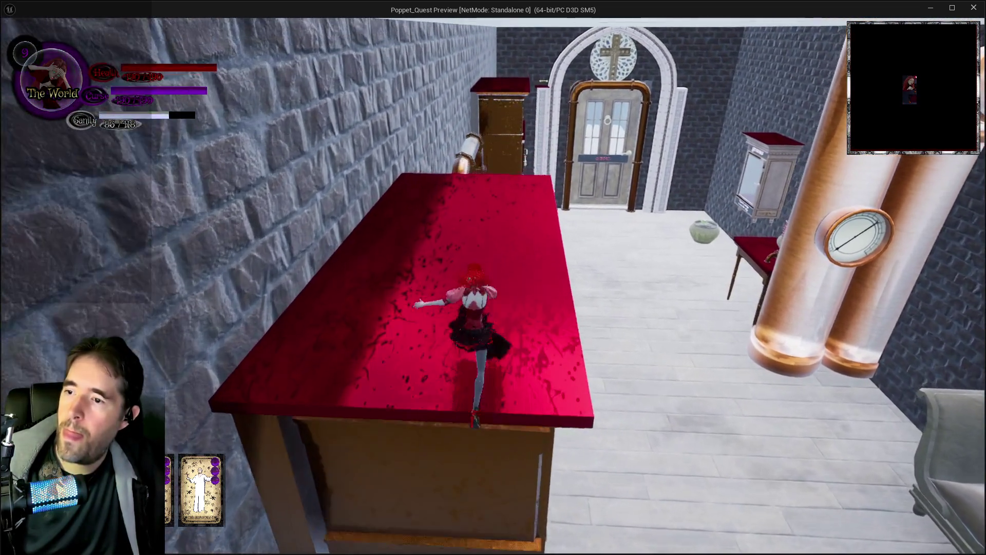
Slide down the brass pipe and run to the chapel door, then switch back to the editor.
{"action": "key", "text": "w"}
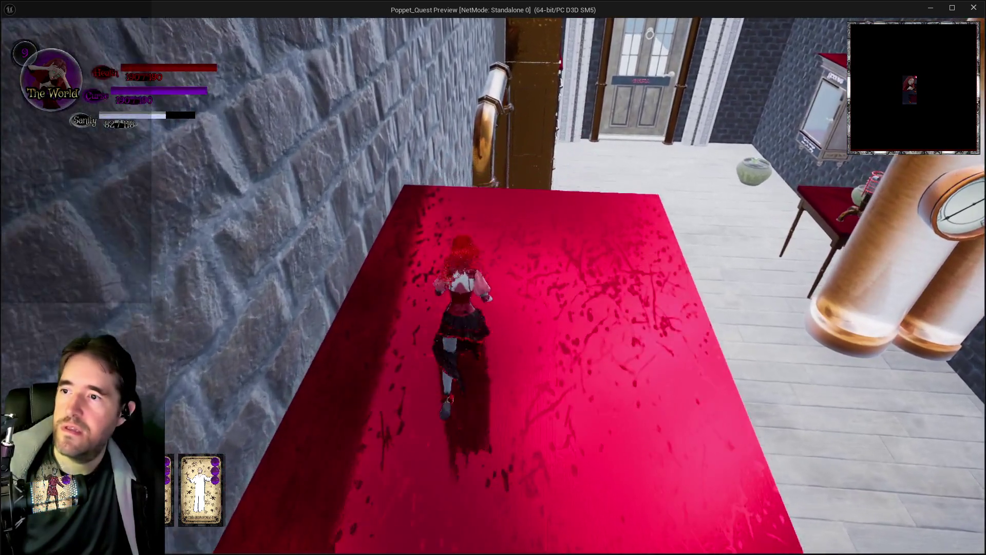
{"action": "key", "text": "s"}
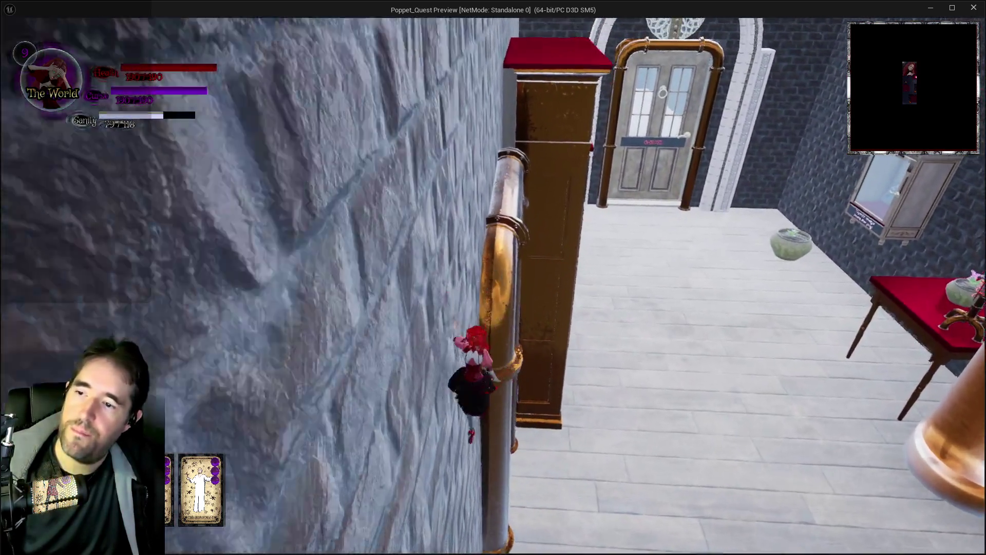
{"action": "key", "text": "w"}
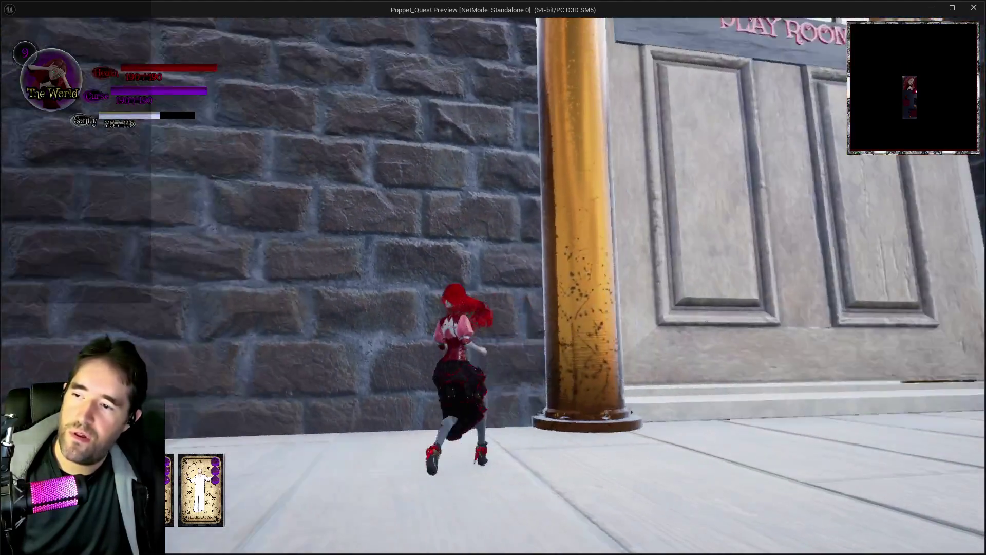
{"action": "key", "text": "w"}
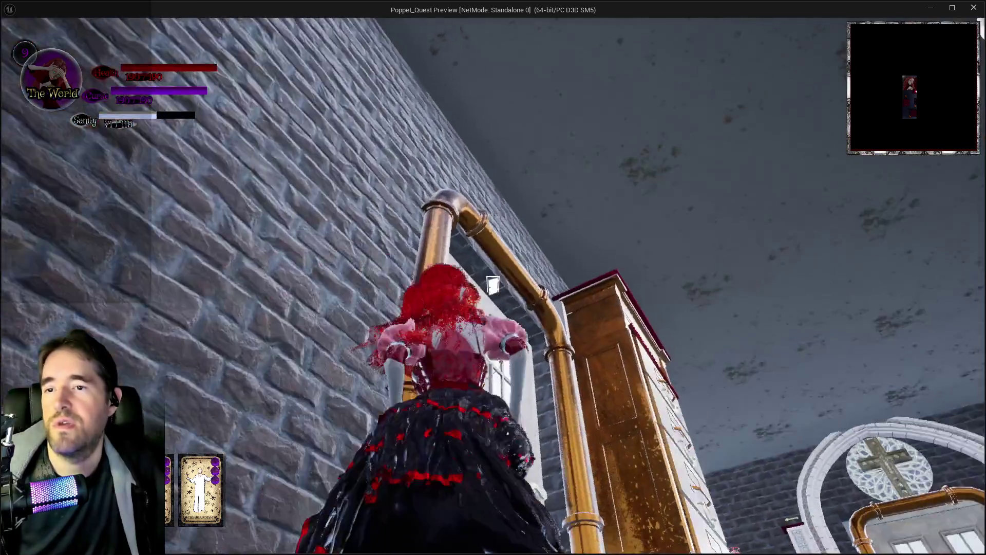
{"action": "key", "text": "w"}
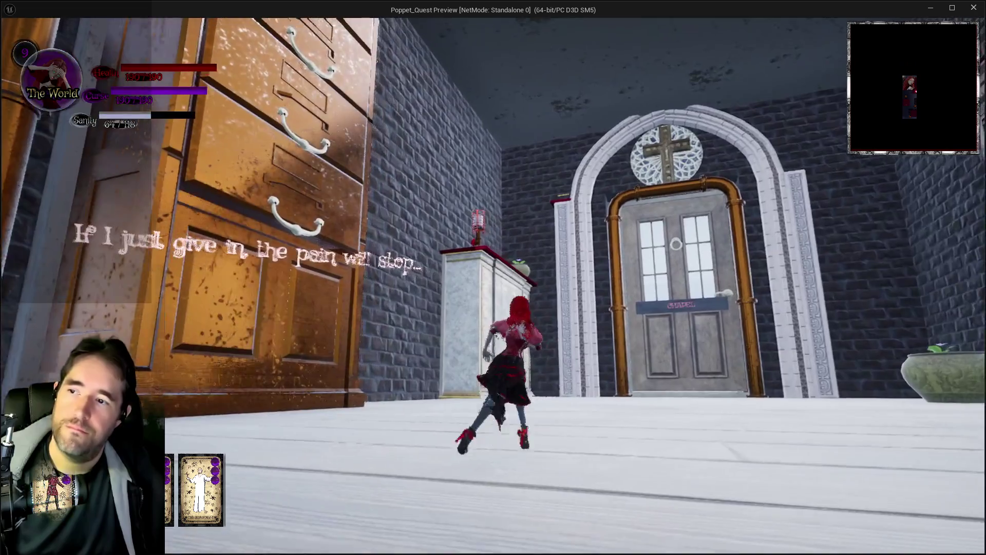
{"action": "key", "text": "alt+Tab"}
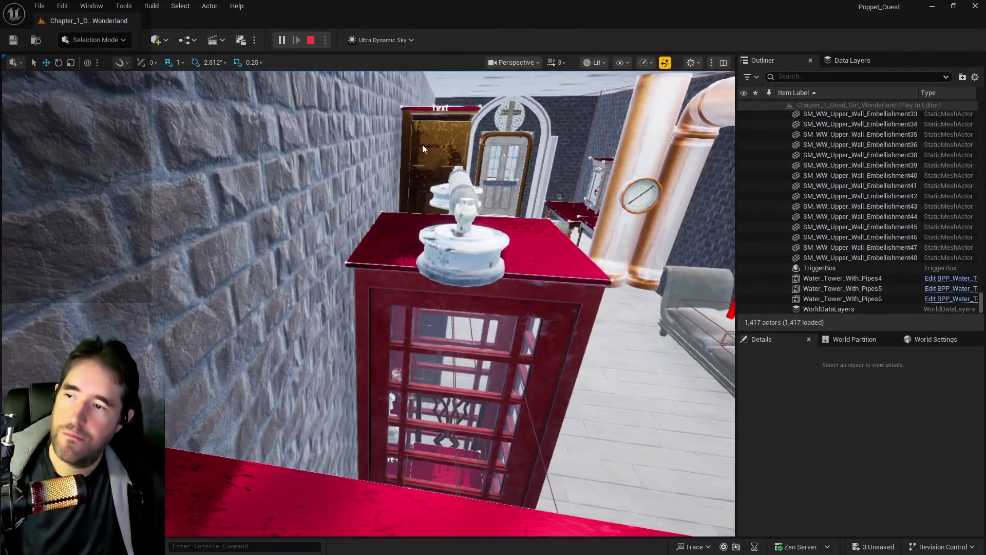
Stop the play-test and Alt-drag Level_Bookshelf52 to create Level_Bookshelf53 beside it, left of the door.
{"action": "key", "text": "Escape"}
{"action": "key", "text": "f"}
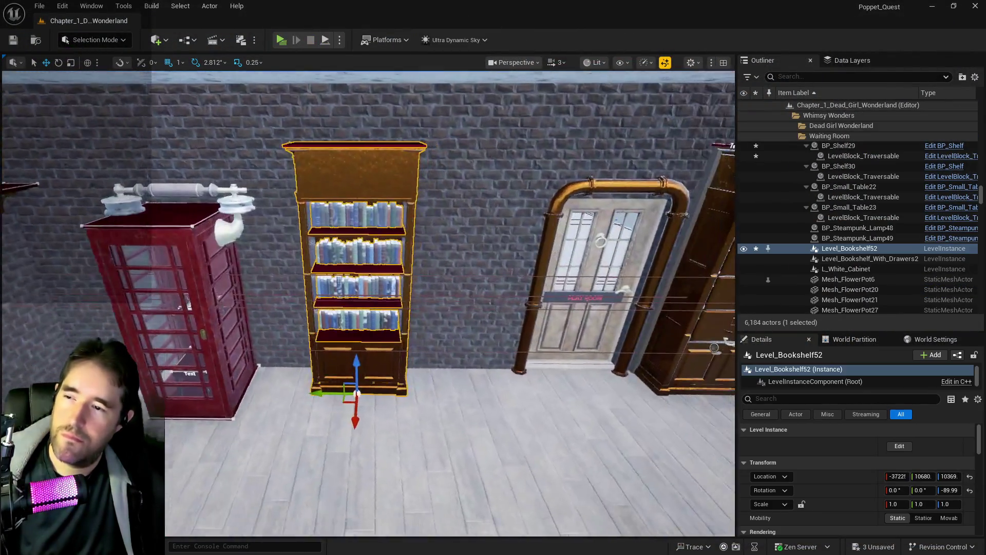
{"action": "left_click_drag", "start_coordinate": [414, 239], "coordinate": [459, 229]}
{"action": "left_click_drag", "start_coordinate": [585, 277], "coordinate": [588, 277]}
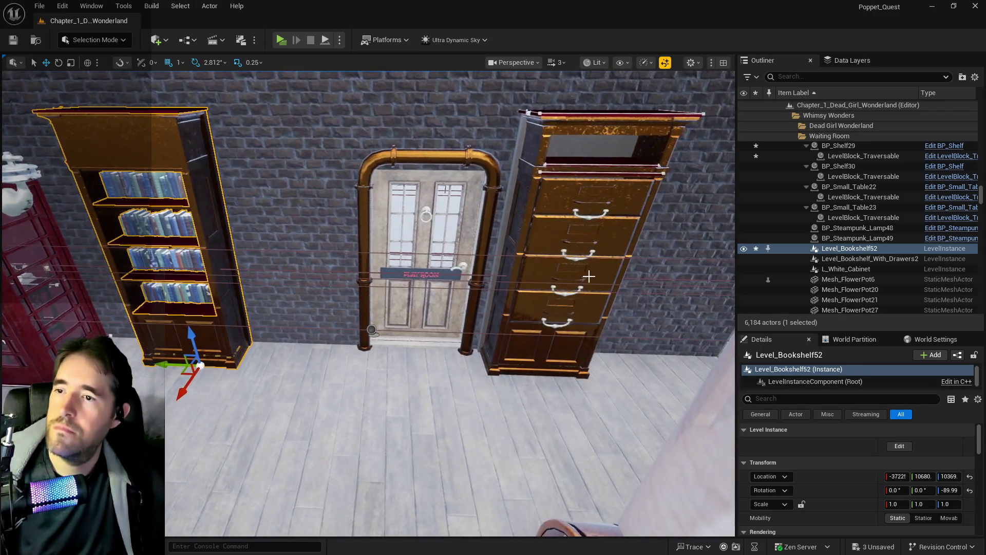
{"action": "left_click", "coordinate": [576, 282]}
{"action": "left_click", "coordinate": [187, 321]}
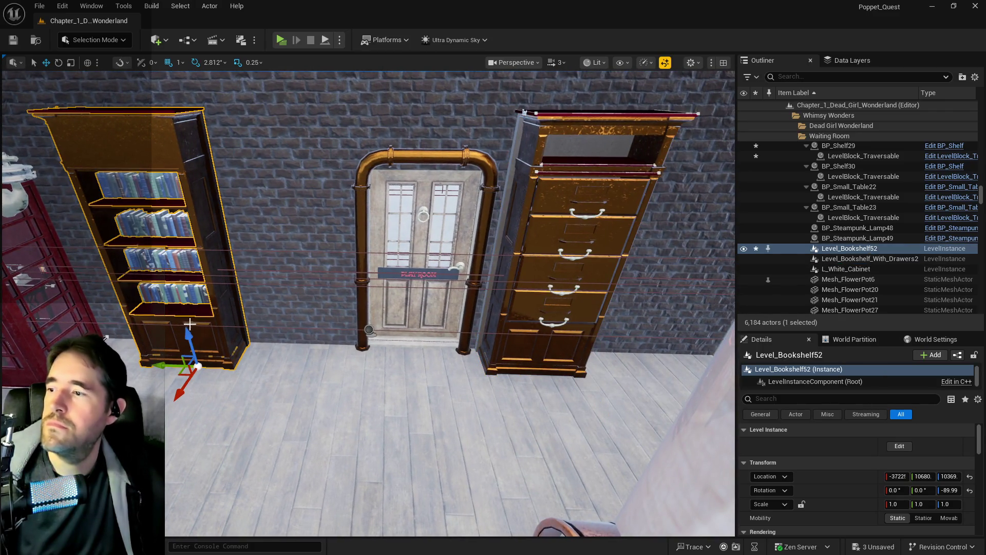
{"action": "left_click_drag", "start_coordinate": [162, 366], "coordinate": [261, 373], "text": "alt"}
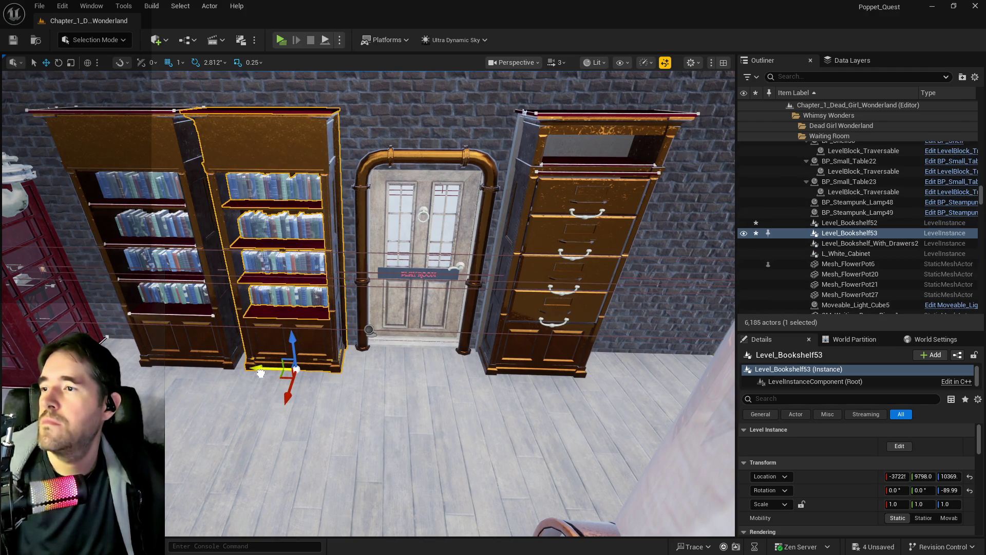
{"action": "mouse_move", "coordinate": [503, 284]}
{"action": "left_mouse_down"}
{"action": "mouse_move", "coordinate": [533, 263]}
{"action": "mouse_move", "coordinate": [509, 271]}
{"action": "mouse_move", "coordinate": [520, 258]}
{"action": "left_mouse_up"}
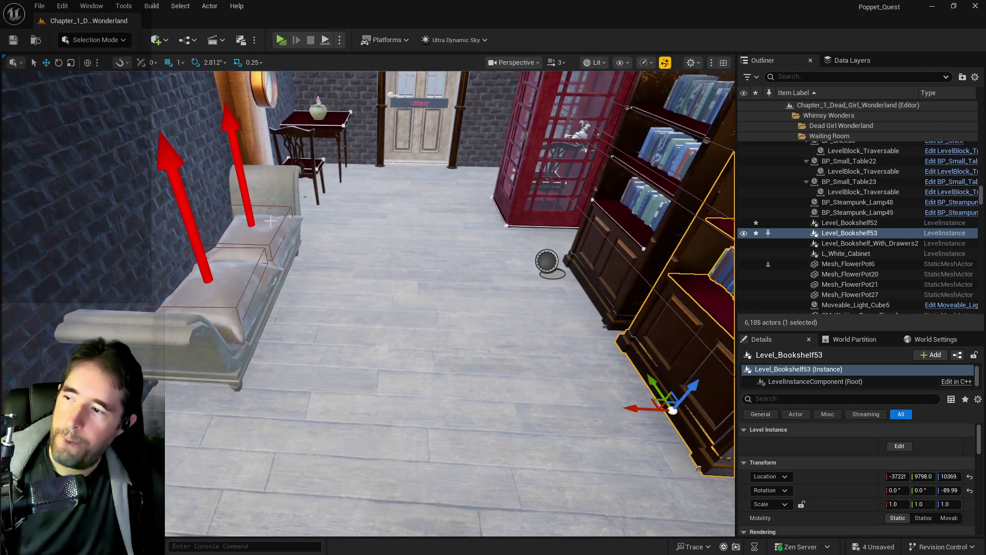
{"action": "left_click", "coordinate": [270, 221]}
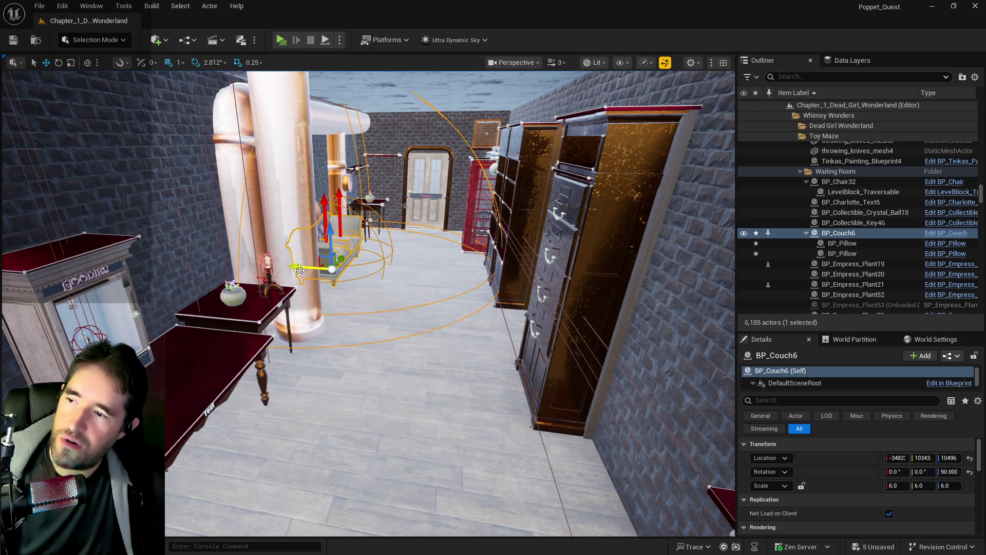
Slide BP_Couch6 along its Y axis to a new spot on the floor.
{"action": "mouse_move", "coordinate": [442, 267]}
{"action": "left_mouse_down"}
{"action": "mouse_move", "coordinate": [539, 308]}
{"action": "mouse_move", "coordinate": [584, 299]}
{"action": "left_mouse_up"}
{"action": "left_click_drag", "start_coordinate": [133, 276], "coordinate": [130, 259]}
{"action": "key", "text": "e"}
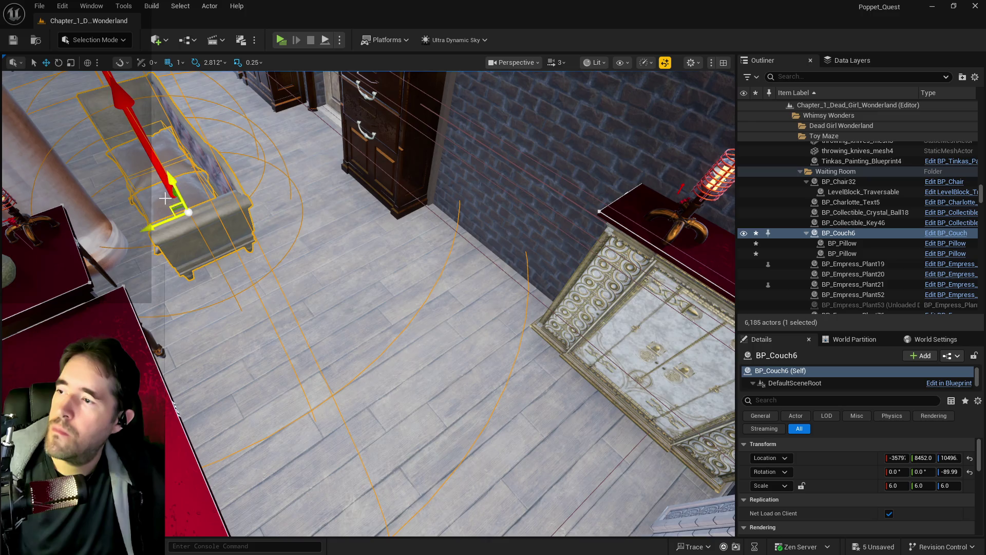
{"action": "scroll", "coordinate": [165, 198], "scroll_direction": "up", "scroll_amount": 3}
{"action": "mouse_move", "coordinate": [152, 221]}
{"action": "left_mouse_down"}
{"action": "mouse_move", "coordinate": [246, 345]}
{"action": "mouse_move", "coordinate": [334, 413]}
{"action": "mouse_move", "coordinate": [334, 332]}
{"action": "mouse_move", "coordinate": [392, 275]}
{"action": "mouse_move", "coordinate": [517, 341]}
{"action": "mouse_move", "coordinate": [474, 233]}
{"action": "left_mouse_up"}
{"action": "key", "text": "f"}
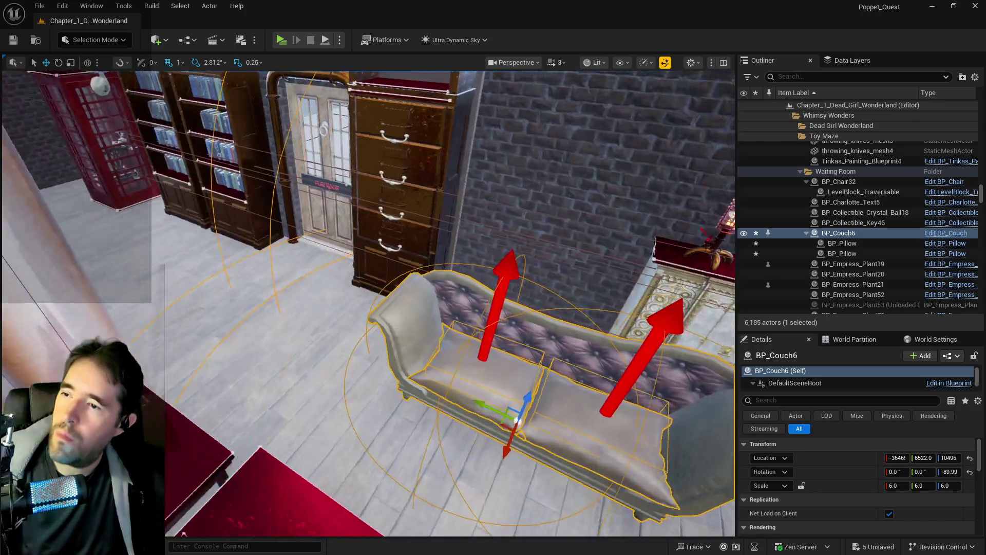
Shift Level_Bookshelf_With_Drawers2 along the wall and rotate it 180° on Z.
{"action": "left_click", "coordinate": [466, 235]}
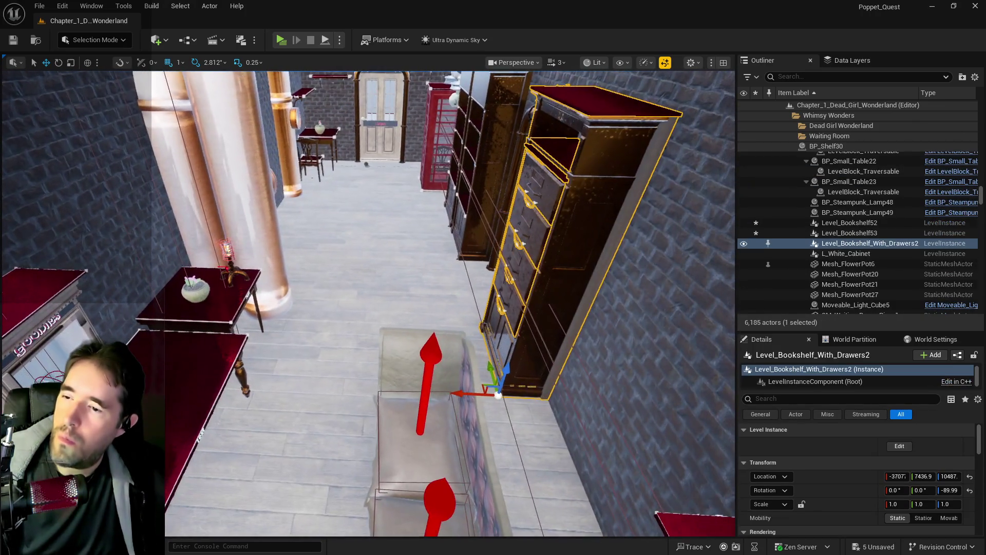
{"action": "mouse_move", "coordinate": [427, 378]}
{"action": "left_mouse_down"}
{"action": "mouse_move", "coordinate": [336, 360]}
{"action": "mouse_move", "coordinate": [247, 359]}
{"action": "left_mouse_up"}
{"action": "key", "text": "e"}
{"action": "mouse_move", "coordinate": [305, 427]}
{"action": "left_mouse_down"}
{"action": "mouse_move", "coordinate": [239, 429]}
{"action": "mouse_move", "coordinate": [289, 379]}
{"action": "mouse_move", "coordinate": [319, 295]}
{"action": "mouse_move", "coordinate": [362, 225]}
{"action": "mouse_move", "coordinate": [280, 229]}
{"action": "mouse_move", "coordinate": [384, 259]}
{"action": "mouse_move", "coordinate": [295, 231]}
{"action": "left_mouse_up"}
{"action": "key", "text": "w"}
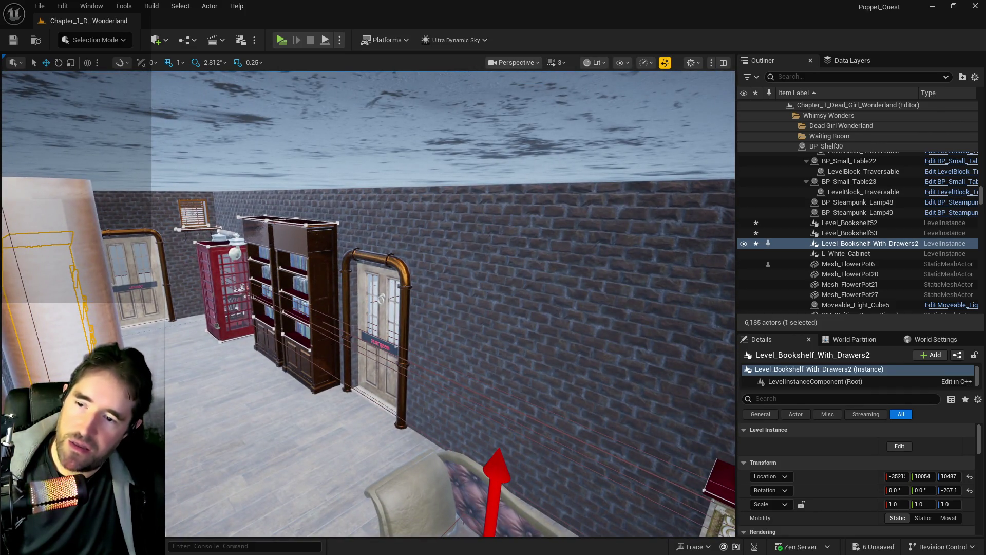
Slide the couch along the wall beside the cabinet, to about X -3715, Y 7179.
{"action": "left_click_drag", "start_coordinate": [477, 352], "coordinate": [477, 352]}
{"action": "left_click", "coordinate": [477, 352]}
{"action": "mouse_move", "coordinate": [399, 323]}
{"action": "left_mouse_down"}
{"action": "mouse_move", "coordinate": [324, 322]}
{"action": "mouse_move", "coordinate": [393, 271]}
{"action": "mouse_move", "coordinate": [349, 401]}
{"action": "left_mouse_up"}
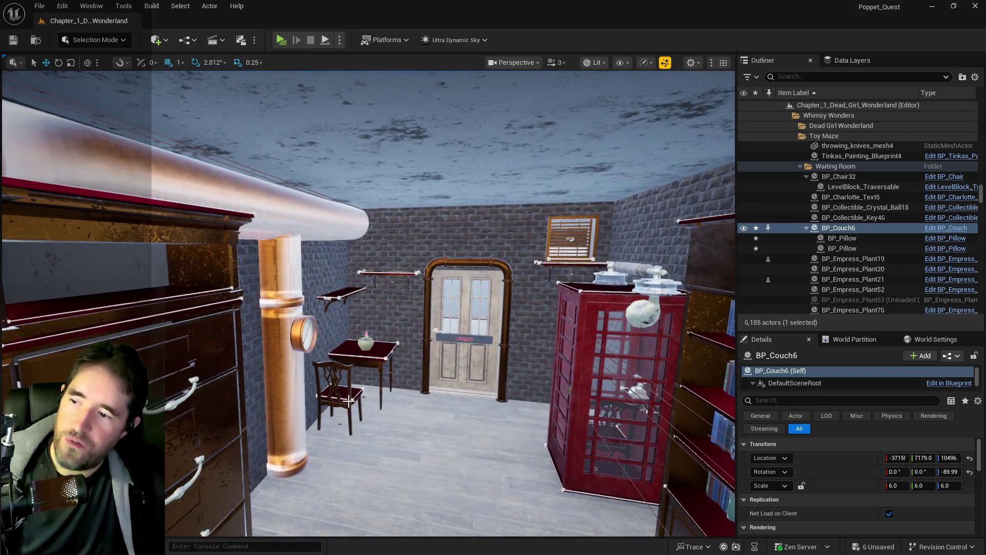
{"action": "key", "text": "f"}
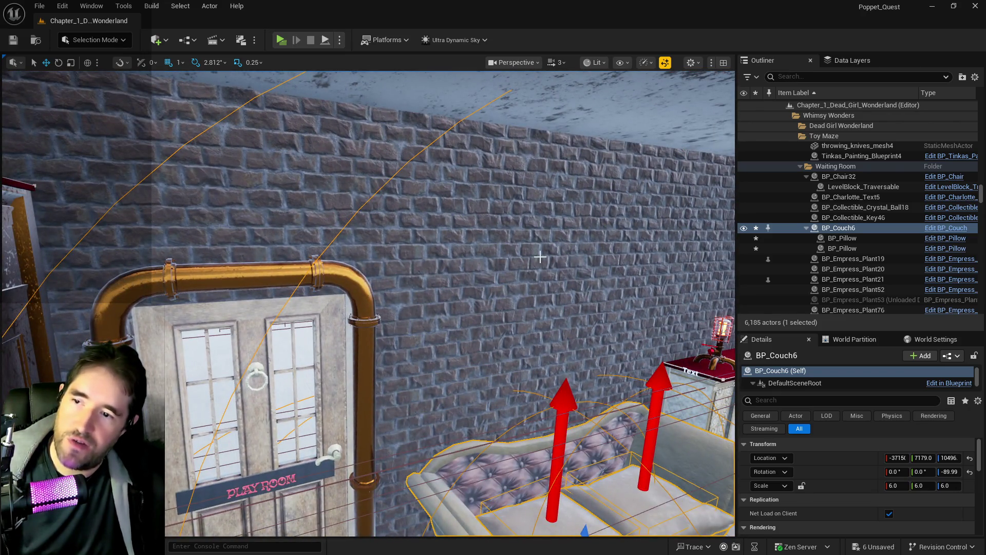
{"action": "left_click_drag", "start_coordinate": [540, 257], "coordinate": [439, 266]}
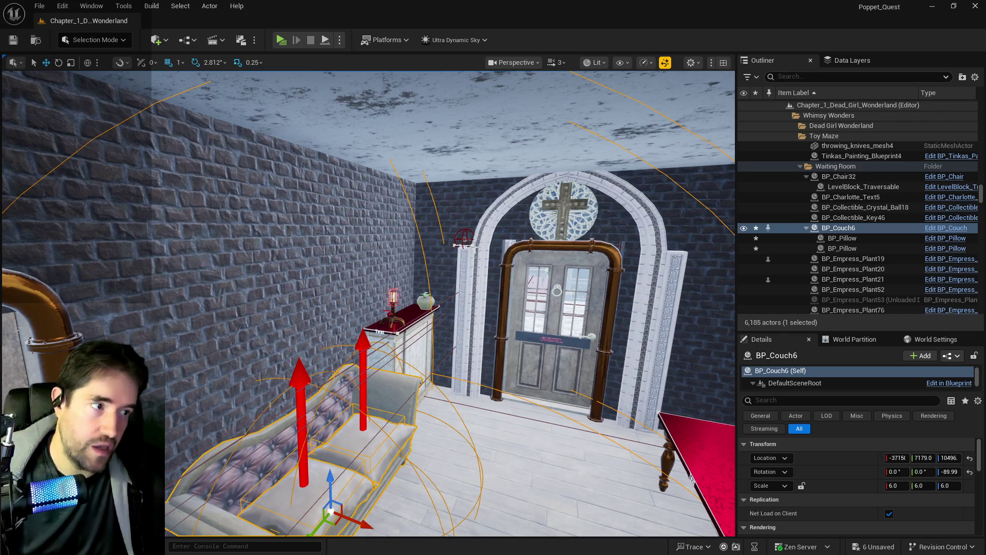
{"action": "key", "text": "f"}
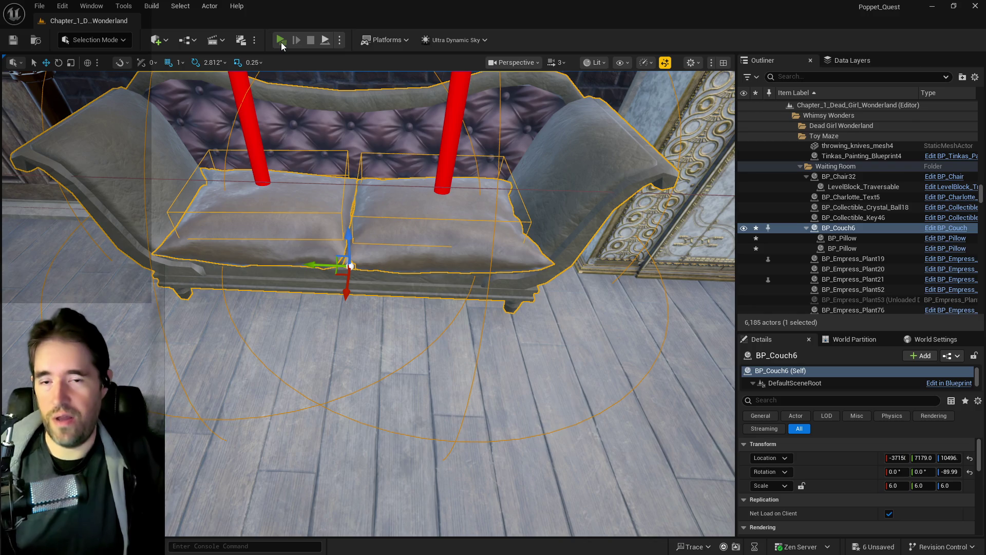
Play-test the level, jumping the character onto the repositioned sofa and running across the floor.
{"action": "left_click", "coordinate": [282, 42]}
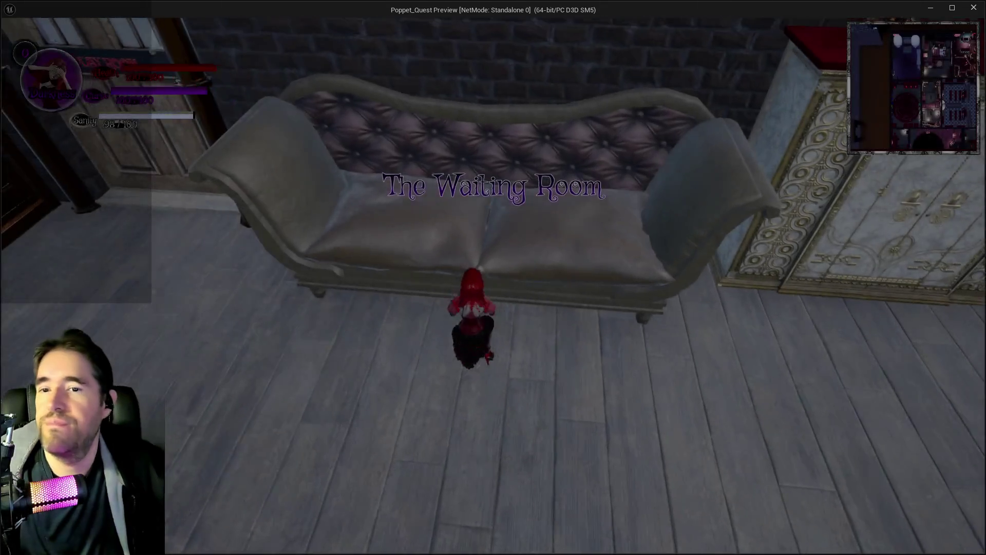
{"action": "key", "text": "w"}
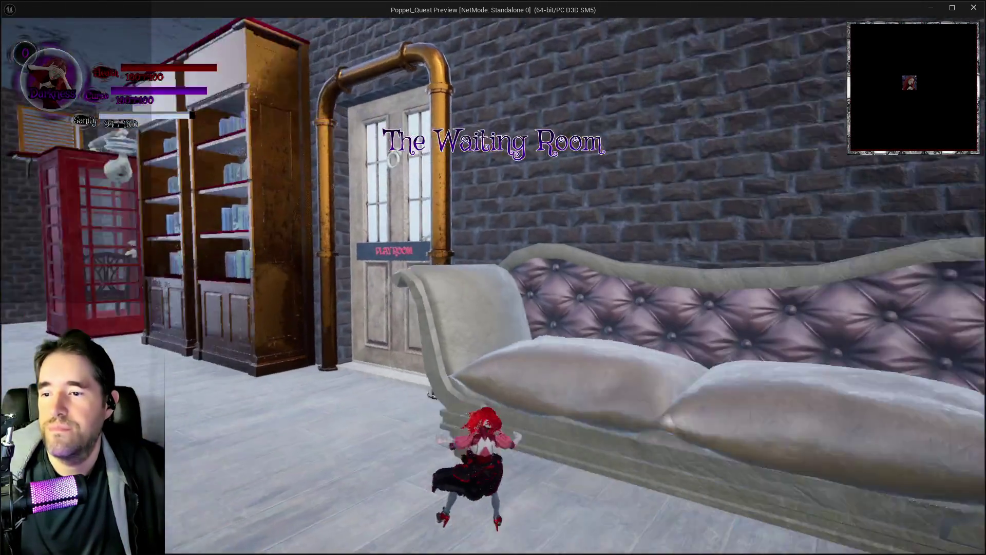
{"action": "key", "text": "d"}
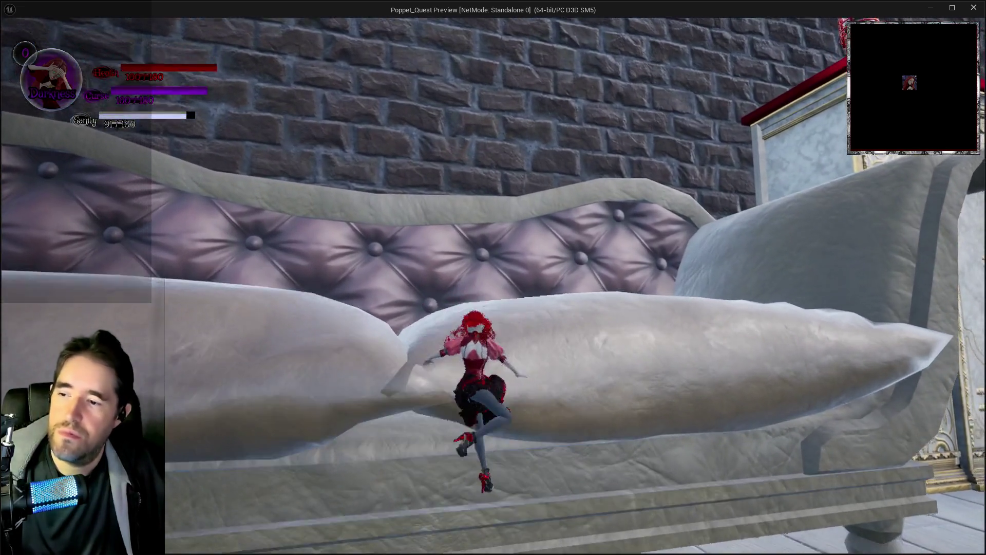
{"action": "key", "text": "space"}
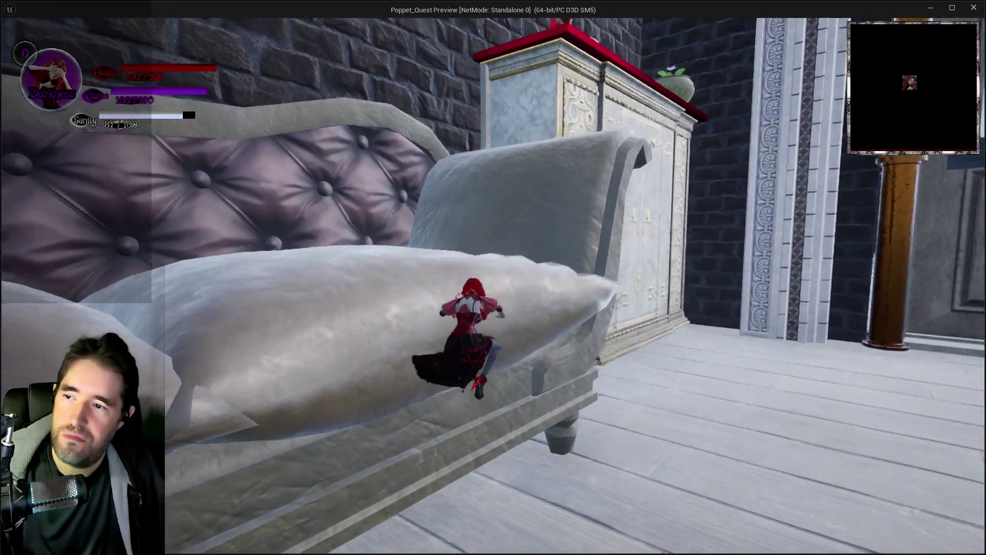
{"action": "key", "text": "w"}
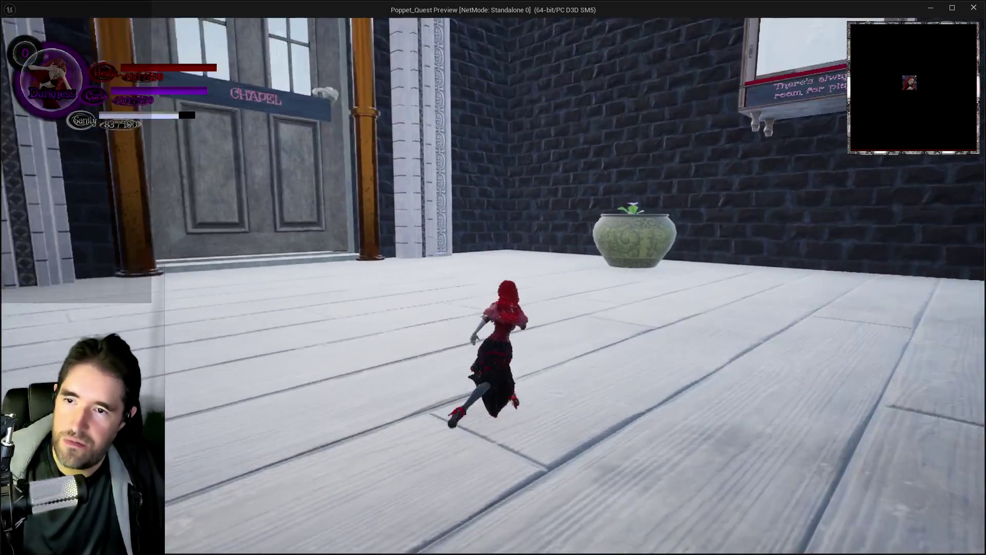
{"action": "key", "text": "alt+Tab"}
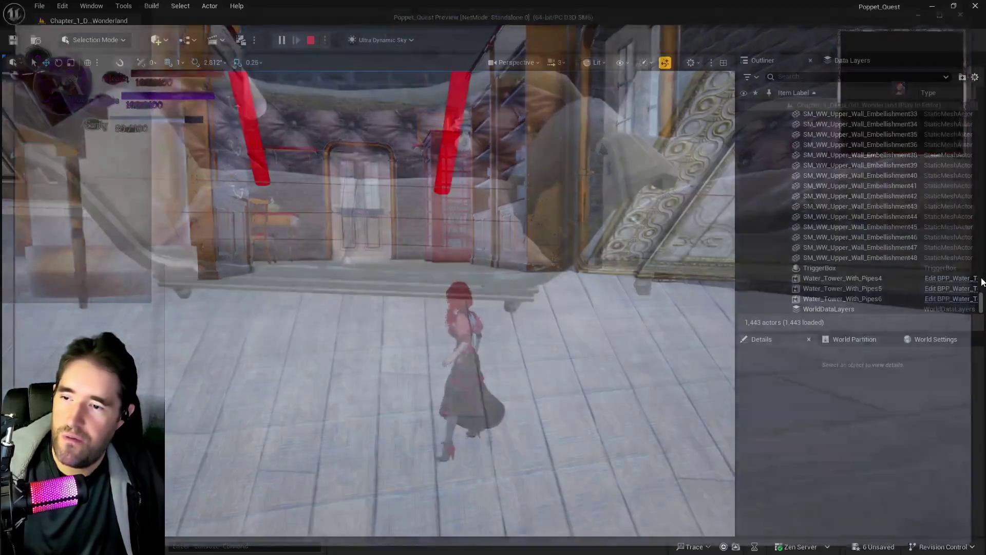
Stop the play-test and move BP_Empress_Plant19 beside the table leg so it no longer intersects.
{"action": "key", "text": "Escape"}
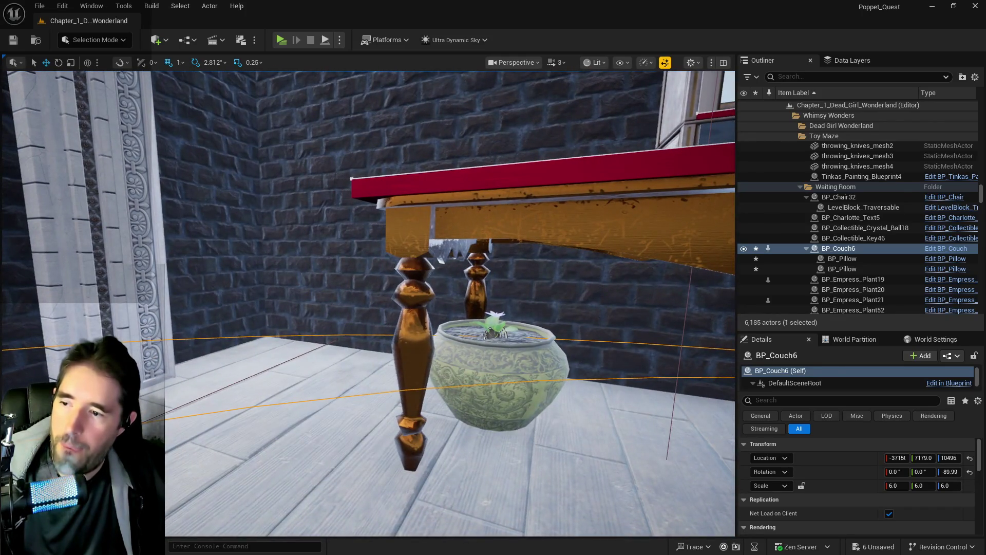
{"action": "left_click", "coordinate": [495, 334]}
{"action": "left_click_drag", "start_coordinate": [495, 334], "coordinate": [390, 322]}
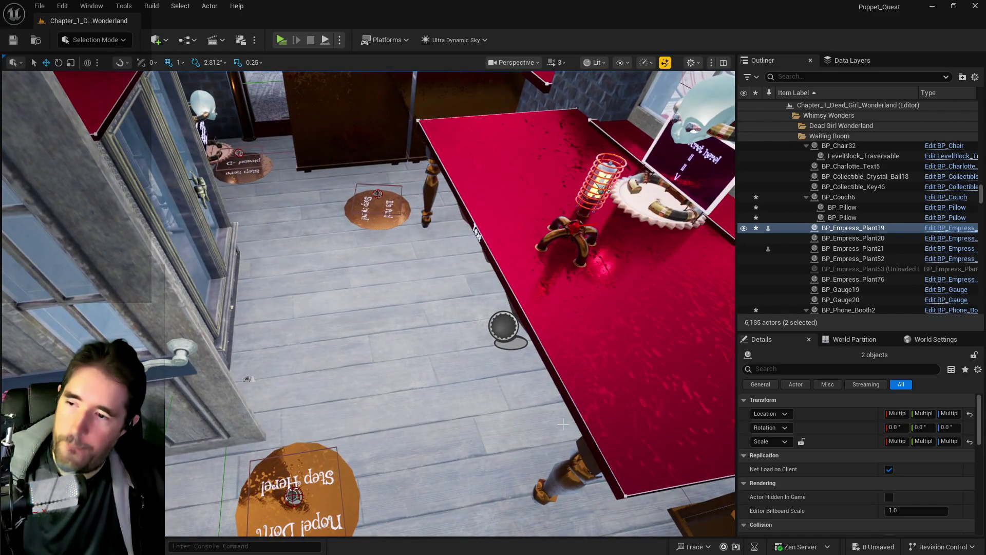
Copy the Spawn Array from BP_Room_Info_Waiting_Room and paste it onto BP_Room_Hall_Of_Records.
{"action": "left_click", "coordinate": [501, 326]}
{"action": "scroll", "coordinate": [817, 463], "scroll_direction": "down", "scroll_amount": 5}
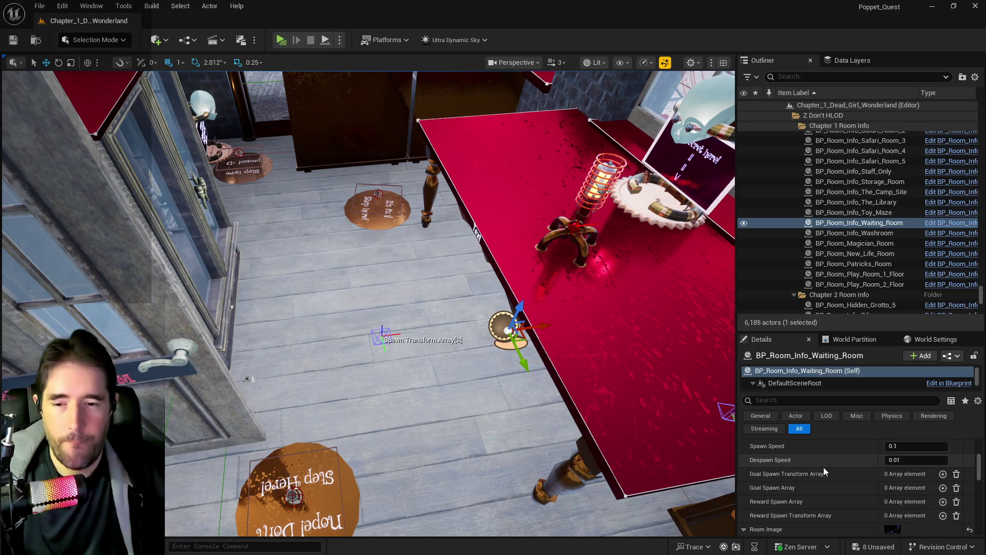
{"action": "scroll", "coordinate": [829, 483], "scroll_direction": "up", "scroll_amount": 4}
{"action": "right_click", "coordinate": [837, 482]}
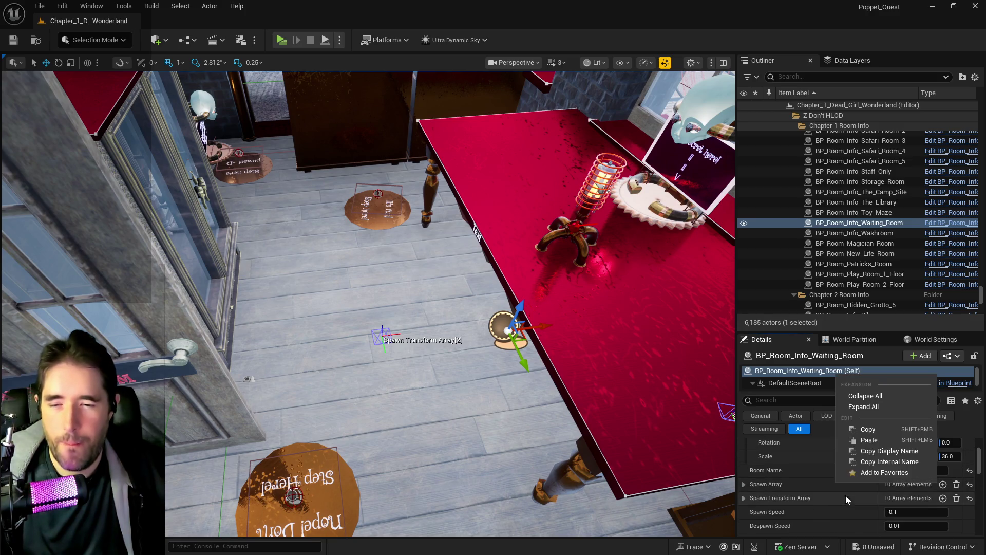
{"action": "left_click", "coordinate": [867, 439]}
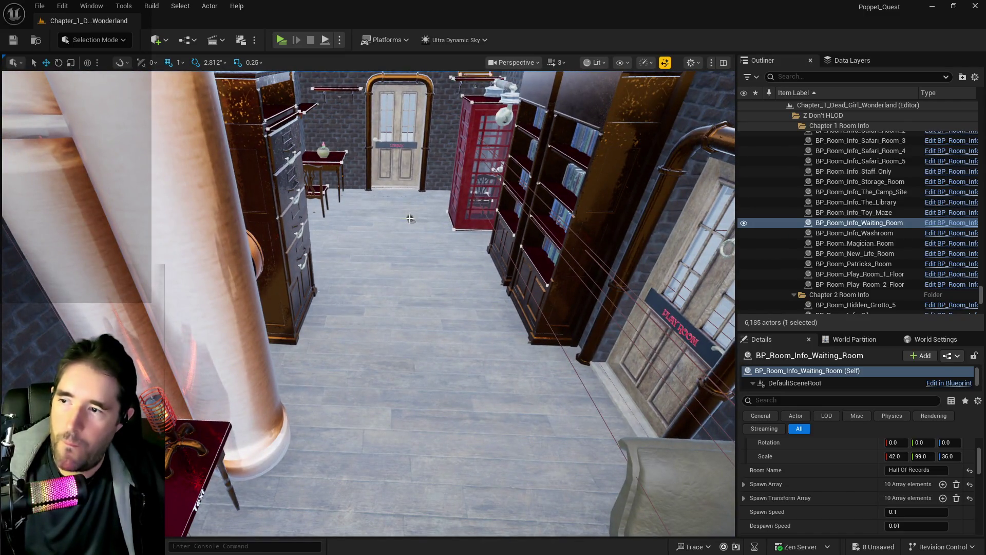
{"action": "left_click", "coordinate": [410, 219]}
{"action": "right_click", "coordinate": [835, 484]}
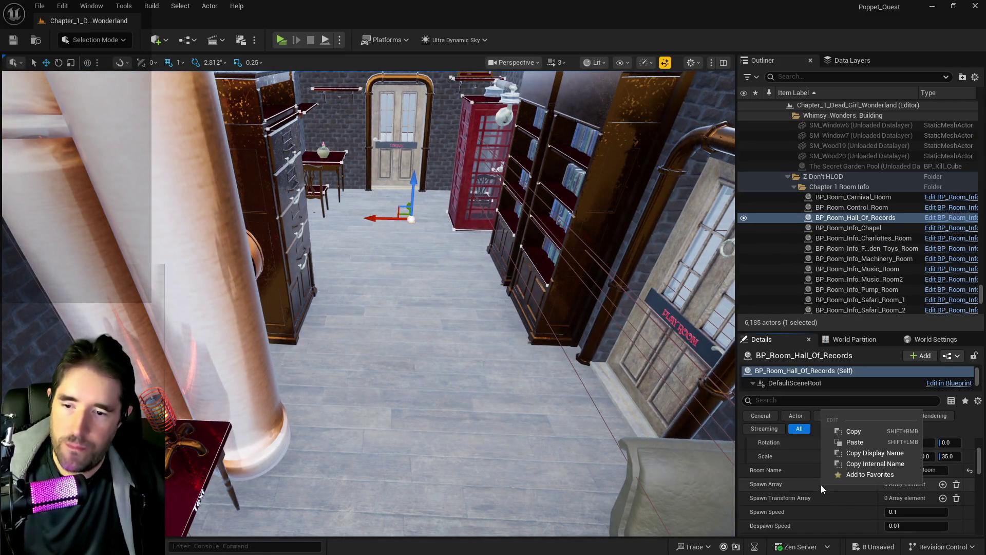
{"action": "left_click", "coordinate": [856, 442]}
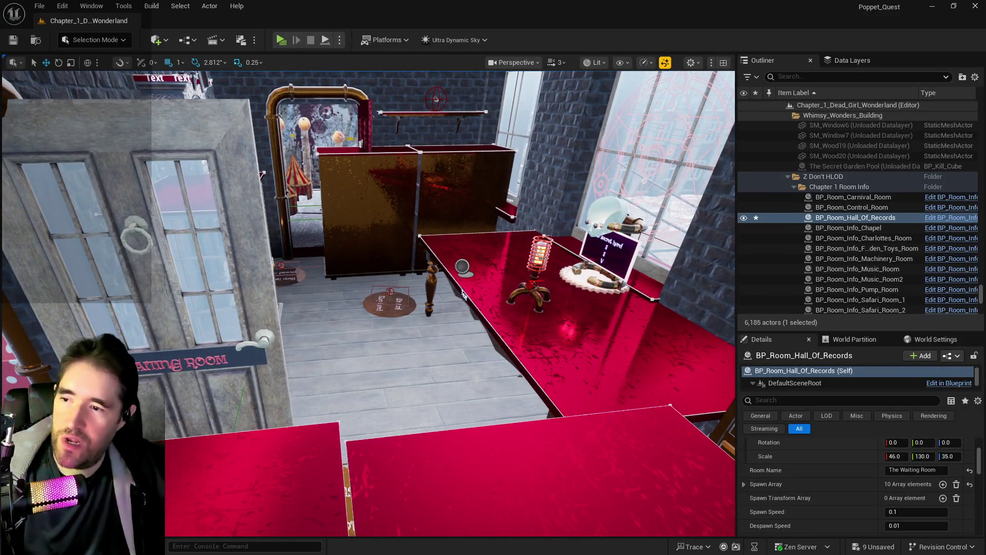
Copy the Spawn Transform Array from the Waiting Room actor and paste it onto Hall Of Records.
{"action": "left_click", "coordinate": [463, 266]}
{"action": "right_click", "coordinate": [849, 498]}
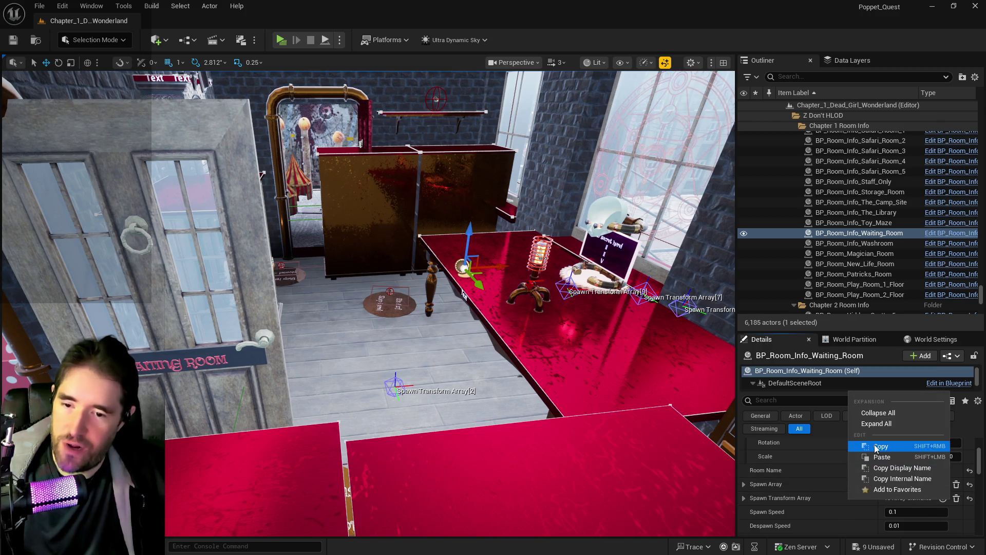
{"action": "left_click", "coordinate": [877, 446]}
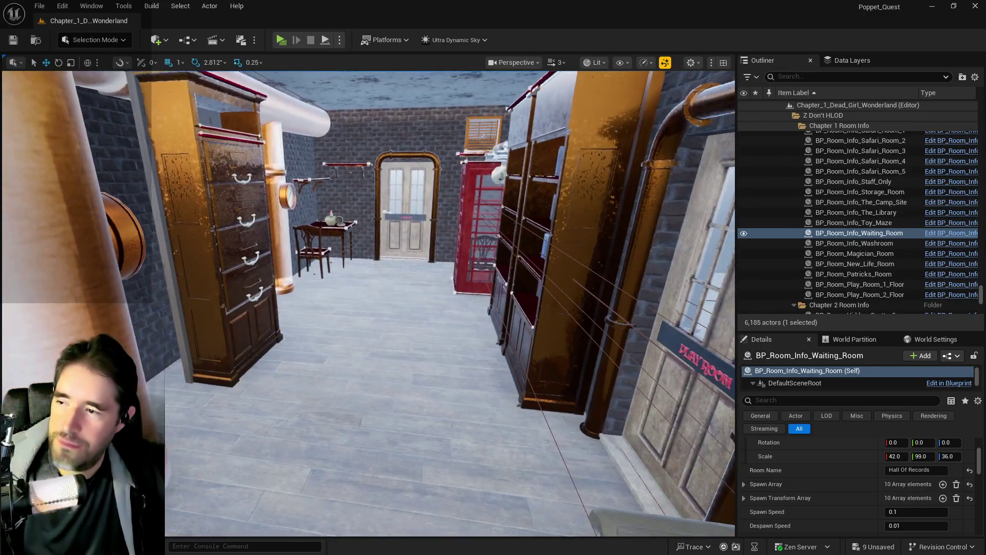
{"action": "right_click", "coordinate": [840, 502]}
{"action": "left_click", "coordinate": [872, 467]}
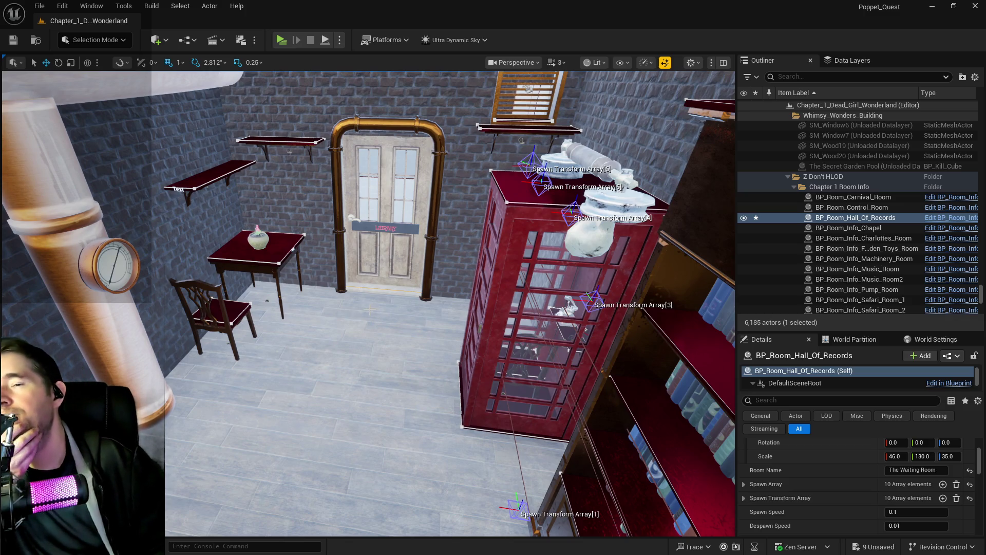
Expand the Hall of Records Spawn Array entries in the Details panel.
{"action": "mouse_move", "coordinate": [370, 310]}
{"action": "left_mouse_down"}
{"action": "mouse_move", "coordinate": [350, 319]}
{"action": "mouse_move", "coordinate": [450, 288]}
{"action": "left_mouse_up"}
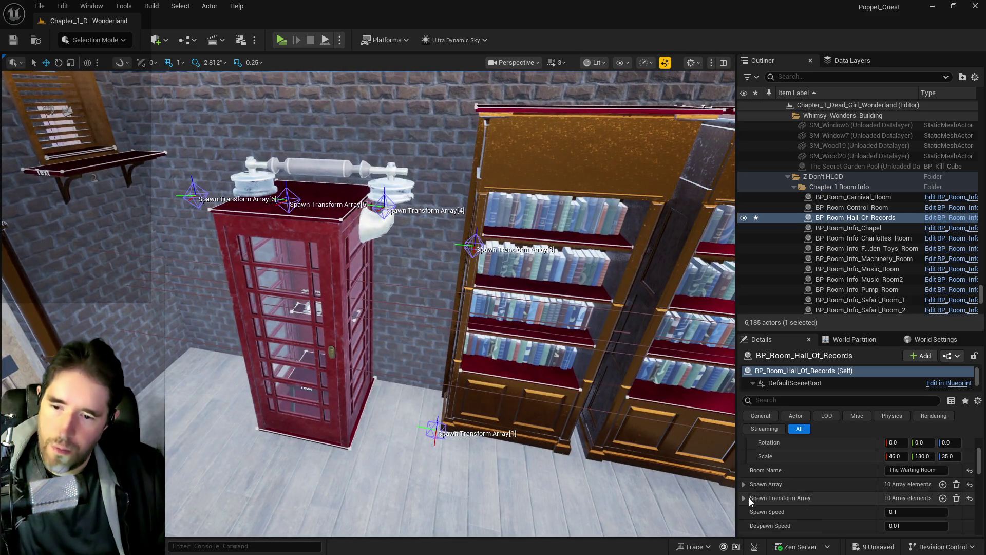
{"action": "left_click", "coordinate": [745, 485]}
{"action": "scroll", "coordinate": [757, 491], "scroll_direction": "down", "scroll_amount": 1}
{"action": "scroll", "coordinate": [757, 491], "scroll_direction": "down", "scroll_amount": 2}
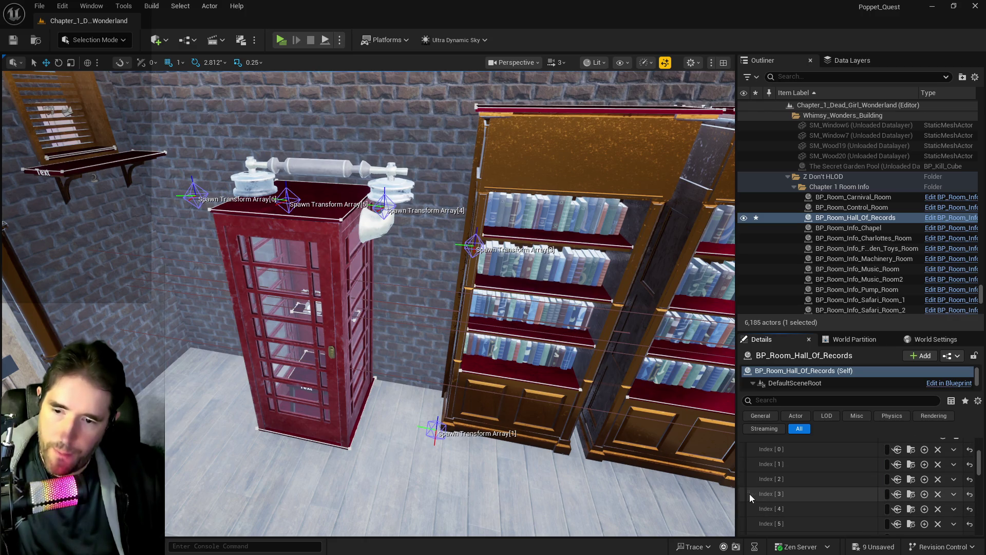
{"action": "mouse_move", "coordinate": [737, 494]}
{"action": "left_mouse_down"}
{"action": "mouse_move", "coordinate": [575, 499]}
{"action": "mouse_move", "coordinate": [676, 500]}
{"action": "left_mouse_up"}
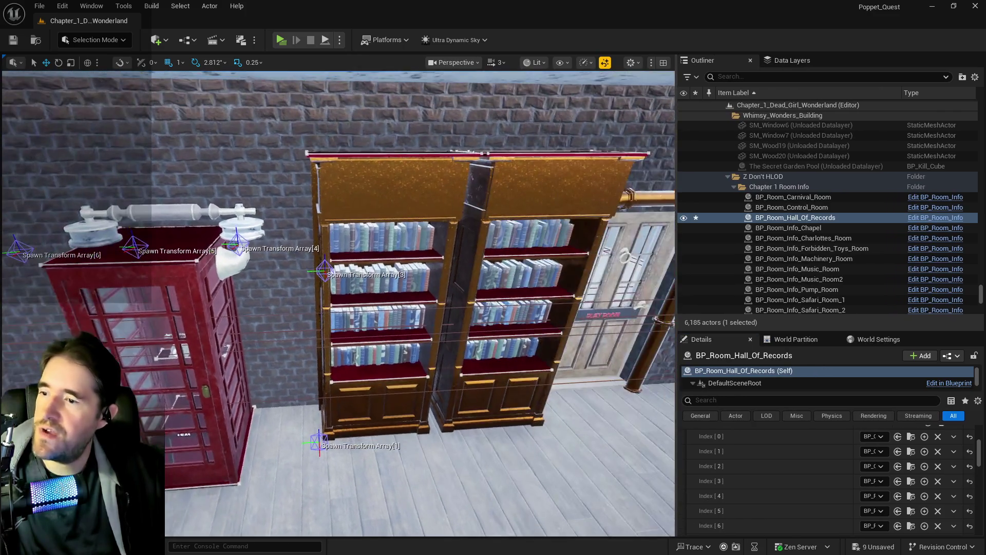
Survey the spawn markers by the door, sofa and corridor, then widen the Details panel.
{"action": "key", "text": "d"}
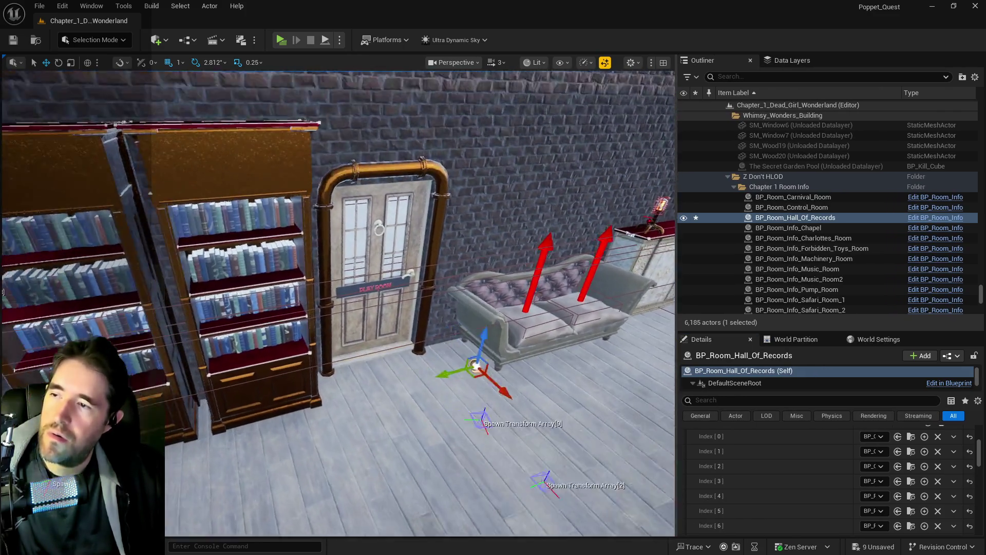
{"action": "key", "text": "d"}
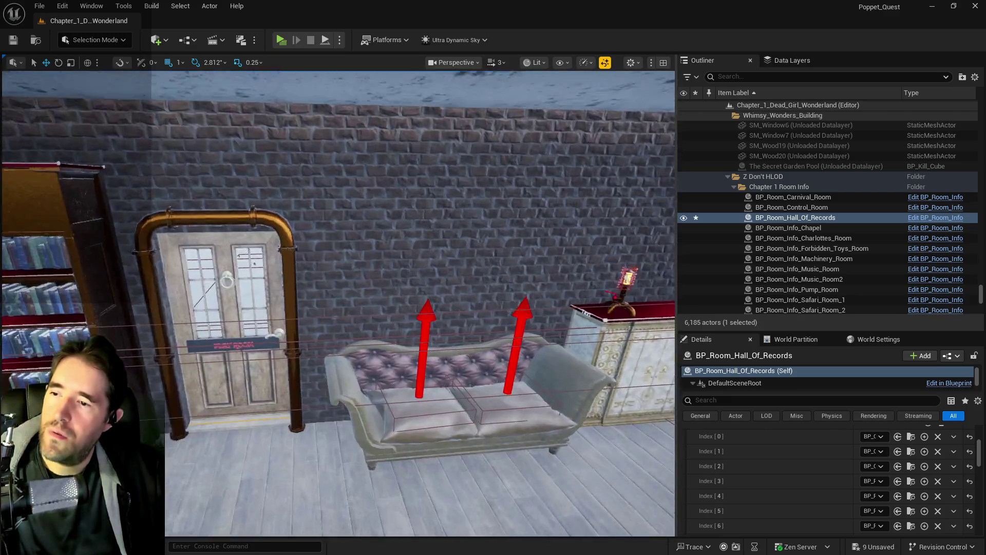
{"action": "key", "text": "a"}
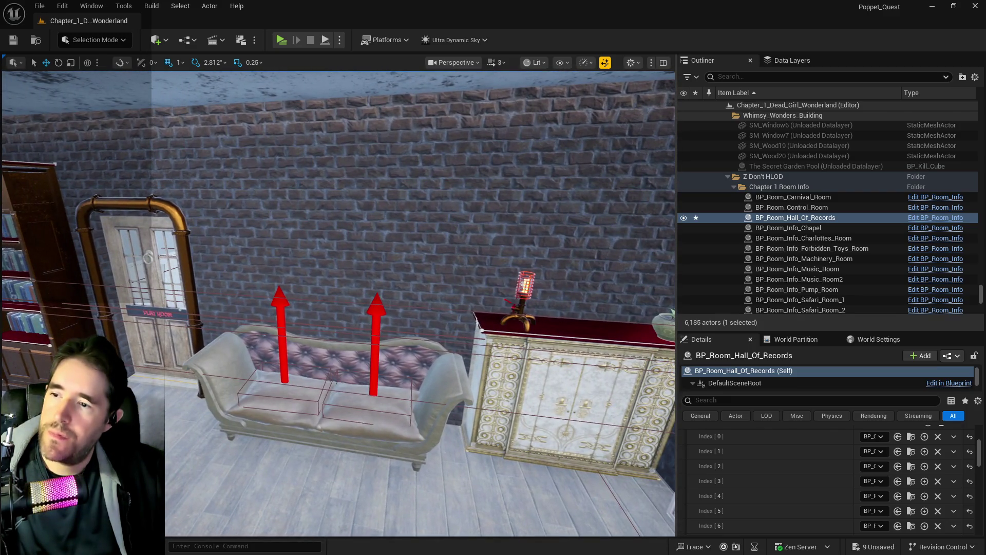
{"action": "key", "text": "a"}
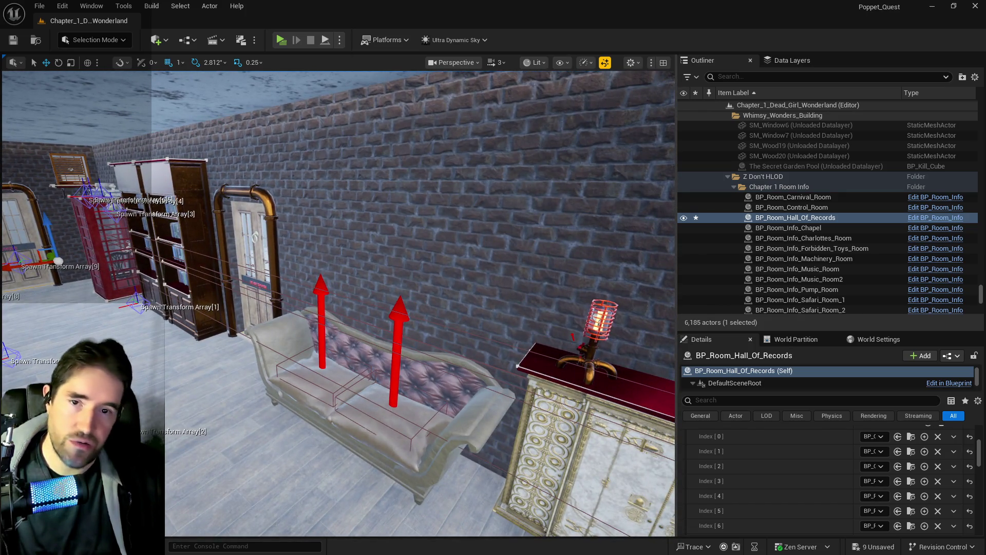
{"action": "key", "text": "a"}
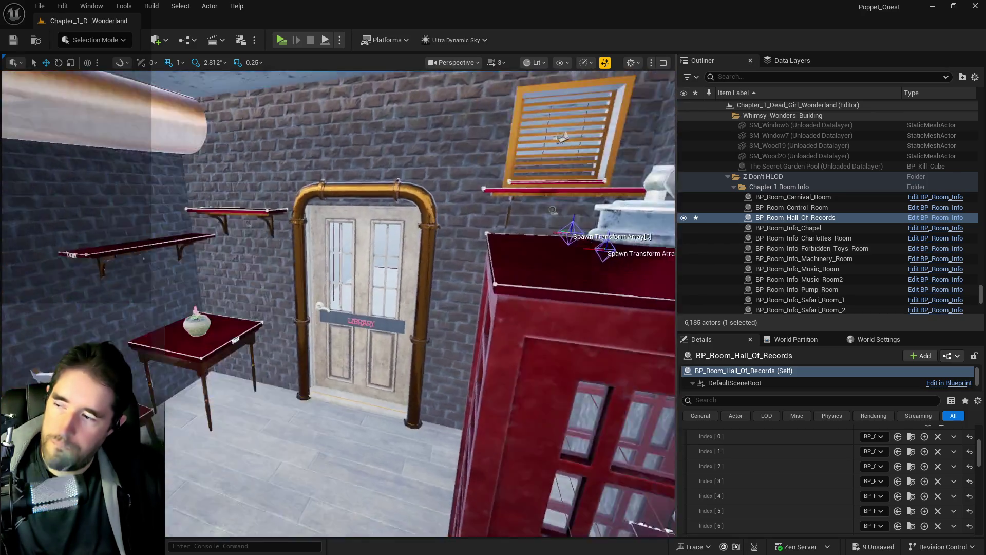
{"action": "mouse_move", "coordinate": [552, 210]}
{"action": "left_mouse_down"}
{"action": "mouse_move", "coordinate": [589, 256]}
{"action": "mouse_move", "coordinate": [575, 228]}
{"action": "mouse_move", "coordinate": [377, 251]}
{"action": "left_mouse_up"}
{"action": "mouse_move", "coordinate": [285, 249]}
{"action": "left_mouse_down"}
{"action": "mouse_move", "coordinate": [264, 248]}
{"action": "mouse_move", "coordinate": [344, 221]}
{"action": "mouse_move", "coordinate": [398, 221]}
{"action": "left_mouse_up"}
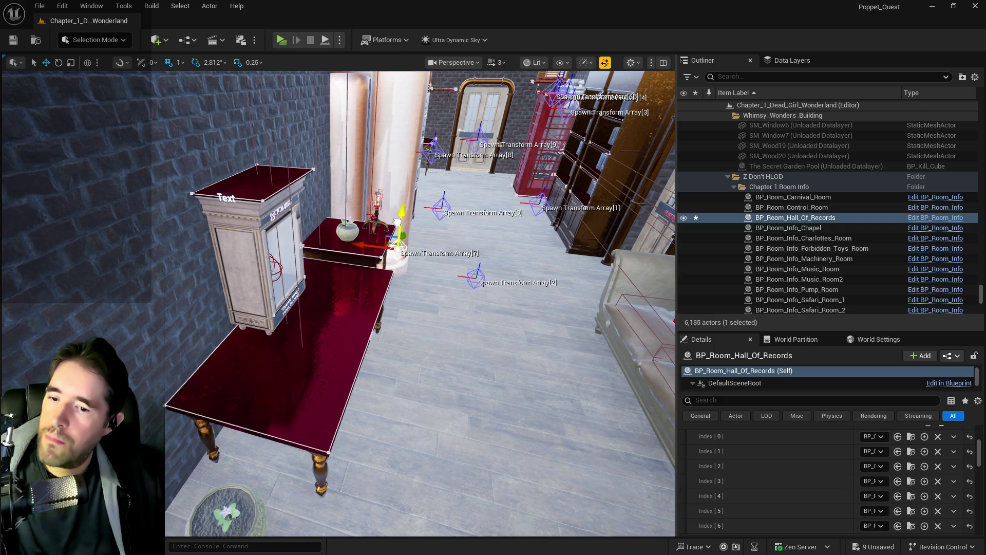
{"action": "left_click_drag", "start_coordinate": [676, 449], "coordinate": [516, 450]}
{"action": "scroll", "coordinate": [584, 464], "scroll_direction": "down", "scroll_amount": 5}
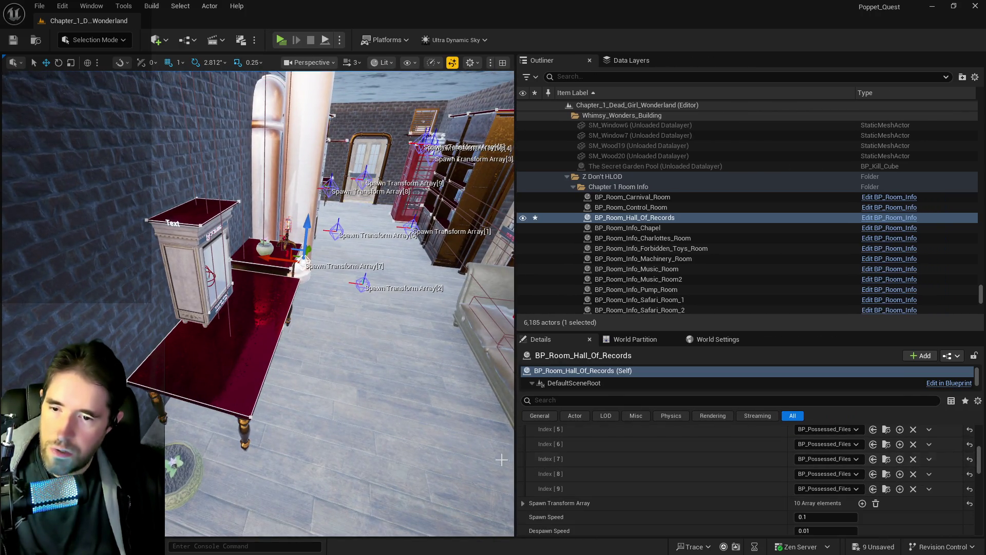
Slide Spawn Transform Array[1] left toward point [0] and nudge point [2] slightly along X.
{"action": "scroll", "coordinate": [559, 477], "scroll_direction": "up", "scroll_amount": 2}
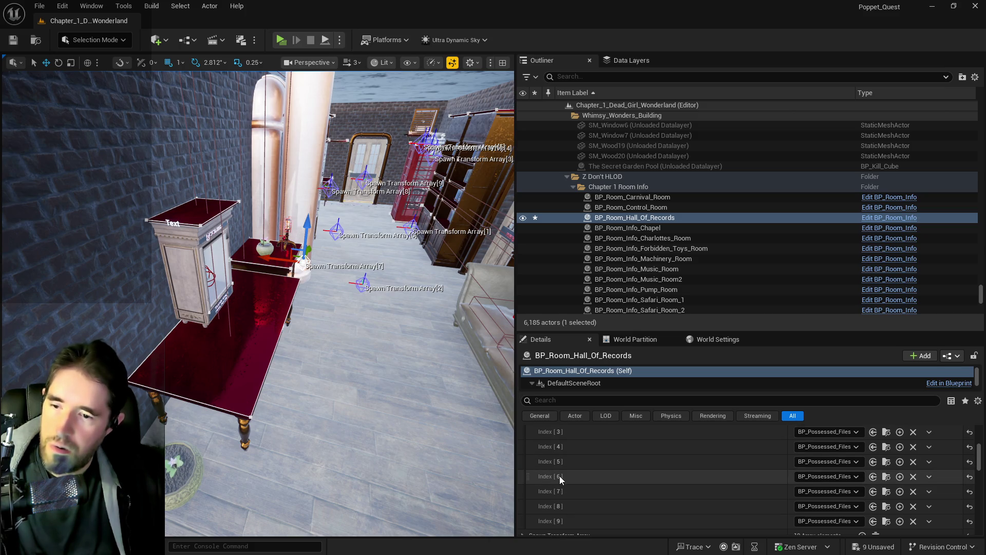
{"action": "scroll", "coordinate": [559, 476], "scroll_direction": "up", "scroll_amount": 1}
{"action": "scroll", "coordinate": [560, 476], "scroll_direction": "up", "scroll_amount": 1}
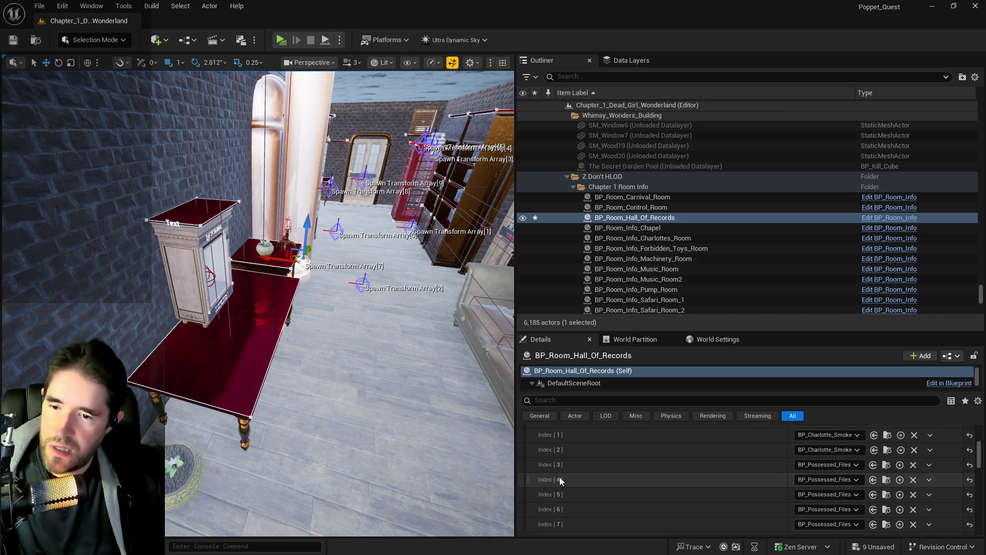
{"action": "scroll", "coordinate": [560, 477], "scroll_direction": "up", "scroll_amount": 1}
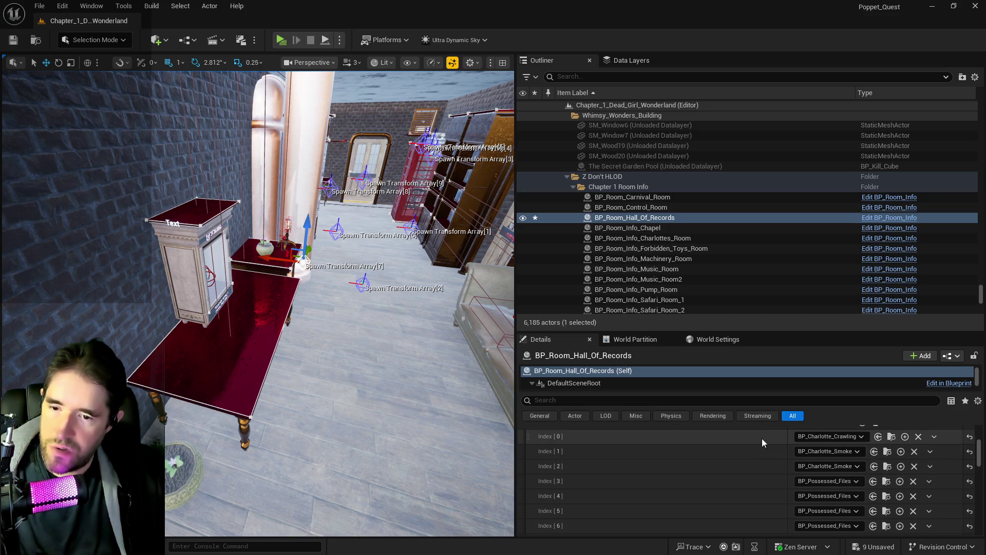
{"action": "left_click_drag", "start_coordinate": [516, 454], "coordinate": [681, 454]}
{"action": "left_click_drag", "start_coordinate": [411, 359], "coordinate": [165, 433]}
{"action": "left_click", "coordinate": [497, 217]}
{"action": "left_click_drag", "start_coordinate": [462, 212], "coordinate": [405, 208]}
{"action": "left_click", "coordinate": [403, 310]}
{"action": "left_click_drag", "start_coordinate": [385, 311], "coordinate": [399, 314]}
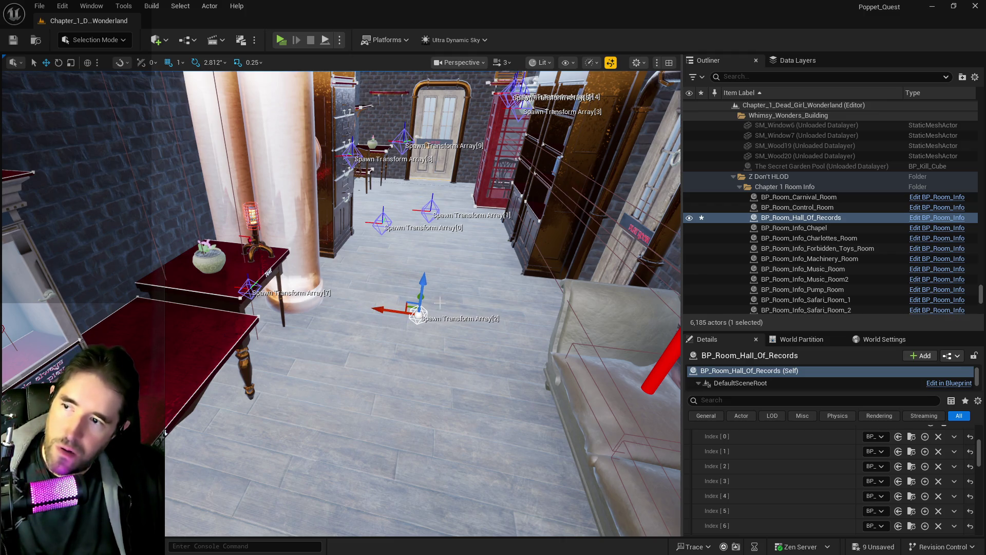
Move spawn point Spawn Transform Array[0] along X and Y to sit near point [2].
{"action": "left_click", "coordinate": [382, 222]}
{"action": "mouse_move", "coordinate": [354, 226]}
{"action": "left_mouse_down"}
{"action": "mouse_move", "coordinate": [403, 231]}
{"action": "mouse_move", "coordinate": [329, 242]}
{"action": "mouse_move", "coordinate": [334, 267]}
{"action": "left_mouse_up"}
{"action": "key", "text": "f"}
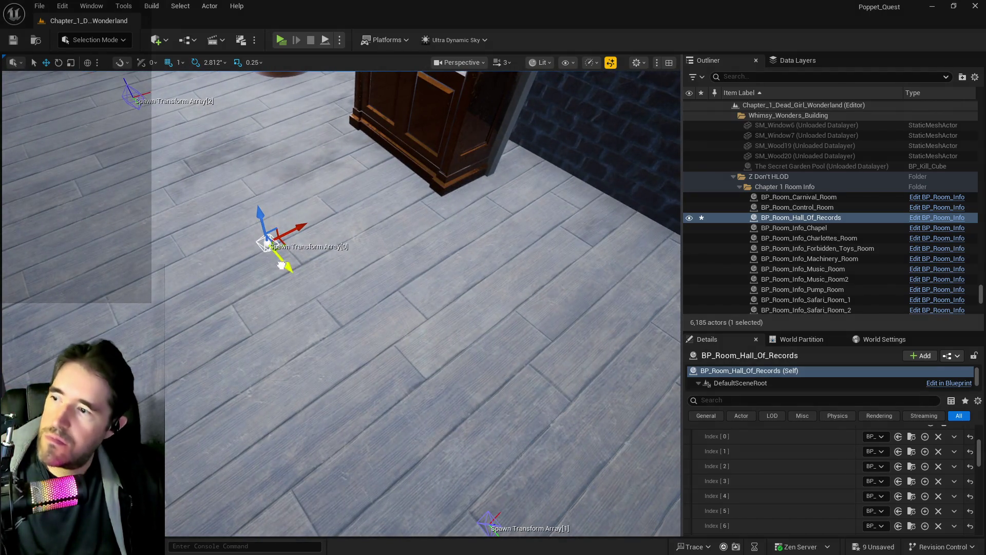
{"action": "mouse_move", "coordinate": [282, 260]}
{"action": "left_mouse_down"}
{"action": "mouse_move", "coordinate": [177, 148]}
{"action": "mouse_move", "coordinate": [118, 113]}
{"action": "left_mouse_up"}
{"action": "key", "text": "f"}
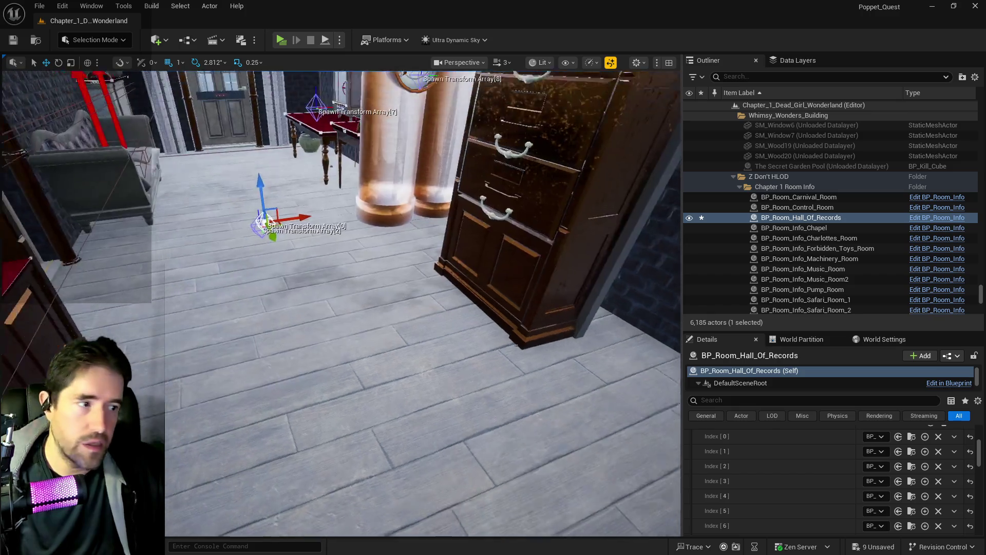
{"action": "mouse_move", "coordinate": [365, 205]}
{"action": "left_mouse_down"}
{"action": "mouse_move", "coordinate": [363, 296]}
{"action": "mouse_move", "coordinate": [321, 296]}
{"action": "left_mouse_up"}
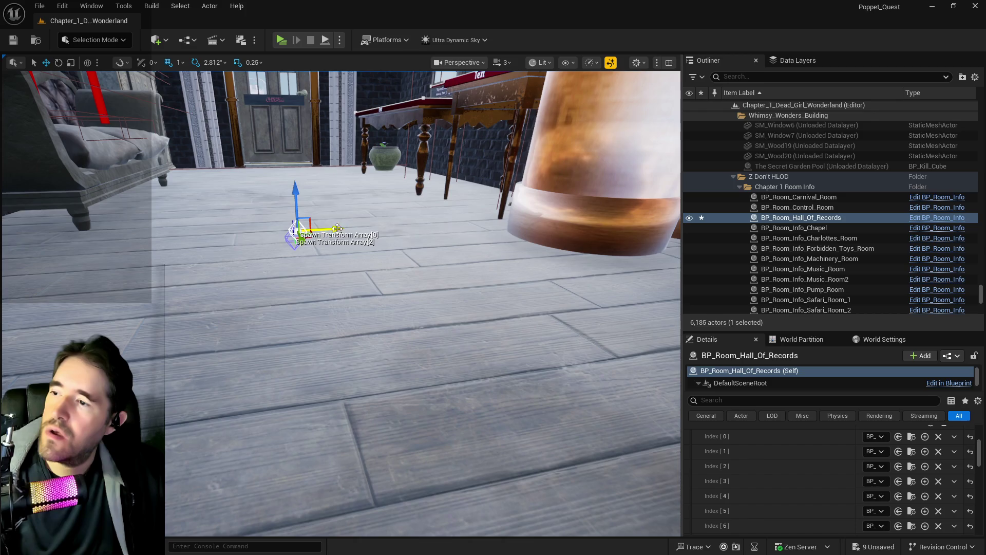
Check spawn points [8] and [7], then try sliding [1] along X and undo it.
{"action": "mouse_move", "coordinate": [299, 262]}
{"action": "left_mouse_down"}
{"action": "mouse_move", "coordinate": [278, 262]}
{"action": "mouse_move", "coordinate": [278, 320]}
{"action": "left_mouse_up"}
{"action": "left_click", "coordinate": [437, 160]}
{"action": "mouse_move", "coordinate": [437, 160]}
{"action": "left_mouse_down"}
{"action": "mouse_move", "coordinate": [200, 160]}
{"action": "mouse_move", "coordinate": [235, 144]}
{"action": "mouse_move", "coordinate": [253, 184]}
{"action": "mouse_move", "coordinate": [259, 239]}
{"action": "mouse_move", "coordinate": [331, 247]}
{"action": "mouse_move", "coordinate": [281, 260]}
{"action": "left_mouse_up"}
{"action": "left_click", "coordinate": [280, 259]}
{"action": "left_click", "coordinate": [380, 185]}
{"action": "mouse_move", "coordinate": [378, 186]}
{"action": "left_mouse_down"}
{"action": "mouse_move", "coordinate": [476, 189]}
{"action": "mouse_move", "coordinate": [280, 159]}
{"action": "mouse_move", "coordinate": [259, 132]}
{"action": "mouse_move", "coordinate": [312, 146]}
{"action": "mouse_move", "coordinate": [242, 138]}
{"action": "mouse_move", "coordinate": [206, 147]}
{"action": "left_mouse_up"}
{"action": "key", "text": "ctrl+z"}
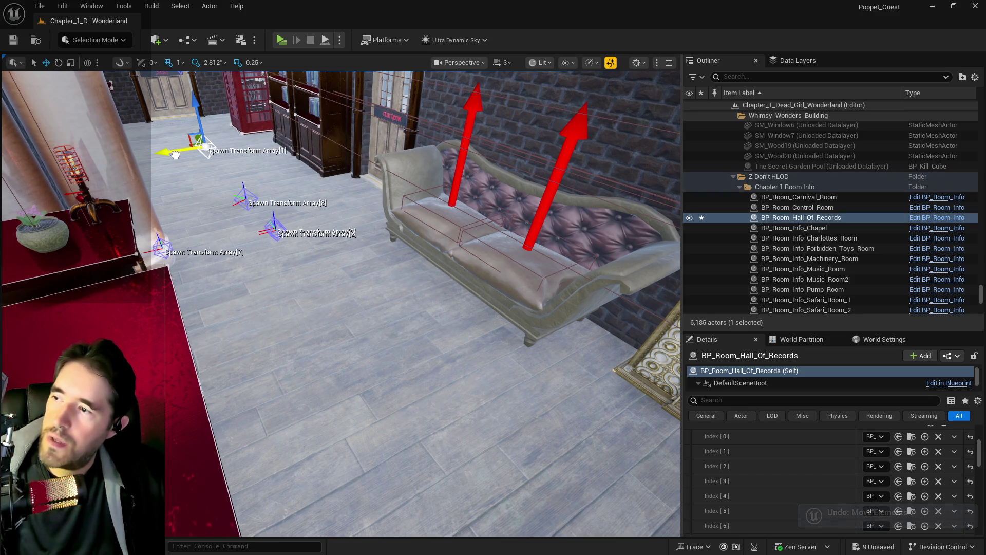
{"action": "mouse_move", "coordinate": [247, 207]}
{"action": "left_mouse_down"}
{"action": "mouse_move", "coordinate": [210, 124]}
{"action": "mouse_move", "coordinate": [211, 206]}
{"action": "left_mouse_up"}
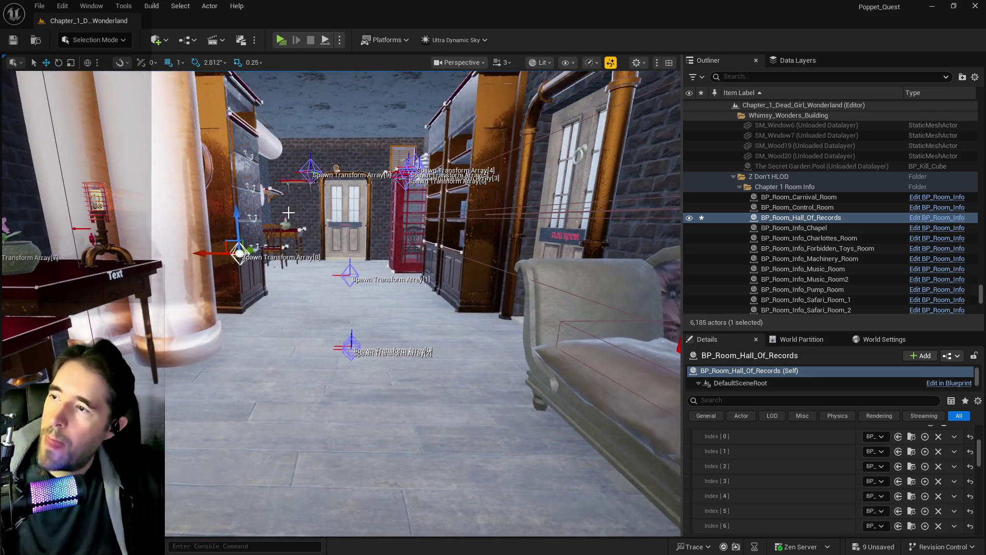
Reposition spawn point [9] past the door pillar and couch corner to beside the cabinet.
{"action": "left_click_drag", "start_coordinate": [312, 154], "coordinate": [329, 226]}
{"action": "key", "text": "f"}
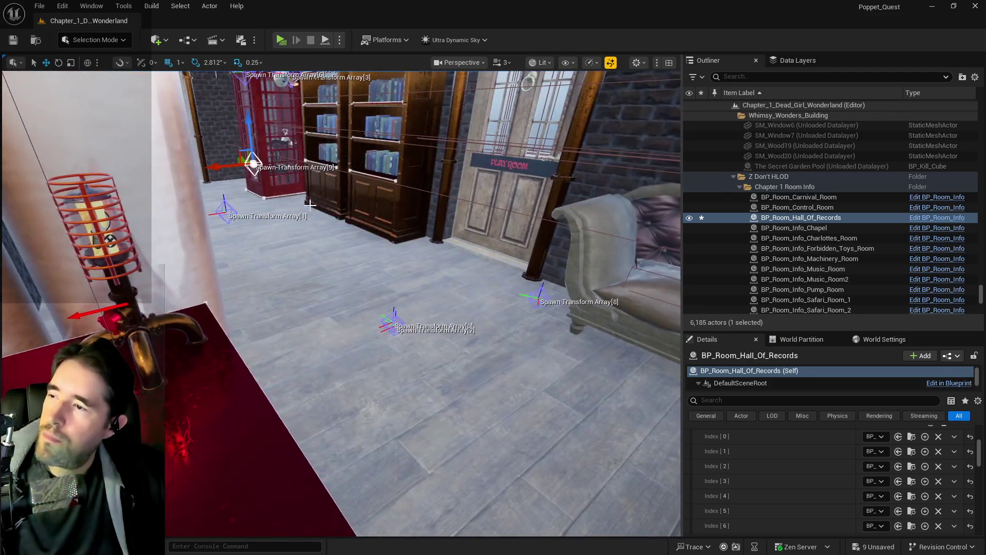
{"action": "mouse_move", "coordinate": [239, 156]}
{"action": "left_mouse_down"}
{"action": "mouse_move", "coordinate": [362, 236]}
{"action": "mouse_move", "coordinate": [416, 184]}
{"action": "mouse_move", "coordinate": [341, 241]}
{"action": "left_mouse_up"}
{"action": "mouse_move", "coordinate": [154, 218]}
{"action": "left_mouse_down"}
{"action": "mouse_move", "coordinate": [141, 226]}
{"action": "mouse_move", "coordinate": [349, 236]}
{"action": "mouse_move", "coordinate": [355, 220]}
{"action": "mouse_move", "coordinate": [390, 199]}
{"action": "left_mouse_up"}
{"action": "mouse_move", "coordinate": [465, 185]}
{"action": "left_mouse_down"}
{"action": "mouse_move", "coordinate": [396, 188]}
{"action": "mouse_move", "coordinate": [422, 192]}
{"action": "left_mouse_up"}
Review spawn points [8] and [7], then select the drawer bookshelf near the phone booth.
{"action": "mouse_move", "coordinate": [518, 194]}
{"action": "left_mouse_down"}
{"action": "mouse_move", "coordinate": [260, 269]}
{"action": "mouse_move", "coordinate": [282, 284]}
{"action": "mouse_move", "coordinate": [333, 285]}
{"action": "left_mouse_up"}
{"action": "left_click", "coordinate": [279, 280]}
{"action": "left_click", "coordinate": [374, 358]}
{"action": "mouse_move", "coordinate": [360, 354]}
{"action": "left_mouse_down"}
{"action": "mouse_move", "coordinate": [233, 422]}
{"action": "mouse_move", "coordinate": [639, 330]}
{"action": "mouse_move", "coordinate": [507, 419]}
{"action": "mouse_move", "coordinate": [469, 396]}
{"action": "mouse_move", "coordinate": [647, 390]}
{"action": "left_mouse_up"}
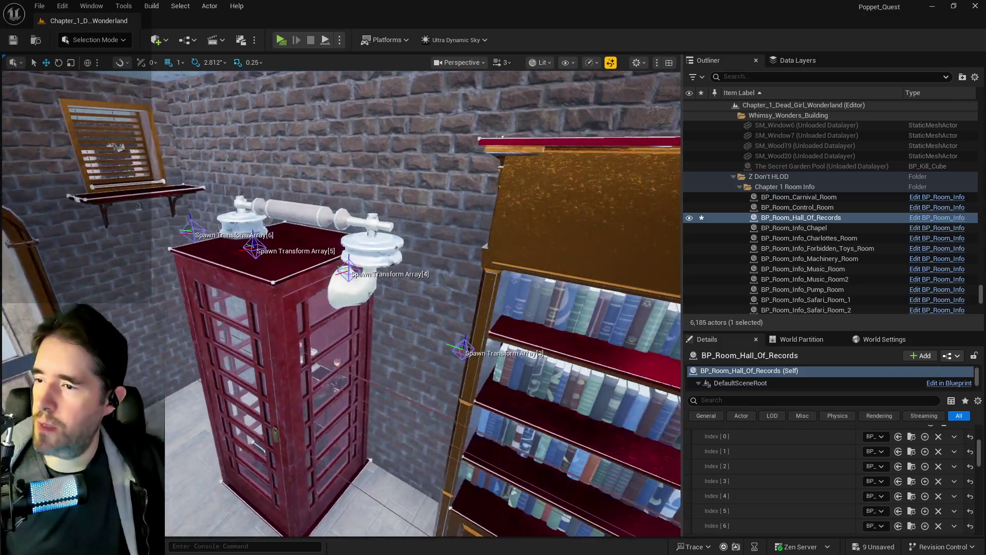
{"action": "left_click_drag", "start_coordinate": [473, 329], "coordinate": [457, 246]}
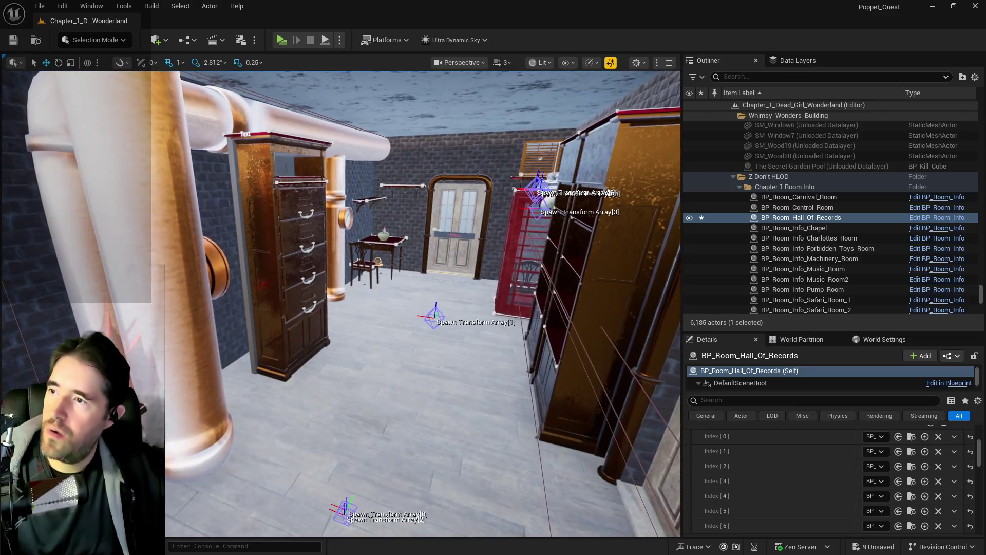
{"action": "left_click", "coordinate": [286, 275]}
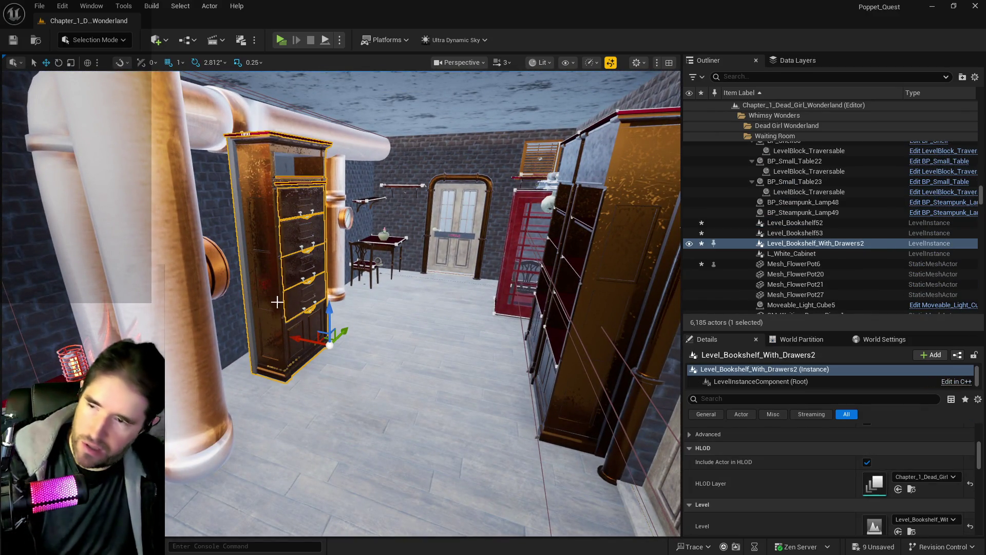
Delete the drawer bookshelf and pick up the Magician Room drawer cabinet Level_Cabinet31.
{"action": "key", "text": "Delete"}
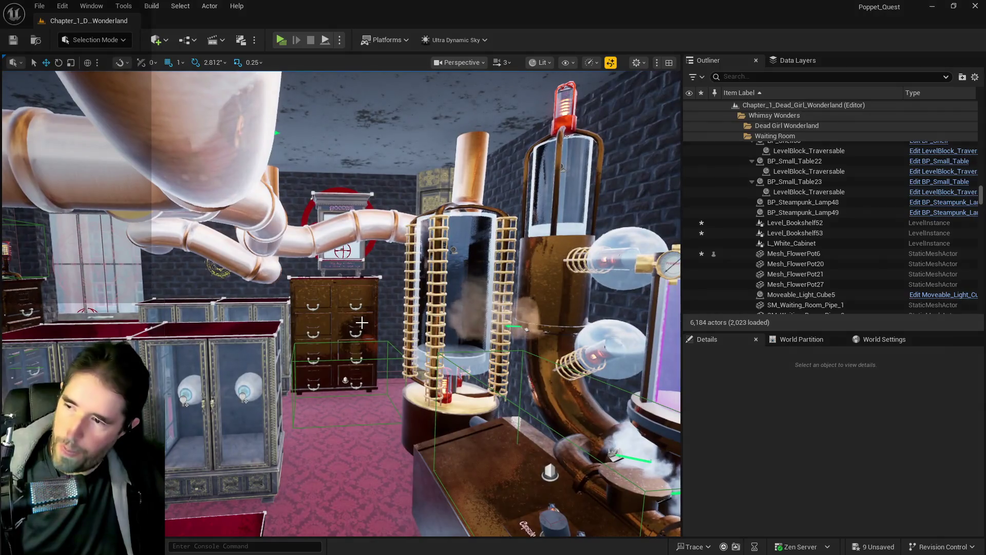
{"action": "left_click", "coordinate": [361, 322]}
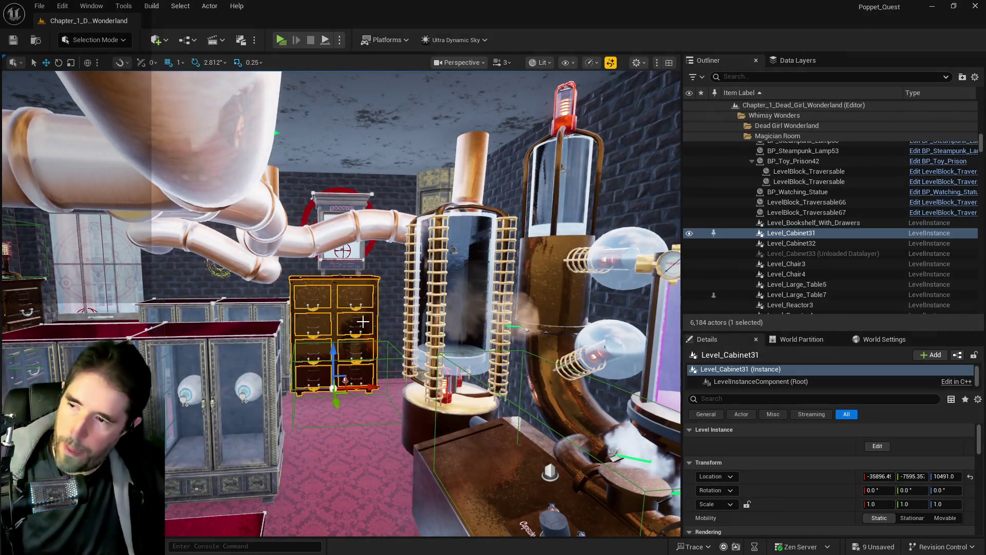
{"action": "key", "text": "f"}
{"action": "key", "text": "w"}
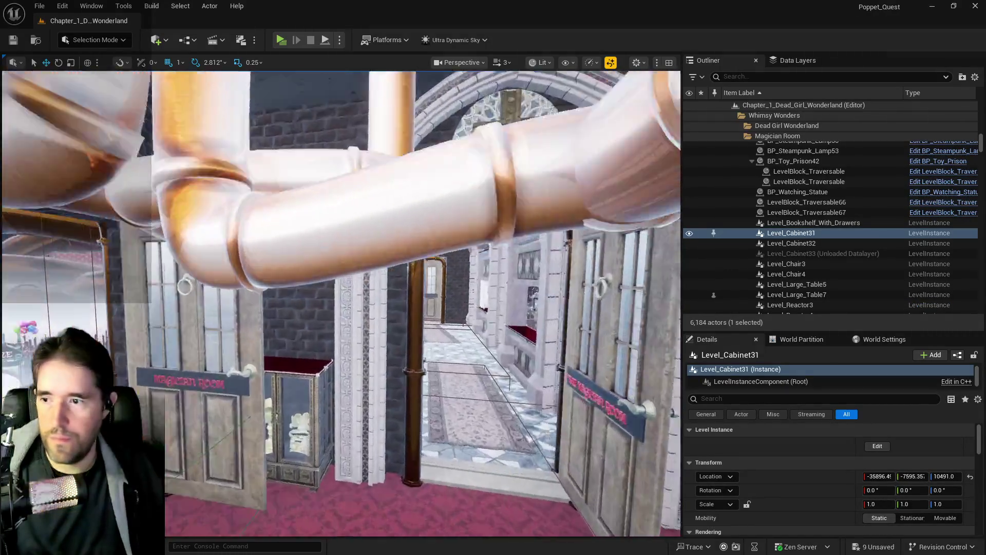
{"action": "key", "text": "w"}
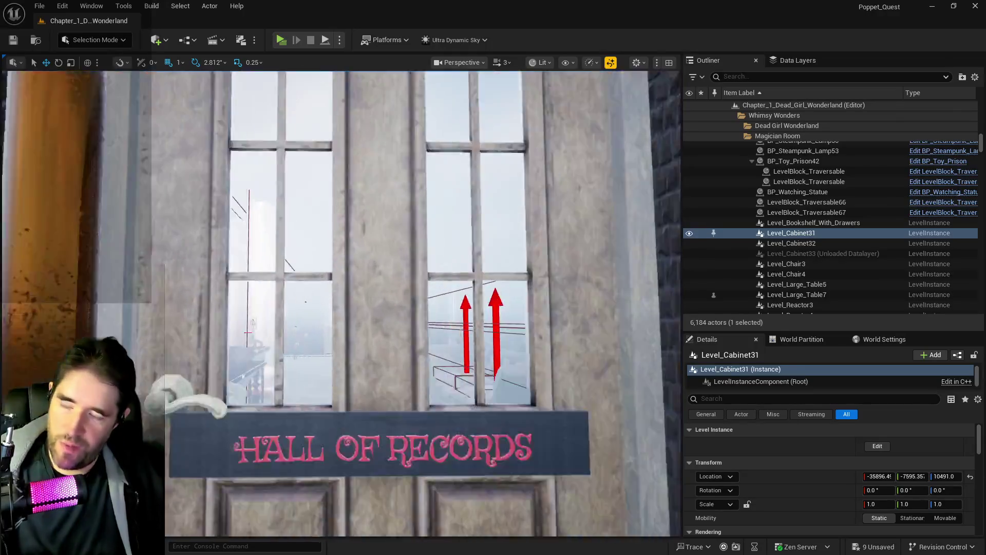
{"action": "key", "text": "d"}
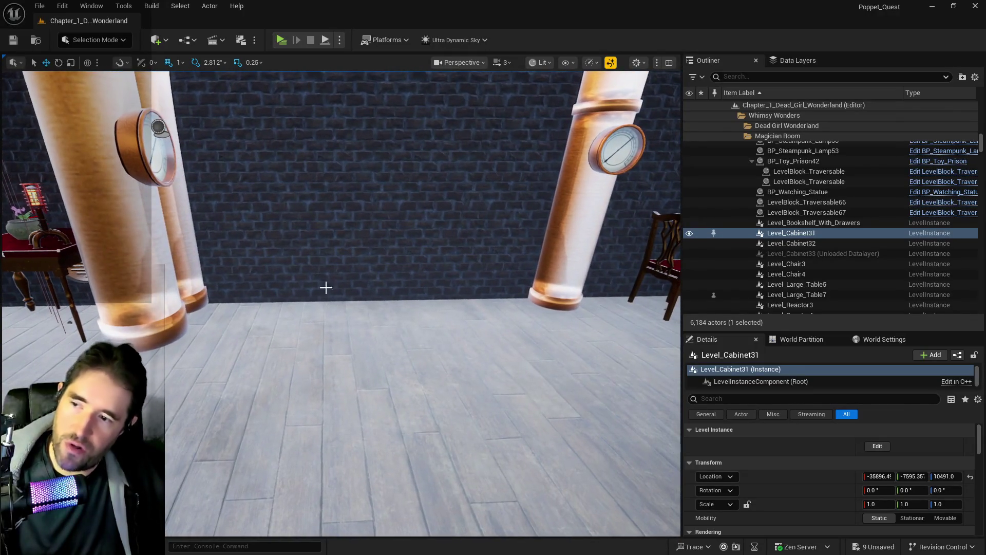
Paste the cabinet into the waiting room, rotate it 90° and shift it along X into the alcove.
{"action": "right_click", "coordinate": [347, 307]}
{"action": "mouse_move", "coordinate": [400, 373]}
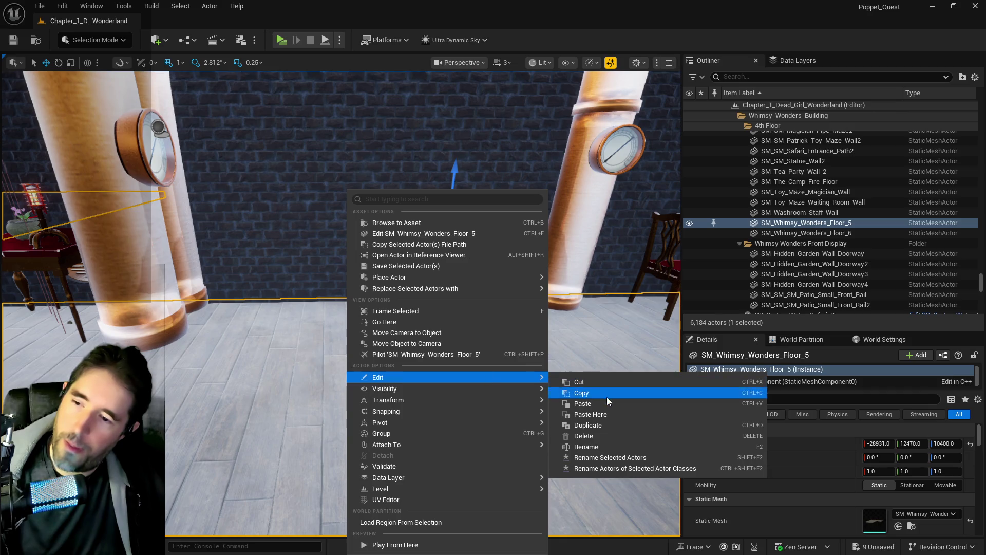
{"action": "left_click", "coordinate": [594, 411]}
{"action": "key", "text": "e"}
{"action": "left_click_drag", "start_coordinate": [368, 313], "coordinate": [411, 308]}
{"action": "mouse_move", "coordinate": [360, 333]}
{"action": "left_mouse_down"}
{"action": "mouse_move", "coordinate": [231, 350]}
{"action": "mouse_move", "coordinate": [418, 297]}
{"action": "mouse_move", "coordinate": [416, 326]}
{"action": "mouse_move", "coordinate": [377, 309]}
{"action": "mouse_move", "coordinate": [319, 314]}
{"action": "mouse_move", "coordinate": [298, 298]}
{"action": "left_mouse_up"}
{"action": "key", "text": "w"}
{"action": "key", "text": "f"}
{"action": "key", "text": "f"}
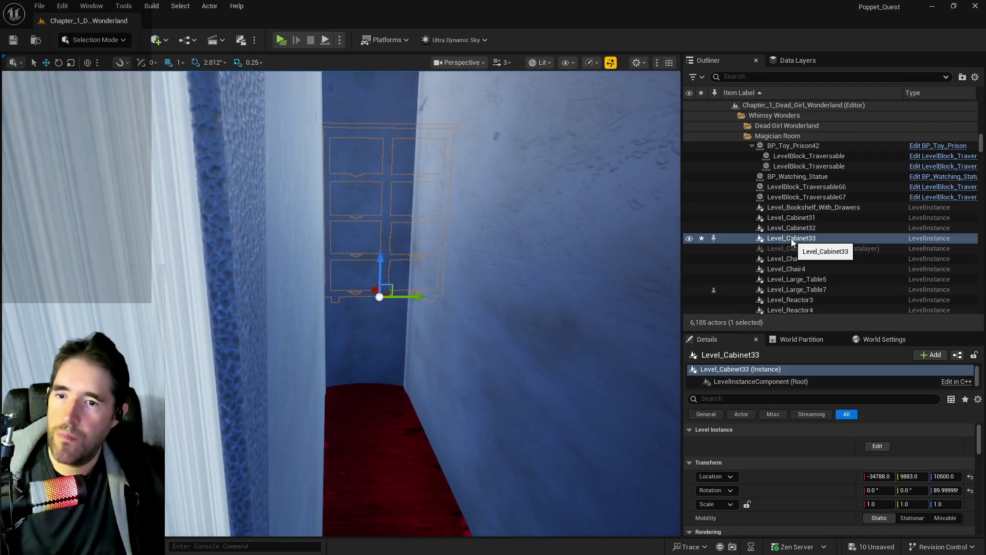
File Level_Cabinet33 into the Waiting Room folder.
{"action": "right_click", "coordinate": [791, 238]}
{"action": "mouse_move", "coordinate": [832, 242]}
{"action": "mouse_move", "coordinate": [827, 489]}
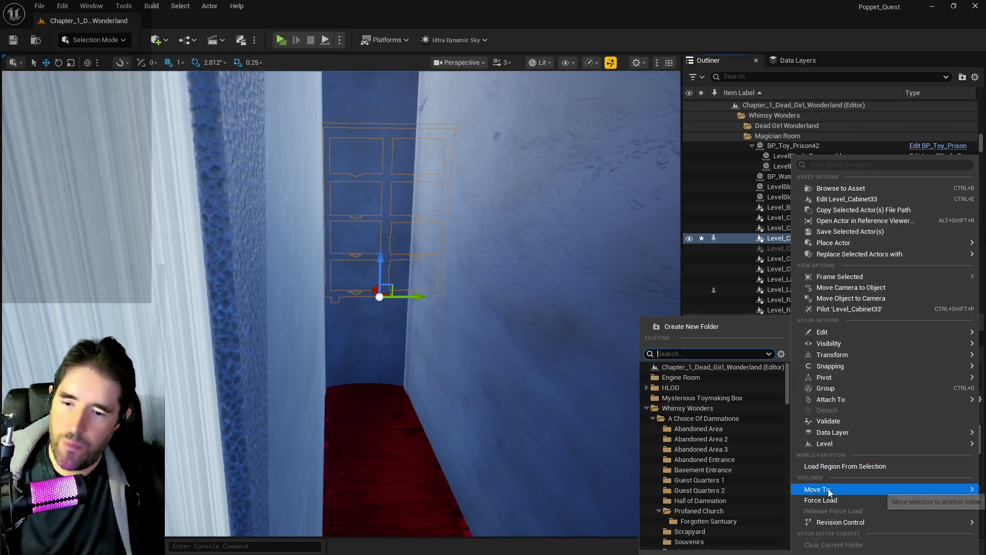
{"action": "type", "text": "hal"}
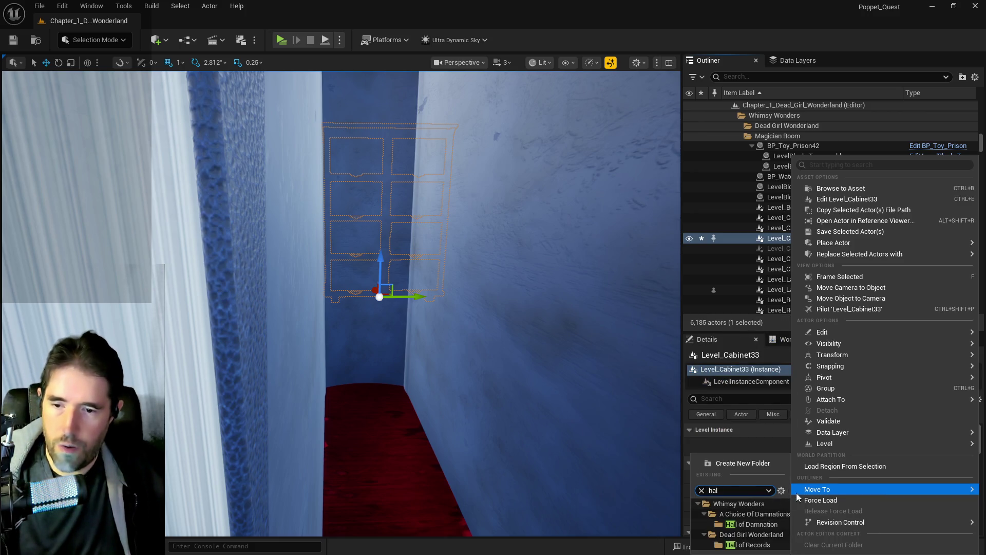
{"action": "type", "text": "wait"}
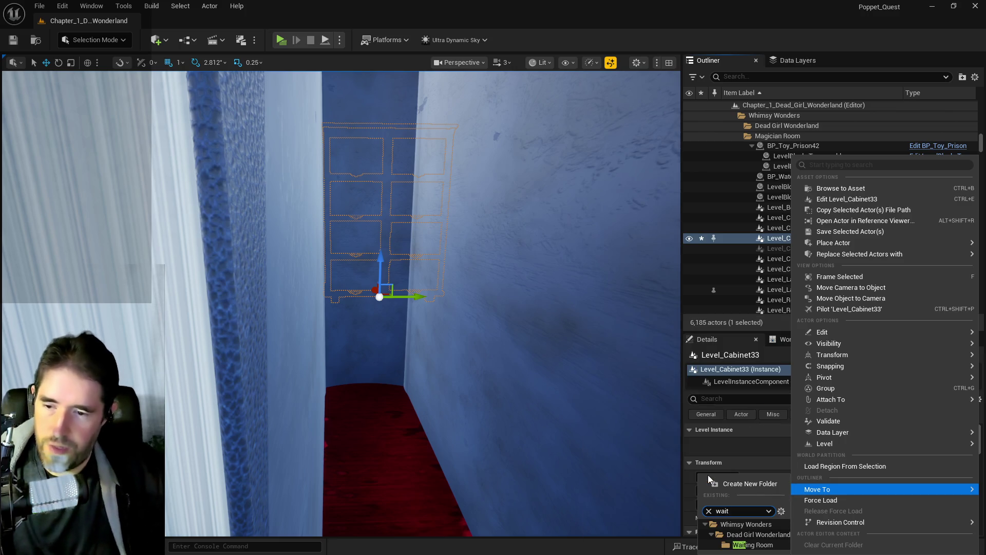
{"action": "left_click", "coordinate": [756, 546]}
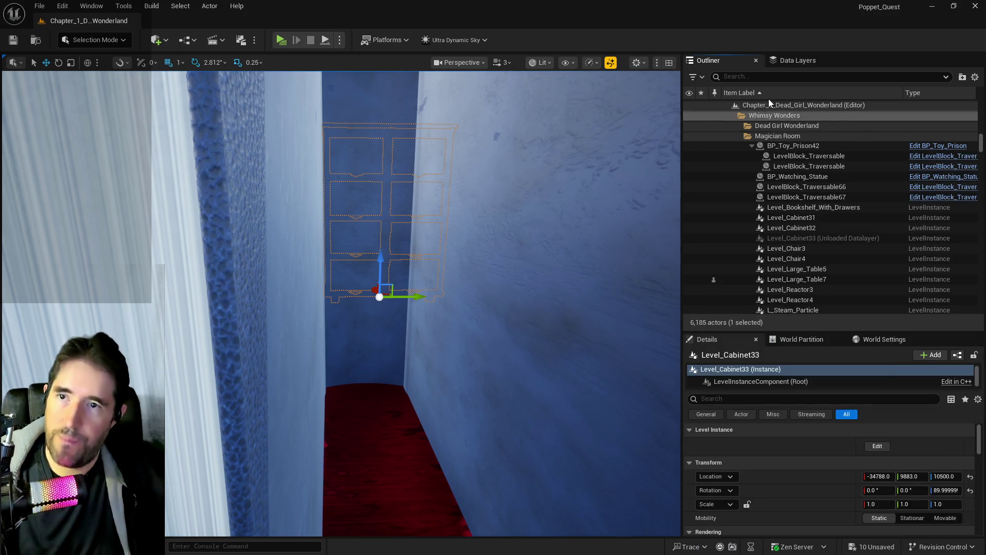
Make DL_C1_The_Waiting_Room the current data layer.
{"action": "left_click", "coordinate": [783, 64]}
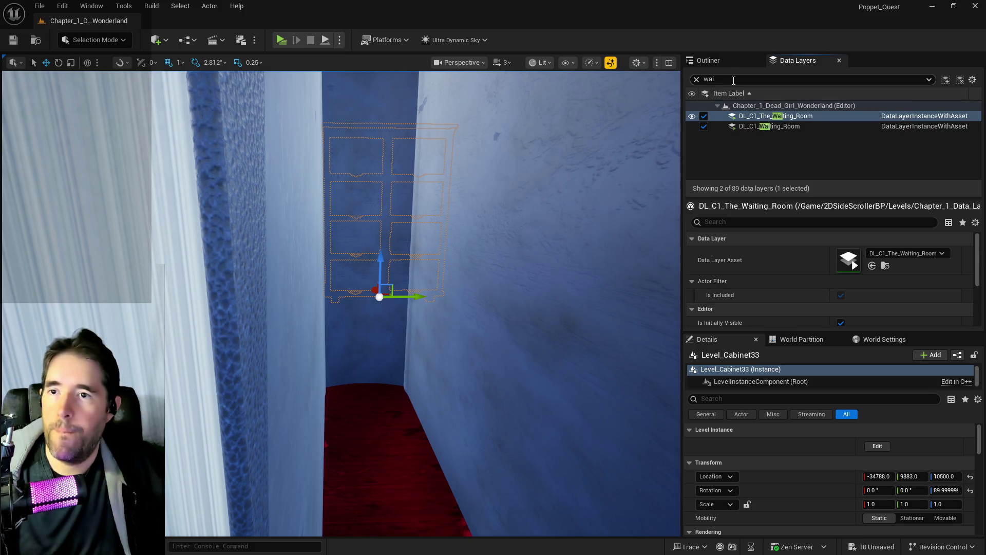
{"action": "right_click", "coordinate": [762, 120]}
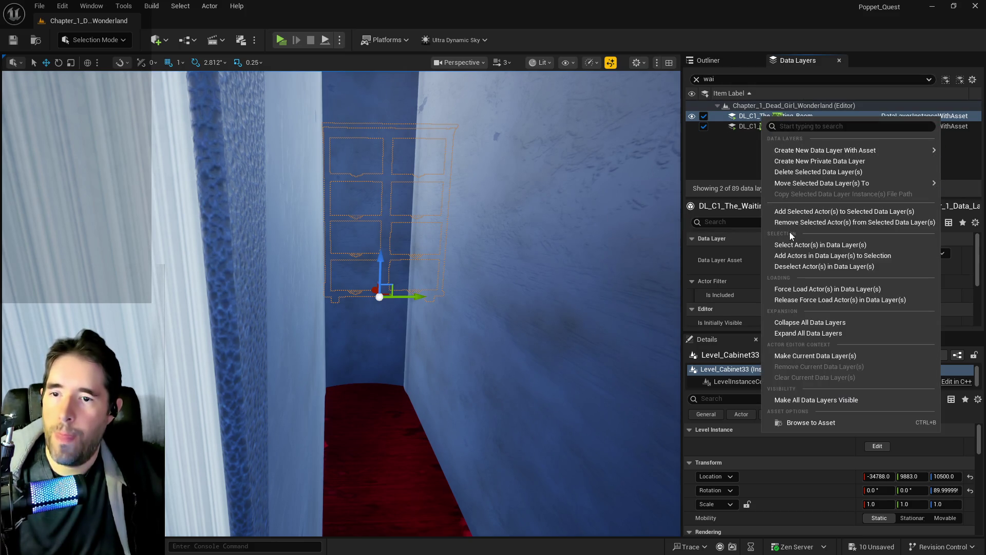
{"action": "left_click", "coordinate": [789, 209]}
Search data layers for 'mag', select DL_C1_Magician_Room, and save all changes.
{"action": "left_click", "coordinate": [705, 79]}
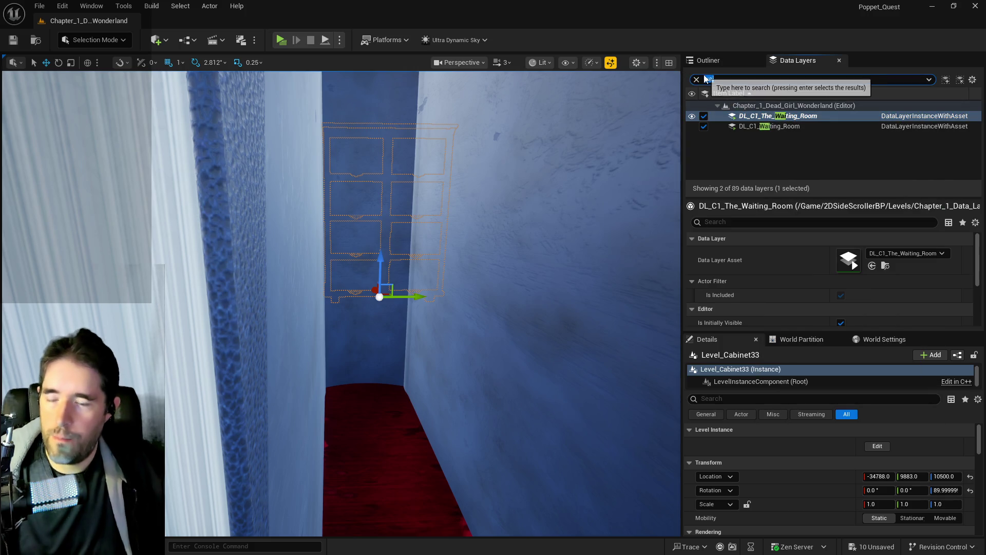
{"action": "type", "text": "ha"}
{"action": "key", "text": "BackSpace"}
{"action": "key", "text": "BackSpace"}
{"action": "type", "text": "mag"}
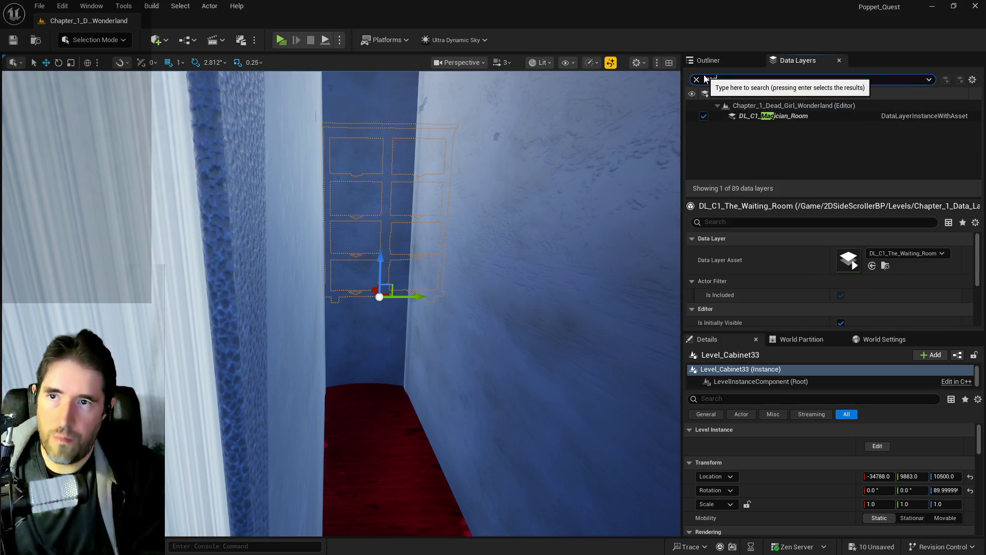
{"action": "right_click", "coordinate": [763, 116]}
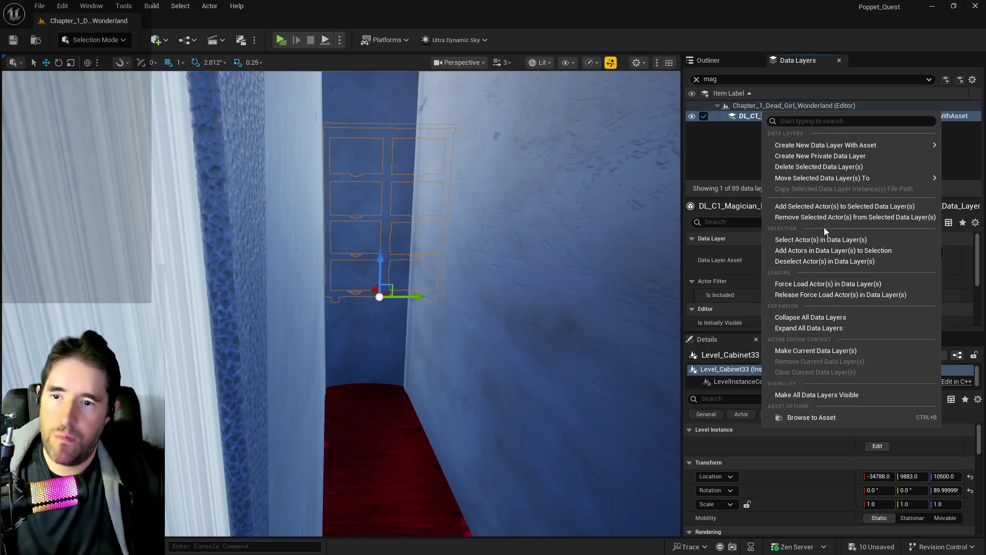
{"action": "left_click", "coordinate": [805, 220]}
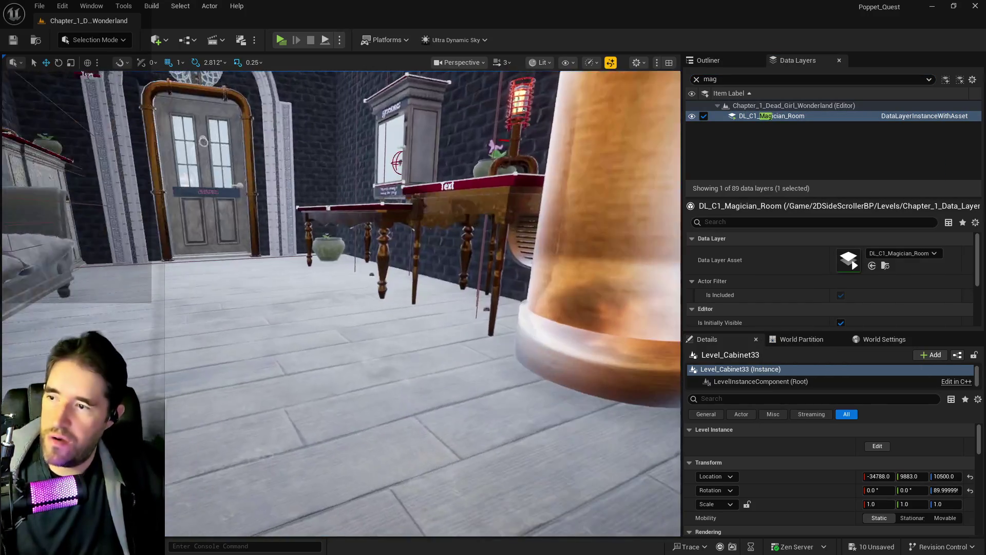
{"action": "key", "text": "ctrl+s"}
Select BP_Room_Hall_Of_Records and move Spawn Transform Array[3] further left.
{"action": "mouse_move", "coordinate": [452, 225]}
{"action": "left_mouse_down"}
{"action": "mouse_move", "coordinate": [432, 205]}
{"action": "mouse_move", "coordinate": [396, 257]}
{"action": "mouse_move", "coordinate": [391, 247]}
{"action": "left_mouse_up"}
{"action": "left_click_drag", "start_coordinate": [452, 197], "coordinate": [452, 198]}
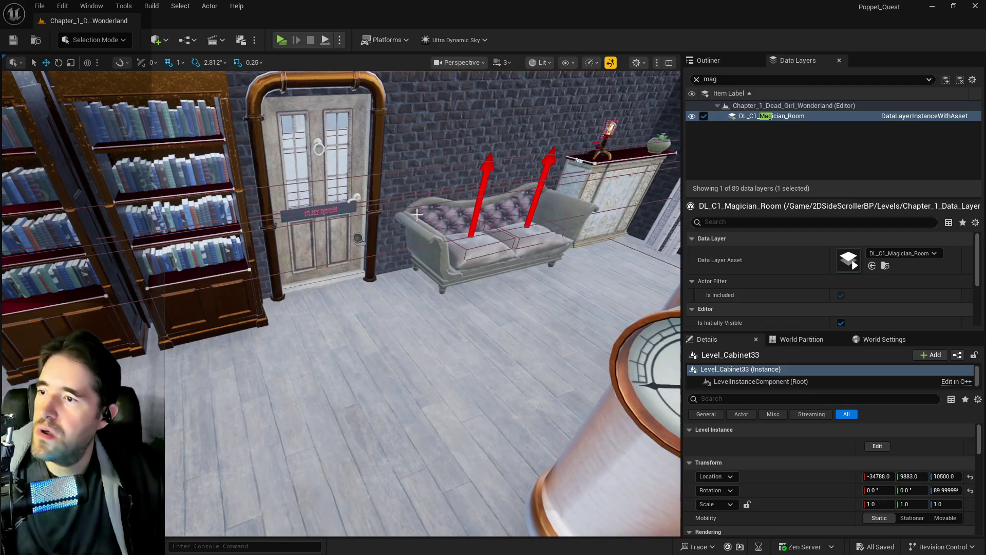
{"action": "left_click", "coordinate": [360, 237]}
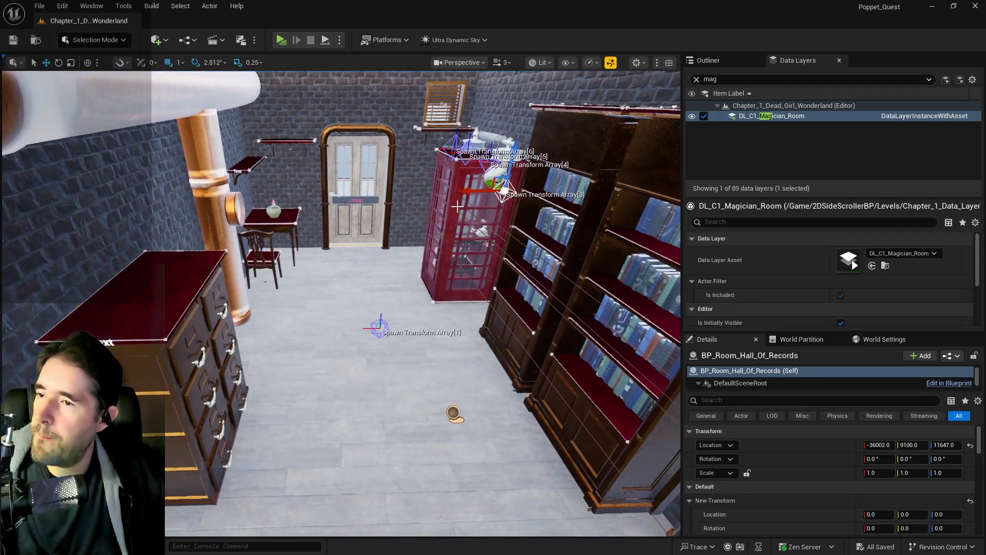
{"action": "left_click", "coordinate": [466, 192]}
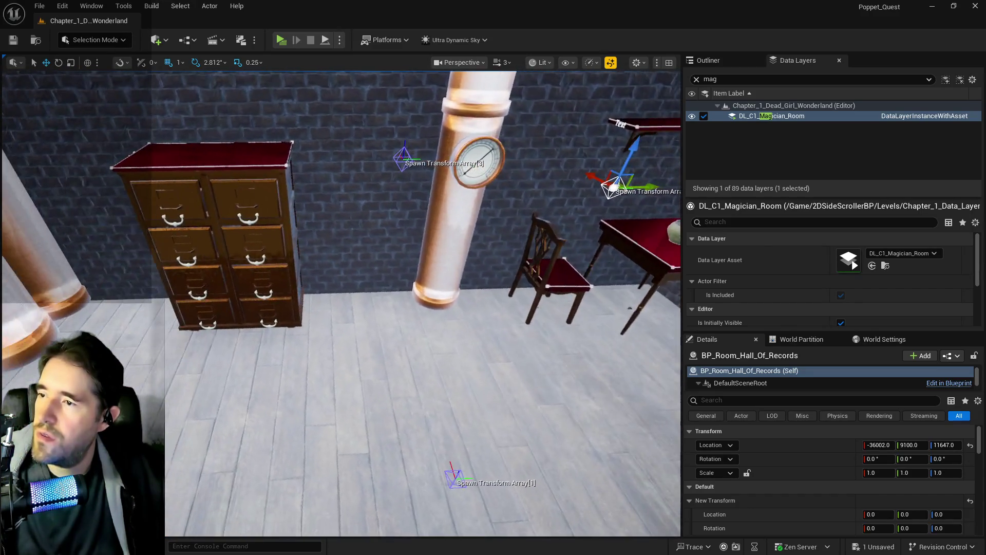
{"action": "left_click_drag", "start_coordinate": [425, 161], "coordinate": [383, 159]}
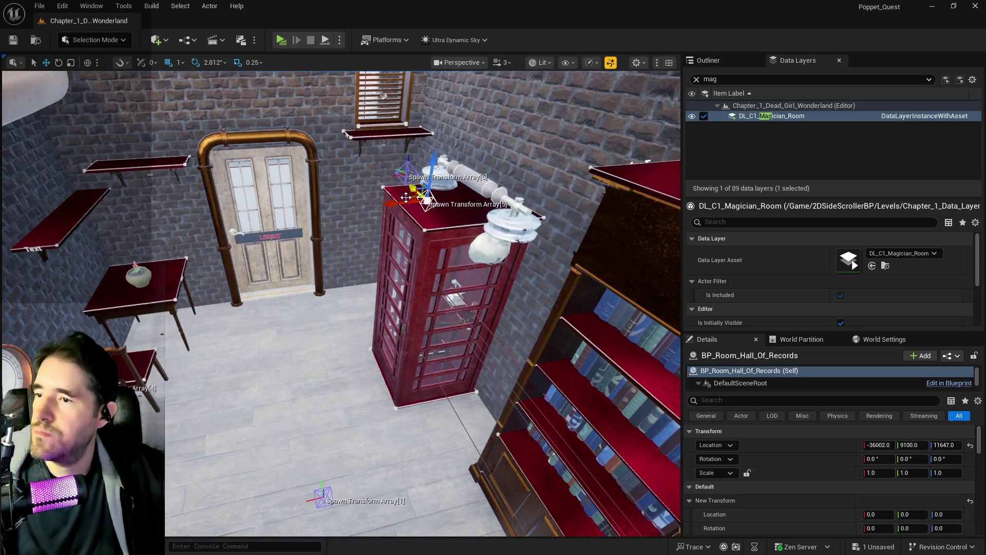
Shift spawn points [6] and [5] left, placing [6] in front of the door.
{"action": "mouse_move", "coordinate": [406, 197]}
{"action": "left_mouse_down"}
{"action": "mouse_move", "coordinate": [374, 211]}
{"action": "mouse_move", "coordinate": [121, 220]}
{"action": "left_mouse_up"}
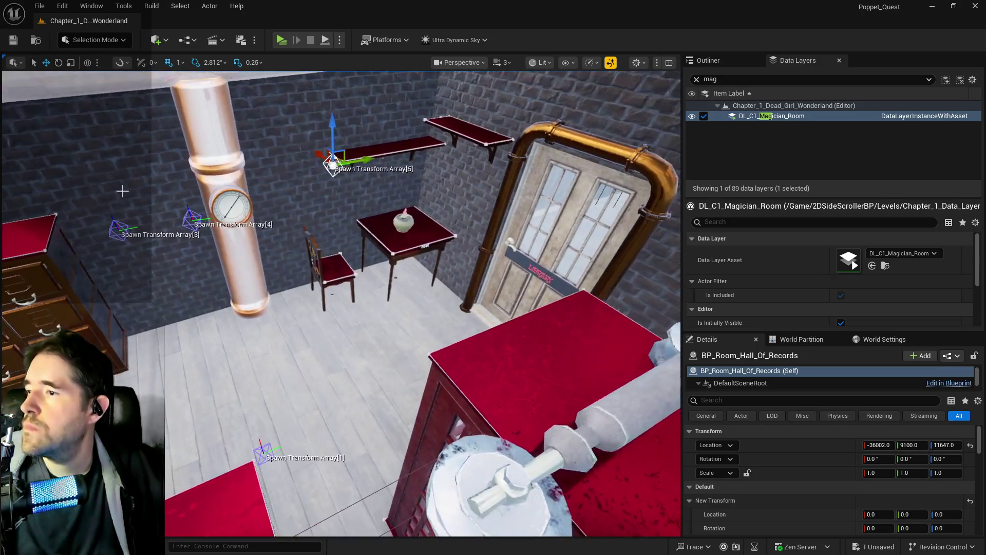
{"action": "mouse_move", "coordinate": [340, 178]}
{"action": "left_mouse_down"}
{"action": "mouse_move", "coordinate": [337, 191]}
{"action": "mouse_move", "coordinate": [331, 172]}
{"action": "mouse_move", "coordinate": [277, 208]}
{"action": "mouse_move", "coordinate": [222, 226]}
{"action": "left_mouse_up"}
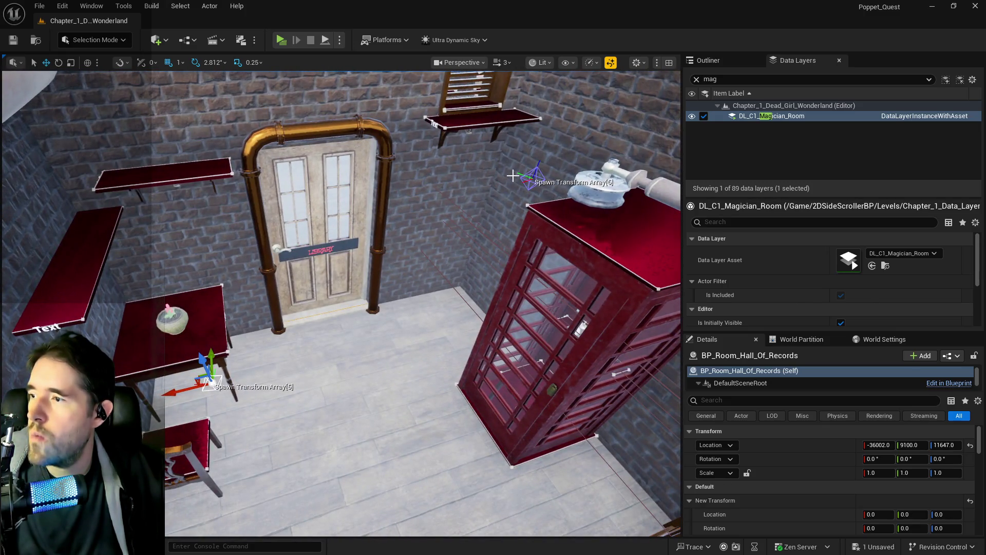
{"action": "left_click", "coordinate": [526, 177]}
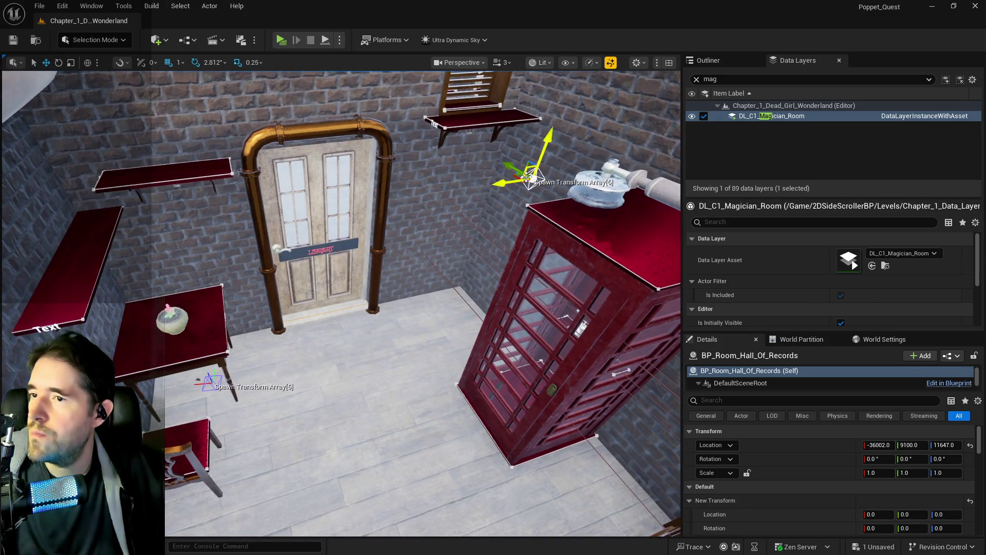
{"action": "left_click_drag", "start_coordinate": [529, 177], "coordinate": [303, 210]}
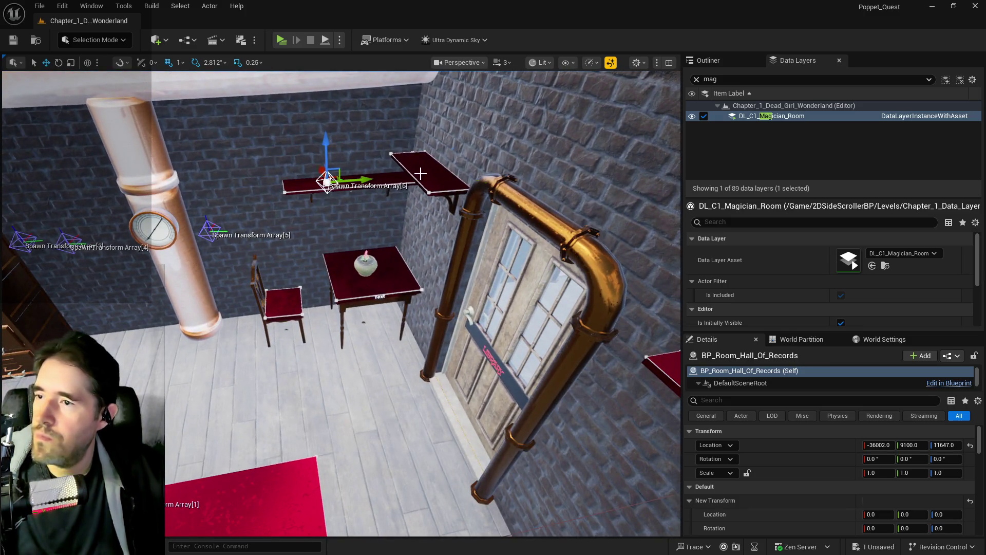
Delete the wall shelf, move spawn point [6] to the shelf's right end, and save.
{"action": "left_click", "coordinate": [420, 174]}
{"action": "key", "text": "Delete"}
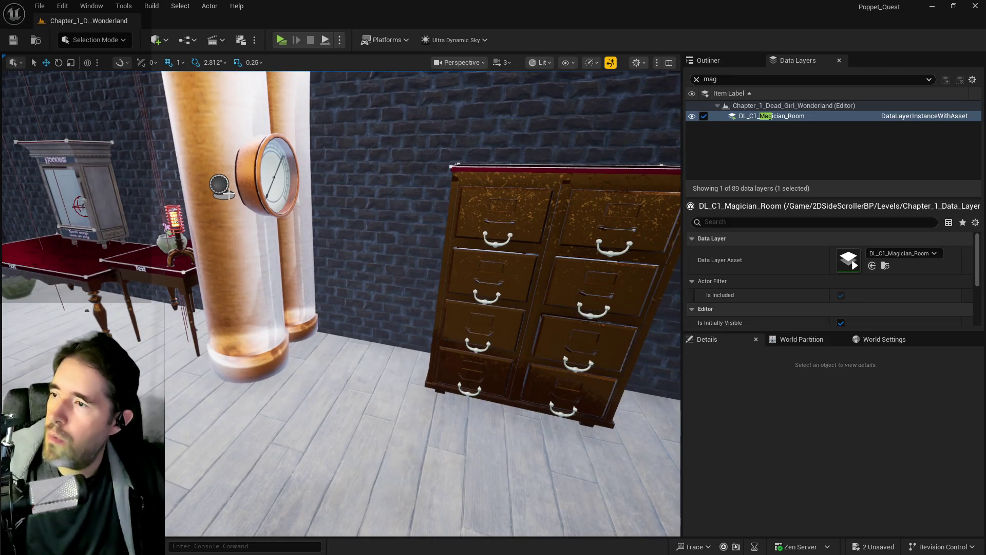
{"action": "left_click", "coordinate": [228, 192]}
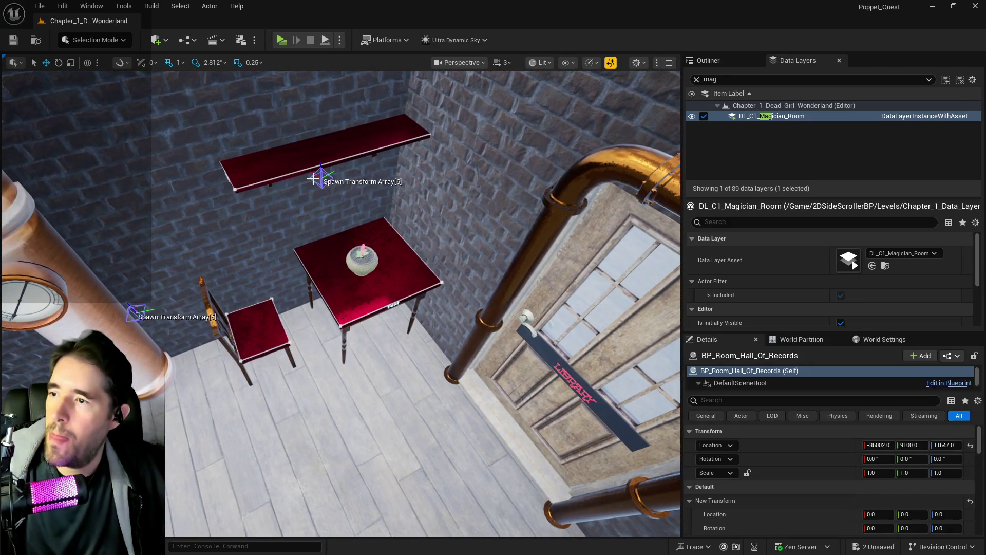
{"action": "mouse_move", "coordinate": [314, 178]}
{"action": "left_mouse_down"}
{"action": "mouse_move", "coordinate": [441, 152]}
{"action": "mouse_move", "coordinate": [483, 154]}
{"action": "mouse_move", "coordinate": [495, 177]}
{"action": "mouse_move", "coordinate": [510, 177]}
{"action": "left_mouse_up"}
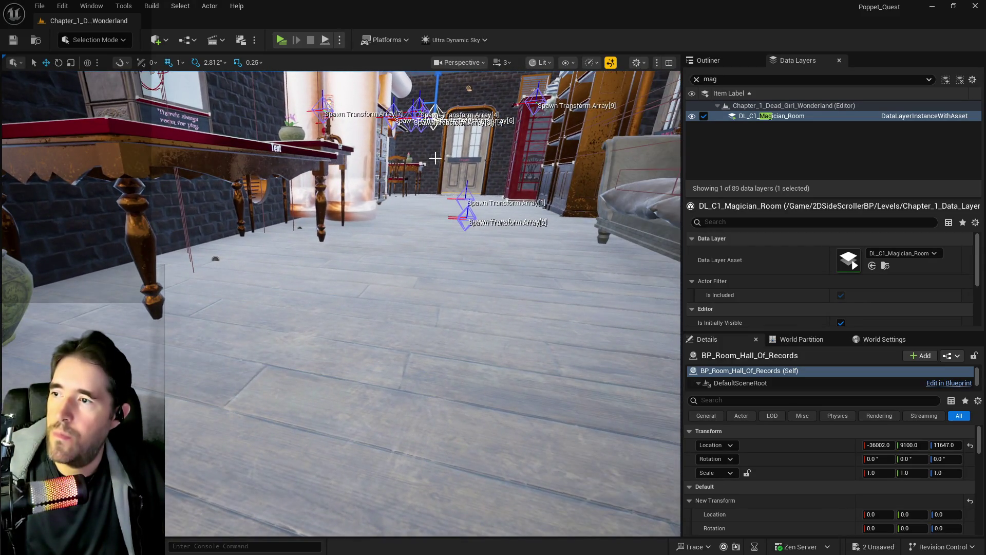
{"action": "key", "text": "ctrl+s"}
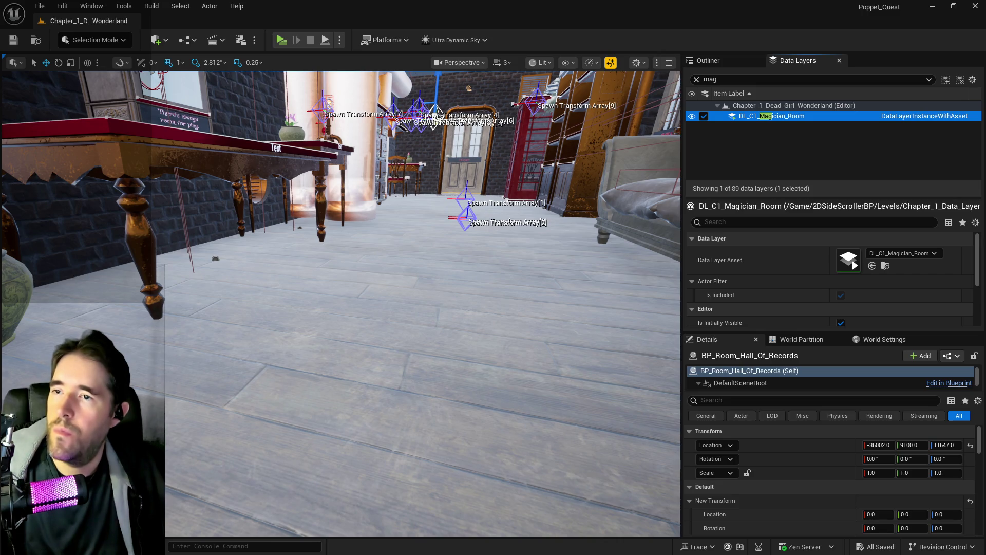
Find Ultra_Dynamic_Sky by searching 'ultra' and raise its Time Of Day to 2400.
{"action": "left_click", "coordinate": [719, 60]}
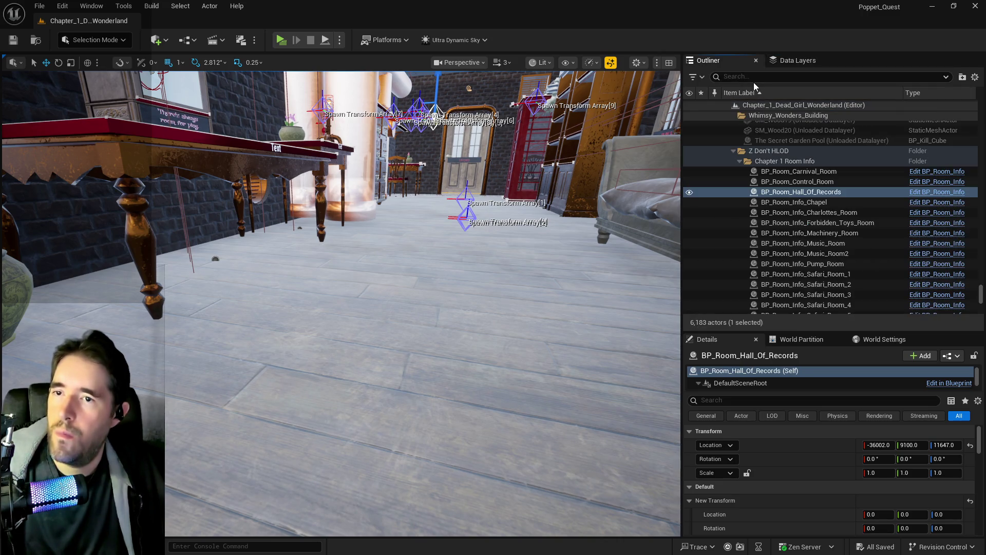
{"action": "left_click", "coordinate": [754, 77]}
{"action": "type", "text": "ultra"}
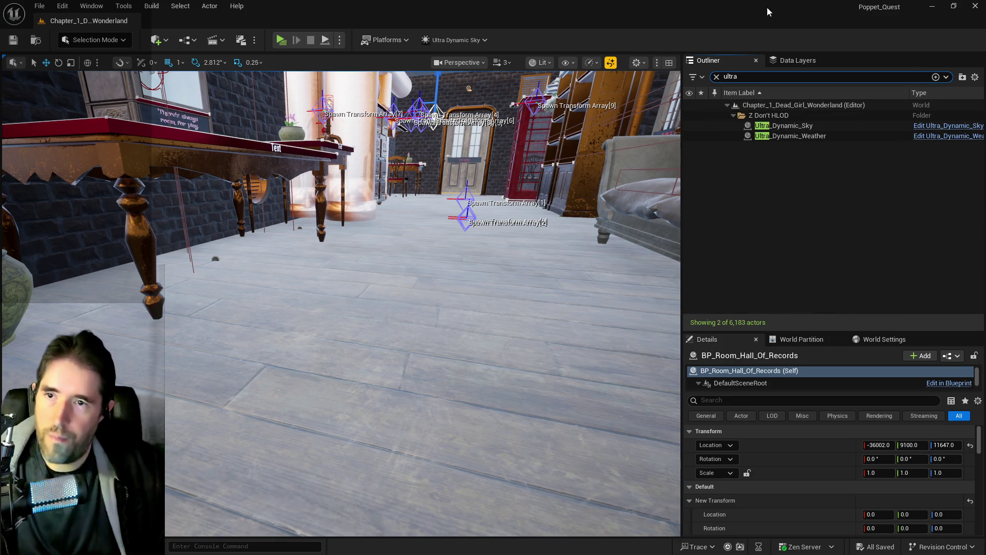
{"action": "left_click", "coordinate": [815, 126]}
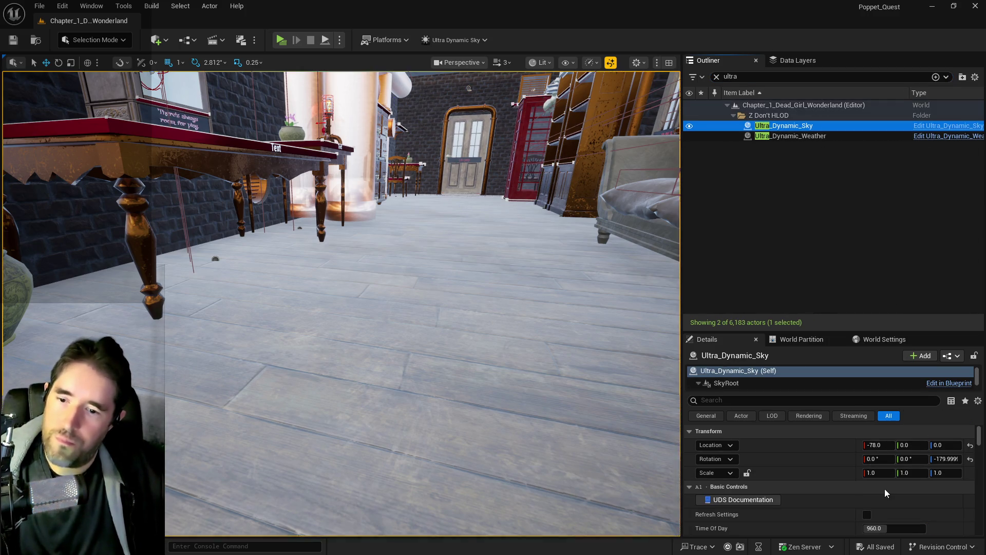
{"action": "left_click_drag", "start_coordinate": [894, 528], "coordinate": [925, 528]}
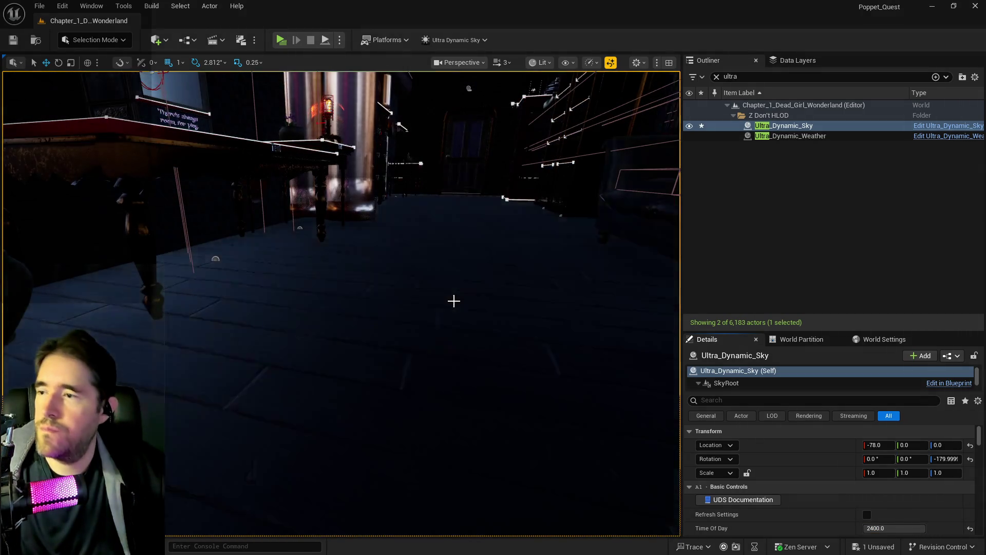
{"action": "mouse_move", "coordinate": [454, 297]}
{"action": "left_mouse_down"}
{"action": "mouse_move", "coordinate": [454, 278]}
{"action": "mouse_move", "coordinate": [326, 172]}
{"action": "left_mouse_up"}
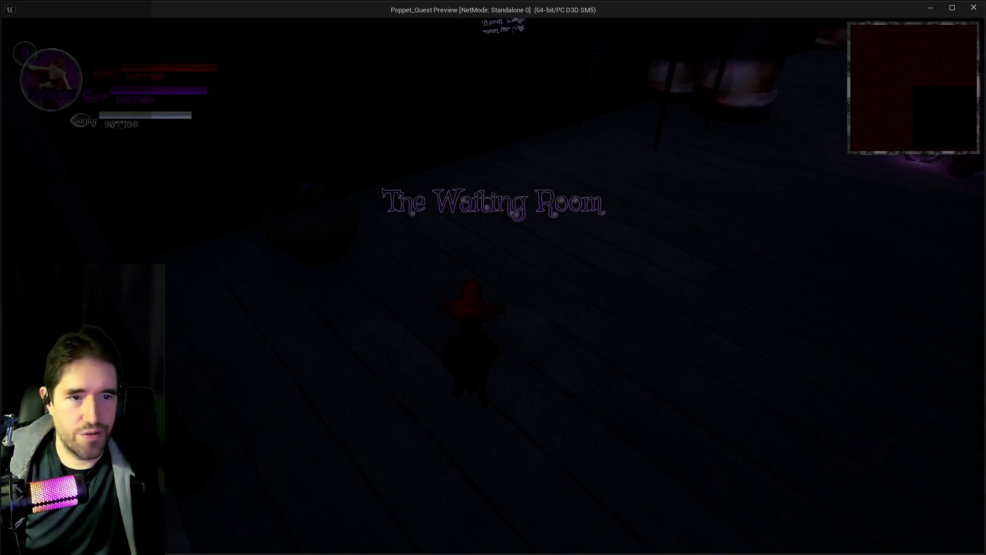
Run the character through the waiting room, then stop the play session.
{"action": "left_click", "coordinate": [686, 321]}
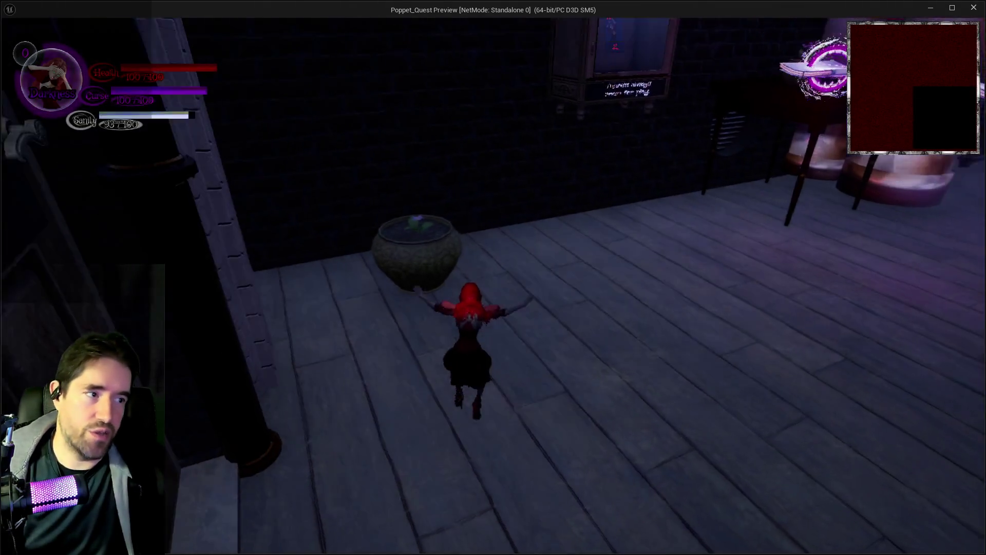
{"action": "key", "text": "w"}
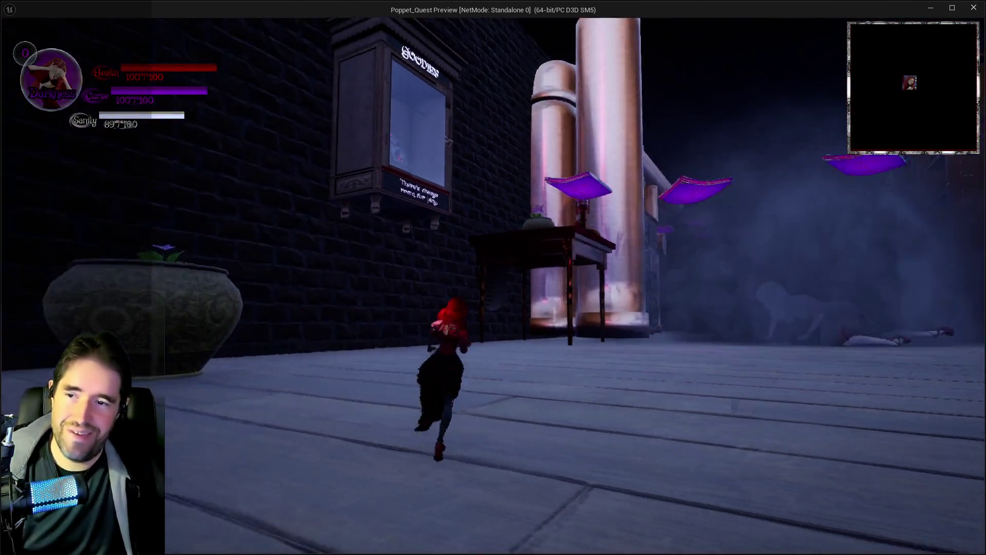
{"action": "key", "text": "alt+Tab"}
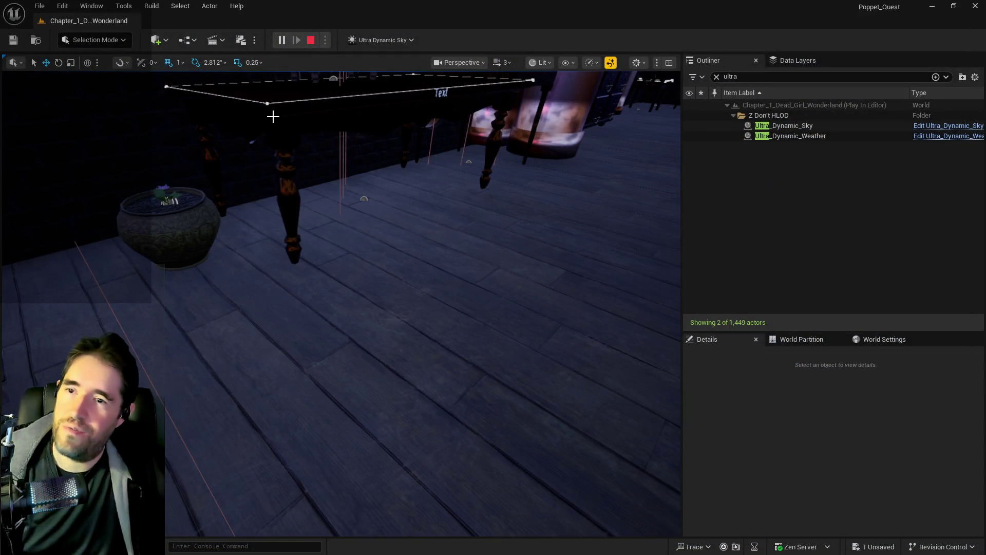
{"action": "key", "text": "Escape"}
Update the large table's data layer assignment via the Magician Room layer.
{"action": "left_click", "coordinate": [796, 60]}
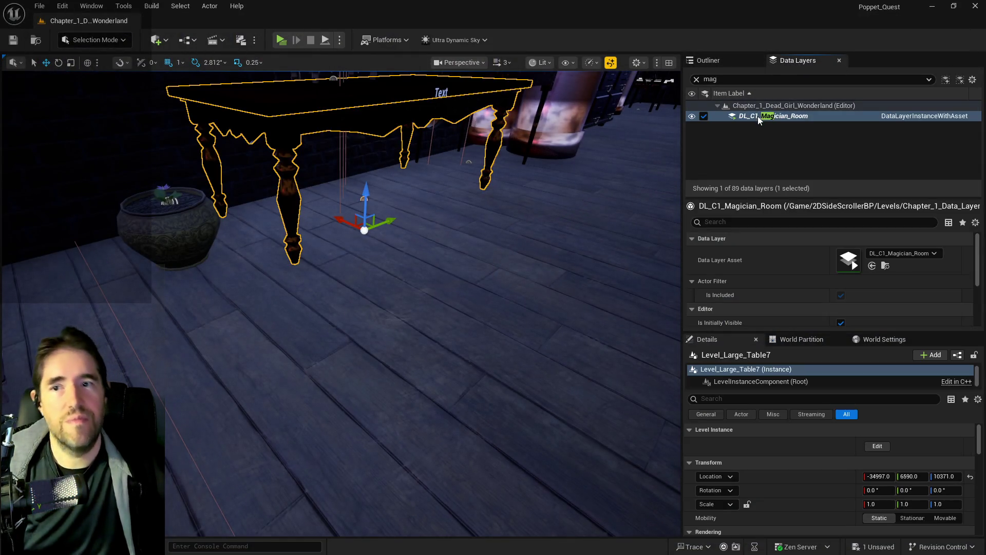
{"action": "right_click", "coordinate": [757, 117]}
{"action": "left_click", "coordinate": [798, 321]}
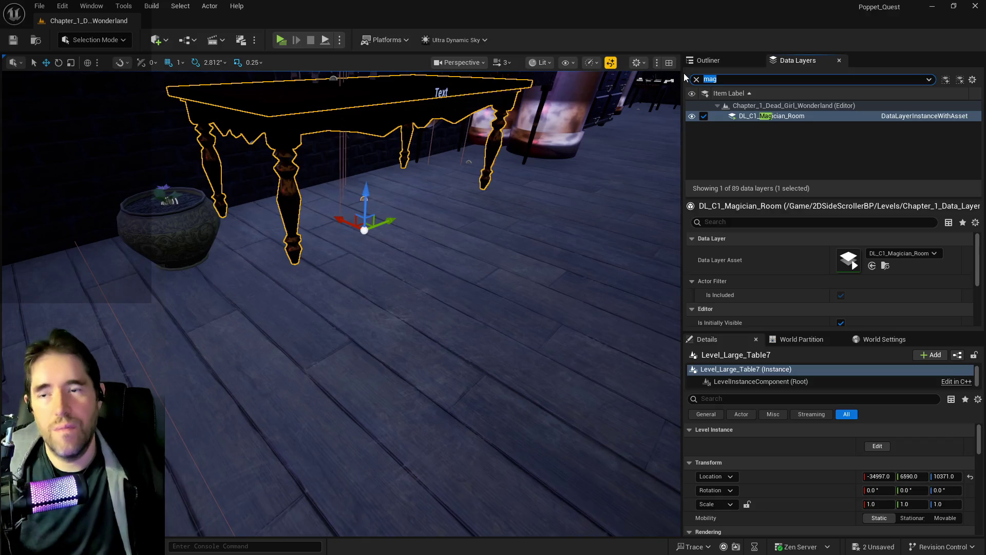
Search data layers for 'hall', select DL_C1_Hall_Of_Records, and start a new play test.
{"action": "type", "text": "hall"}
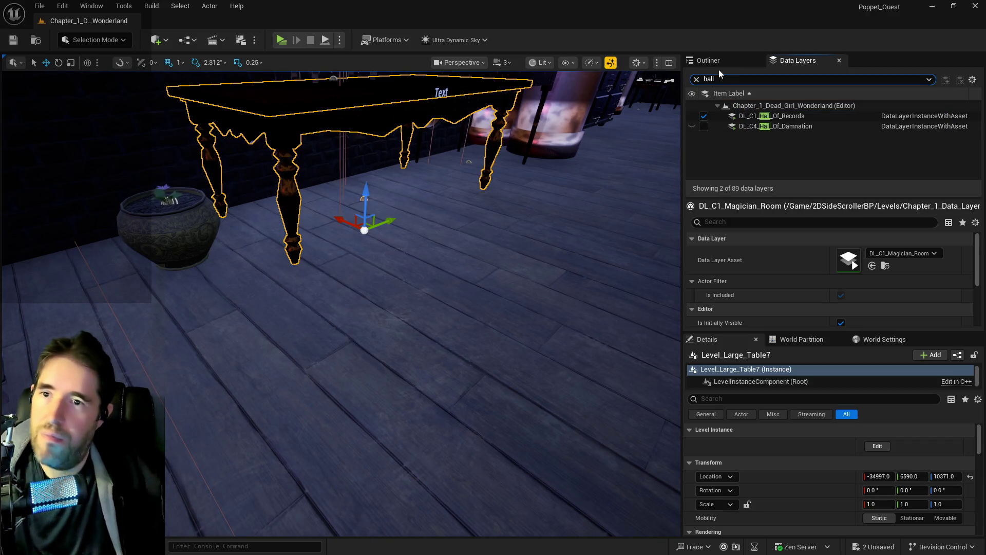
{"action": "right_click", "coordinate": [764, 118]}
{"action": "key", "text": "Escape"}
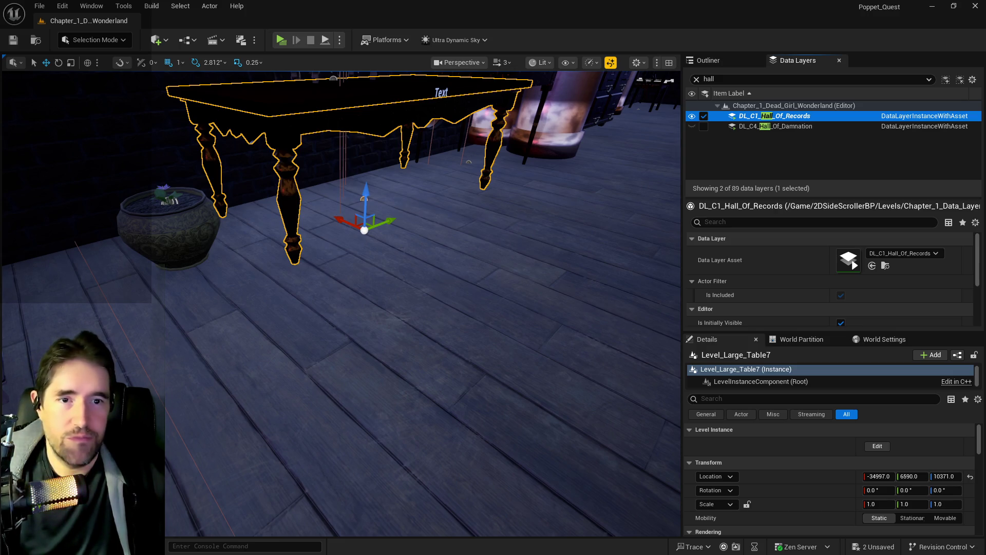
{"action": "left_click_drag", "start_coordinate": [504, 229], "coordinate": [285, 66]}
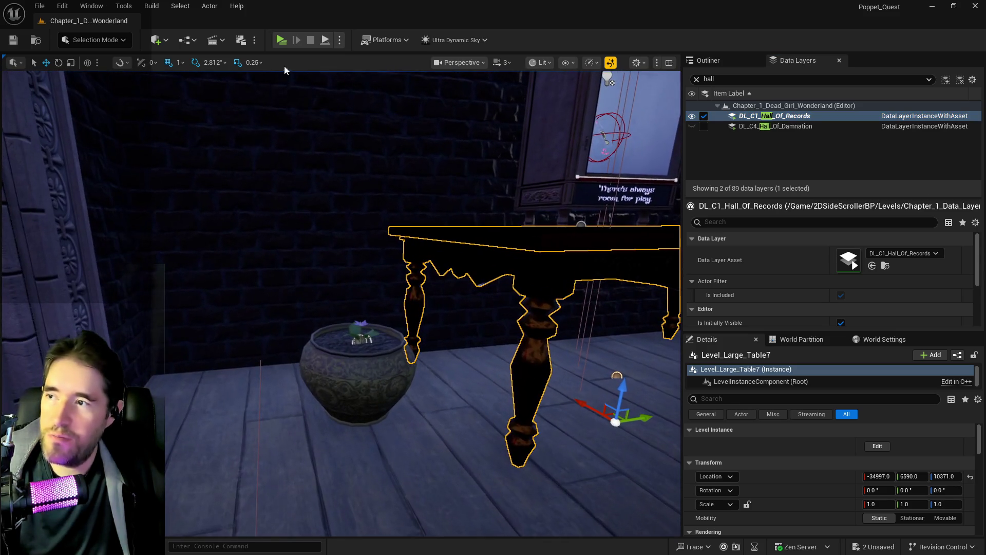
{"action": "left_click", "coordinate": [281, 40]}
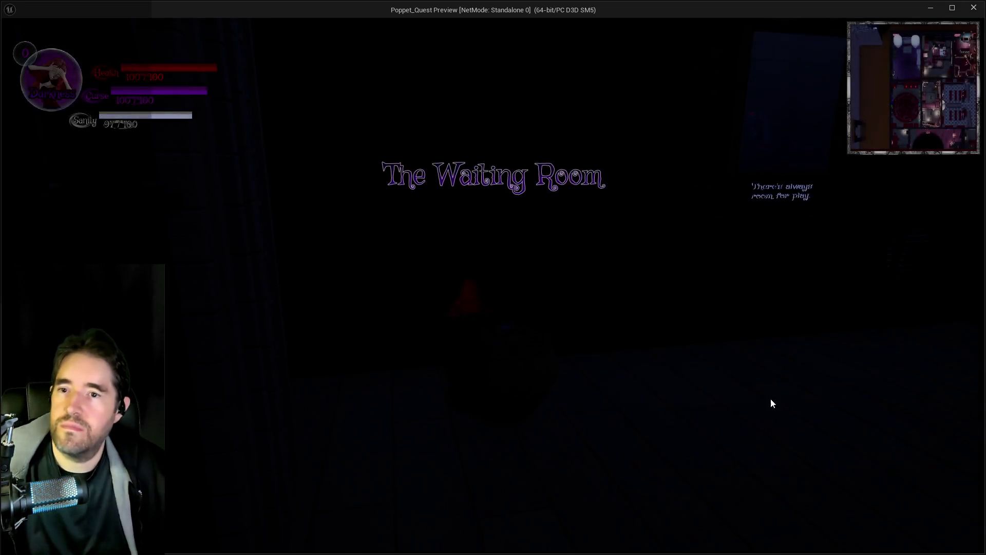
Walk the character toward the glowing portal, then stop the play session.
{"action": "left_click", "coordinate": [627, 448]}
{"action": "key", "text": "w"}
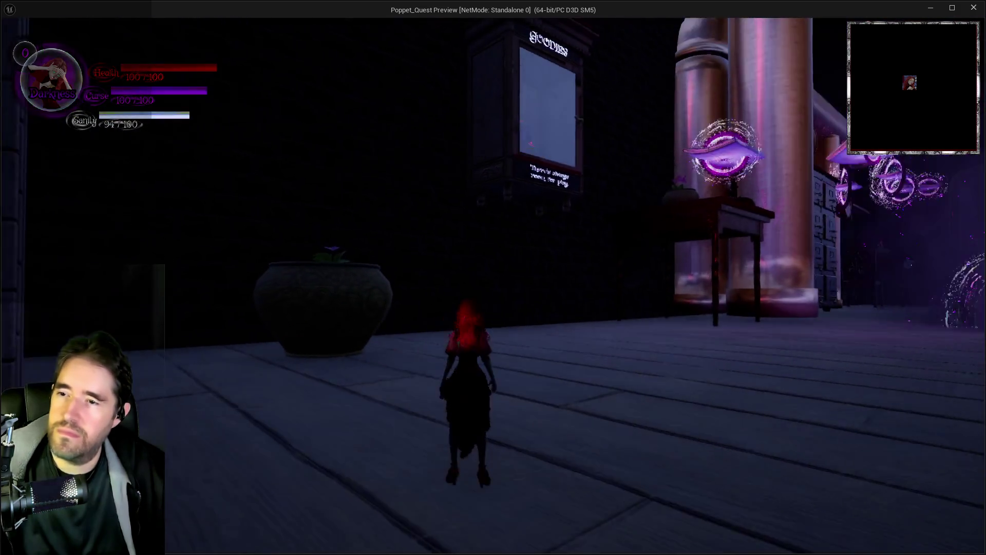
{"action": "key", "text": "alt+Tab"}
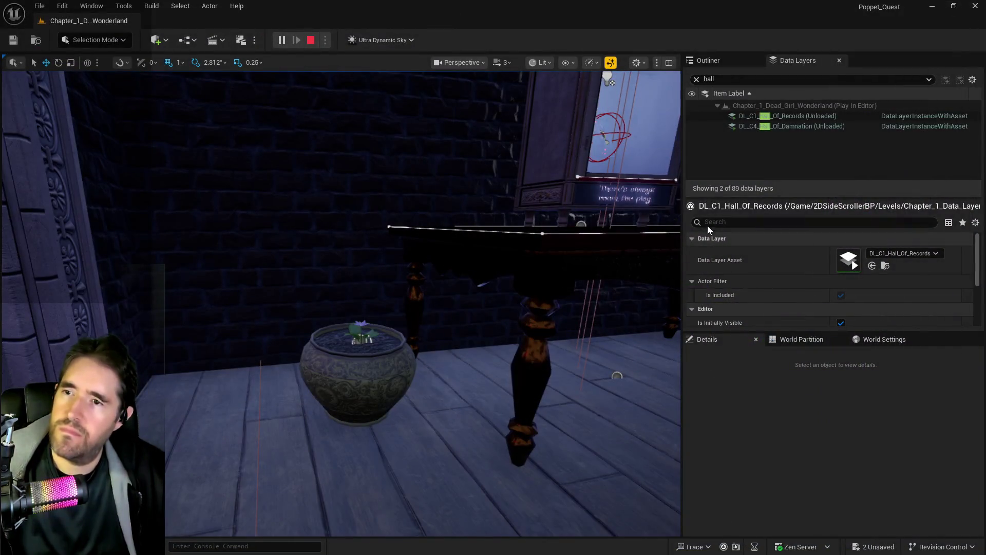
{"action": "key", "text": "Escape"}
Move the large table from DL_C1_Hall_Of_Records to DL_C1_The_Waiting_Room and save the level.
{"action": "right_click", "coordinate": [752, 120]}
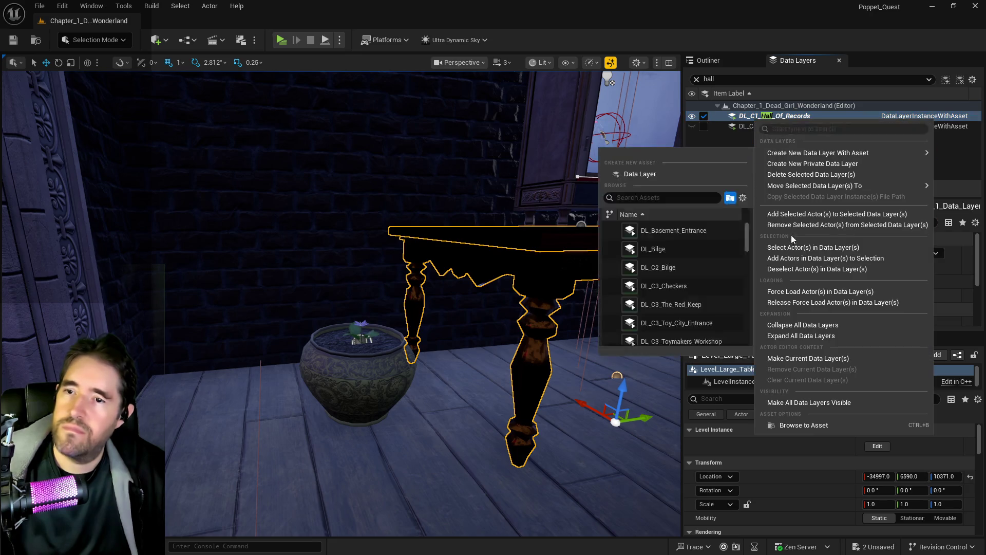
{"action": "left_click", "coordinate": [801, 224]}
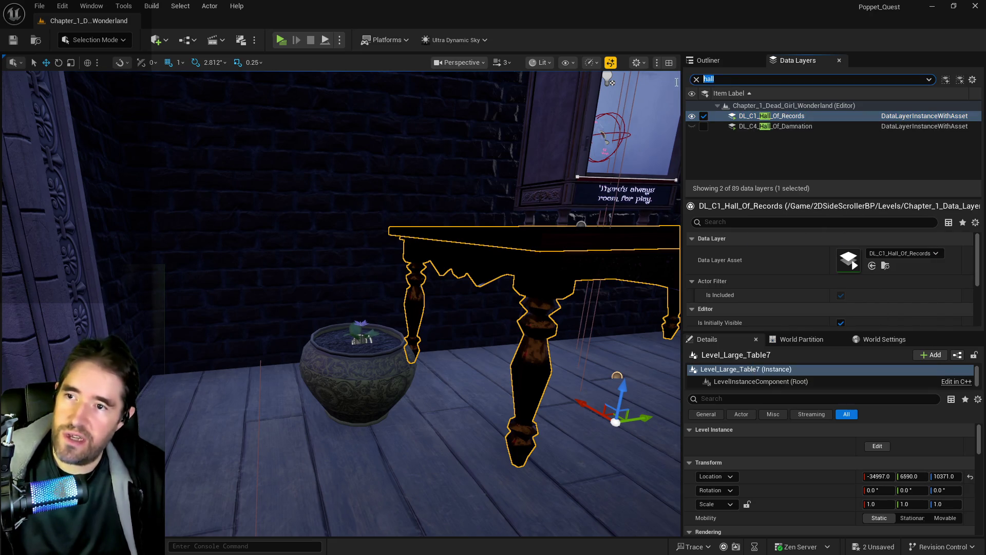
{"action": "type", "text": "wait"}
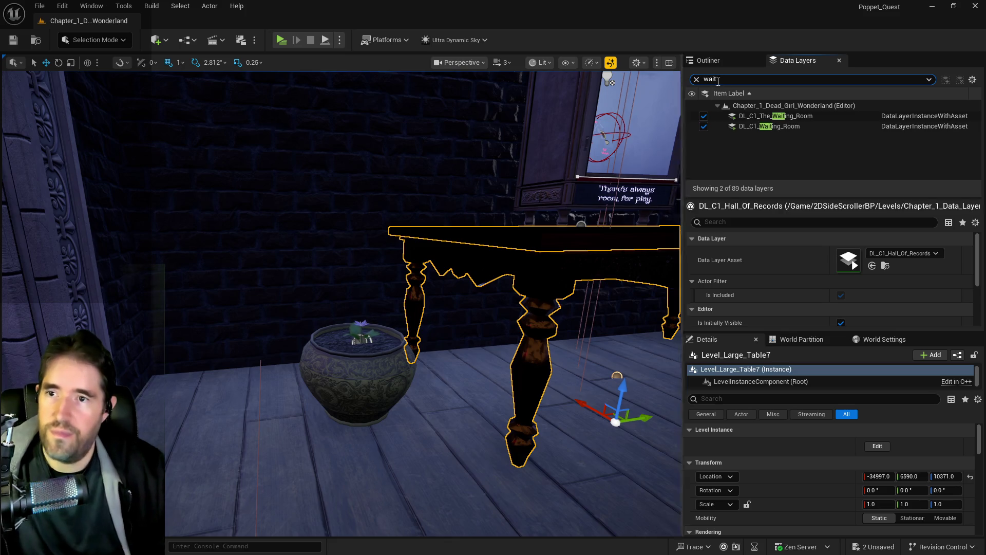
{"action": "right_click", "coordinate": [740, 117]}
{"action": "left_click", "coordinate": [785, 208]}
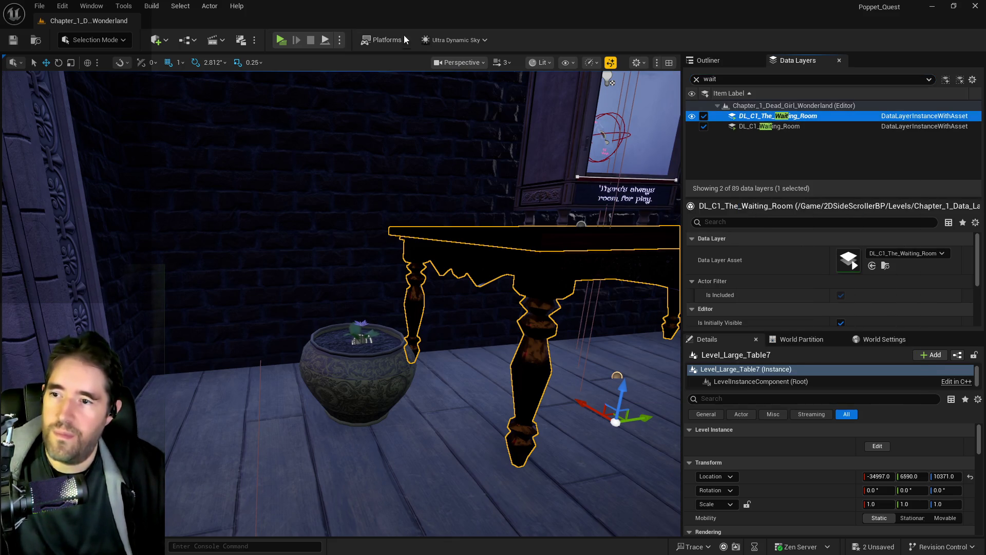
{"action": "key", "text": "ctrl+s"}
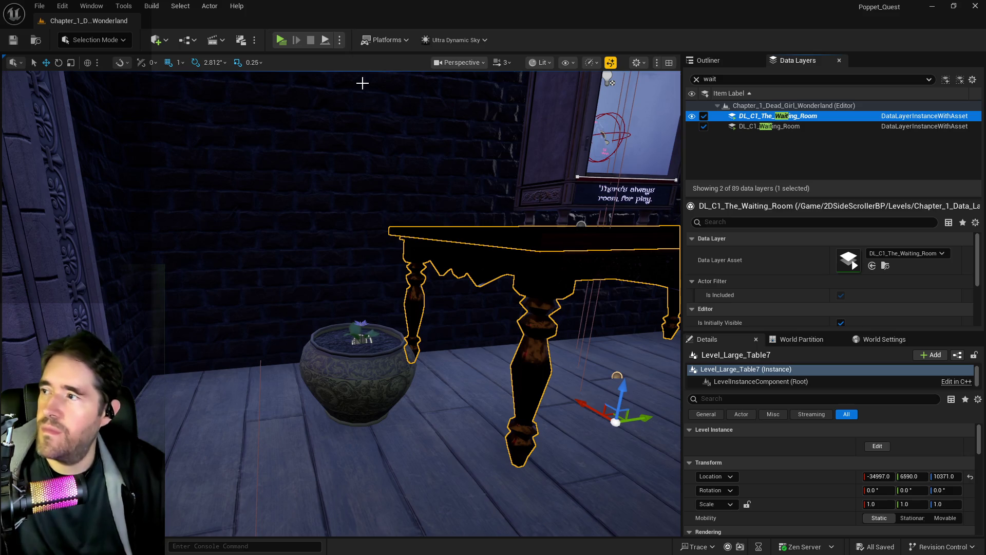
{"action": "left_click", "coordinate": [280, 41]}
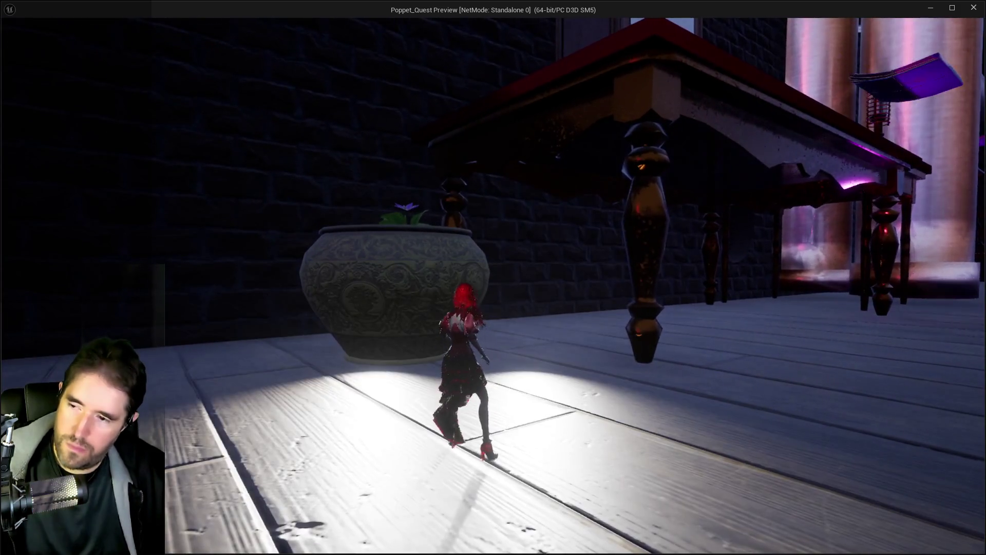
Toggle the inventory, then climb from the pot via the flower onto the tabletop.
{"action": "key", "text": "Tab"}
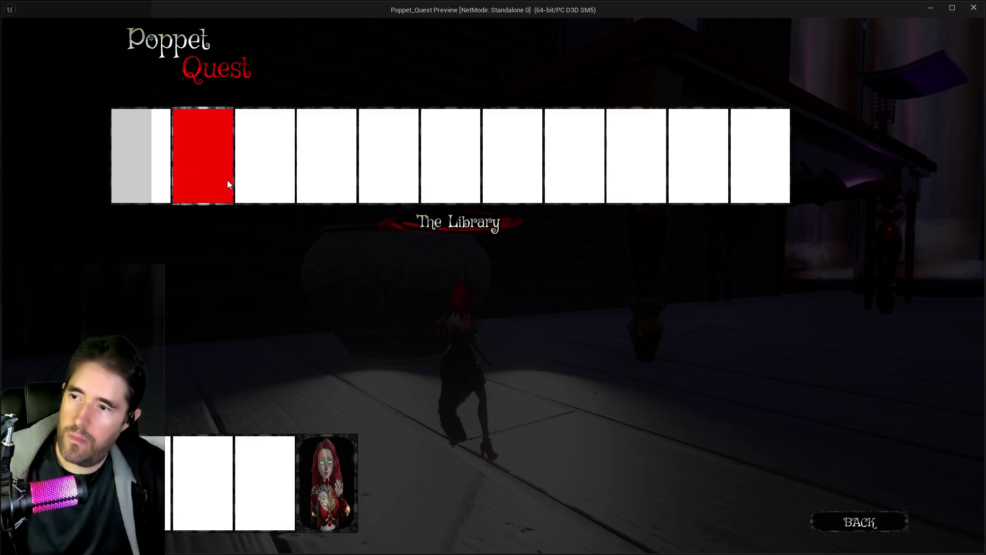
{"action": "key", "text": "Tab"}
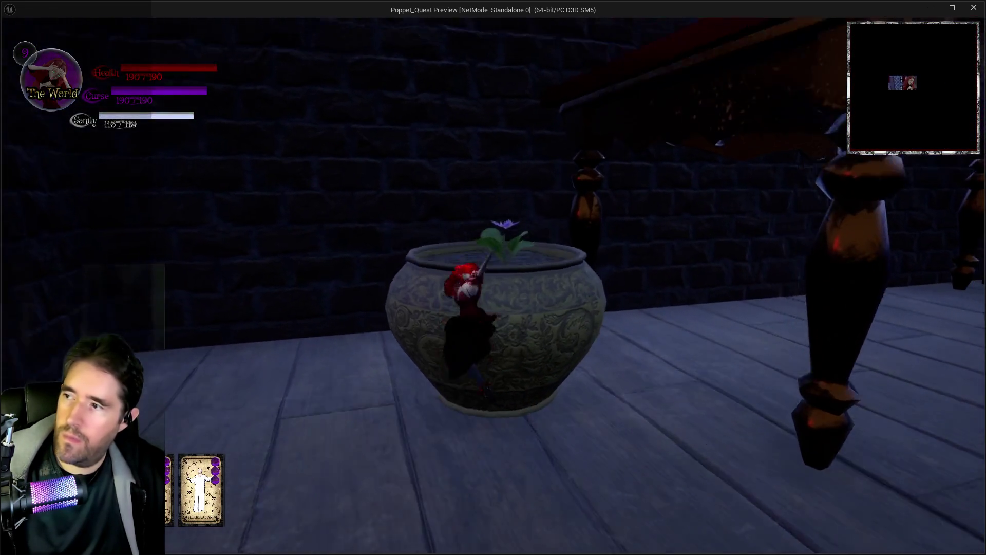
{"action": "key", "text": "w"}
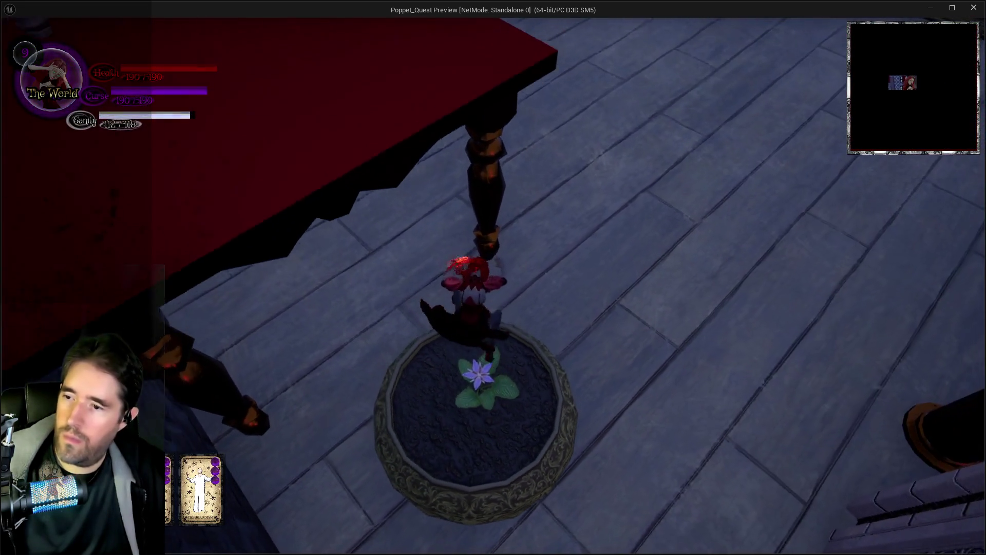
{"action": "key", "text": "w"}
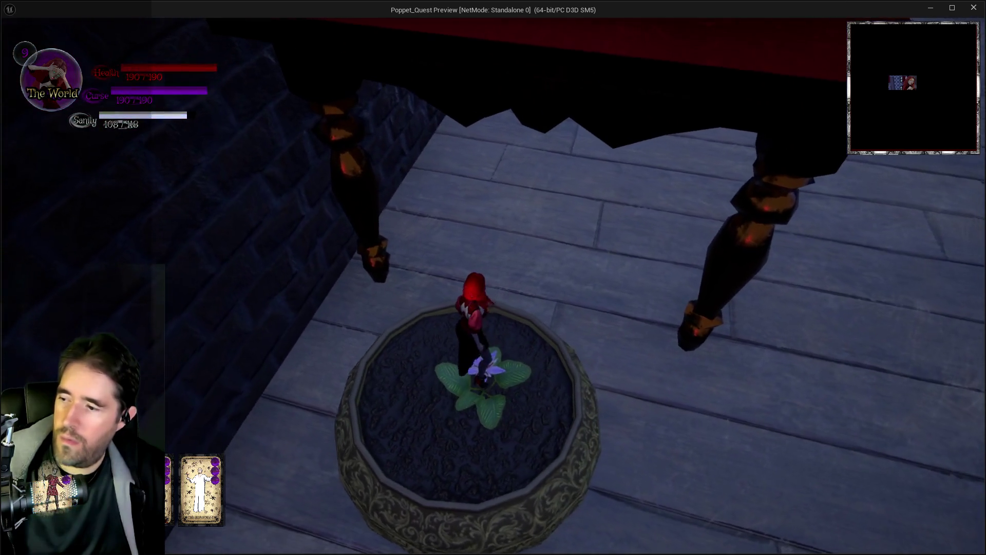
{"action": "key", "text": "w"}
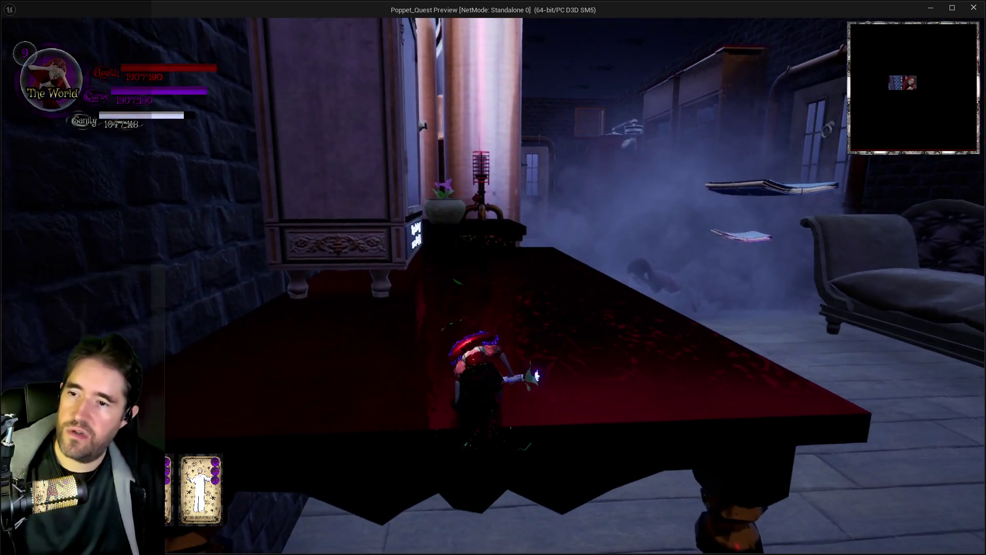
{"action": "key", "text": "w"}
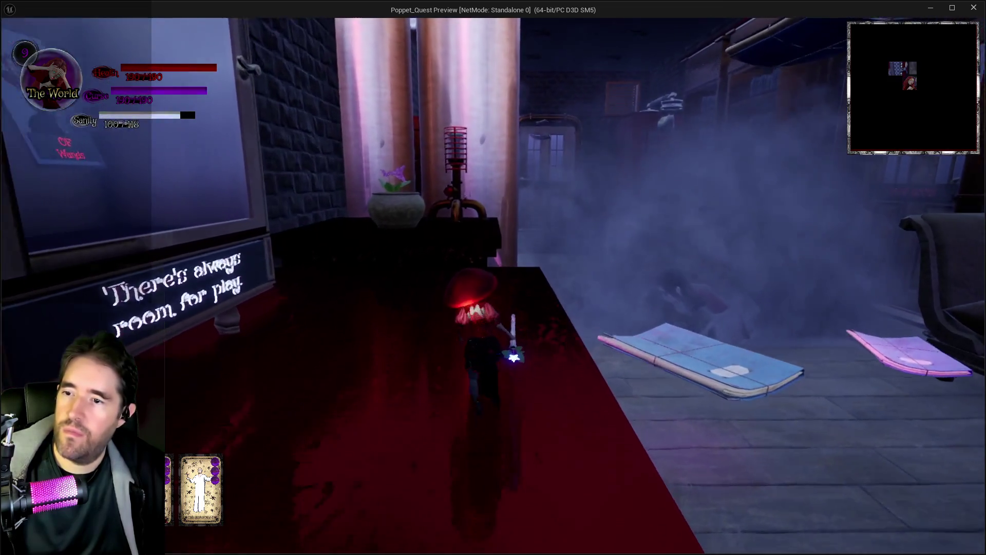
{"action": "key", "text": "w"}
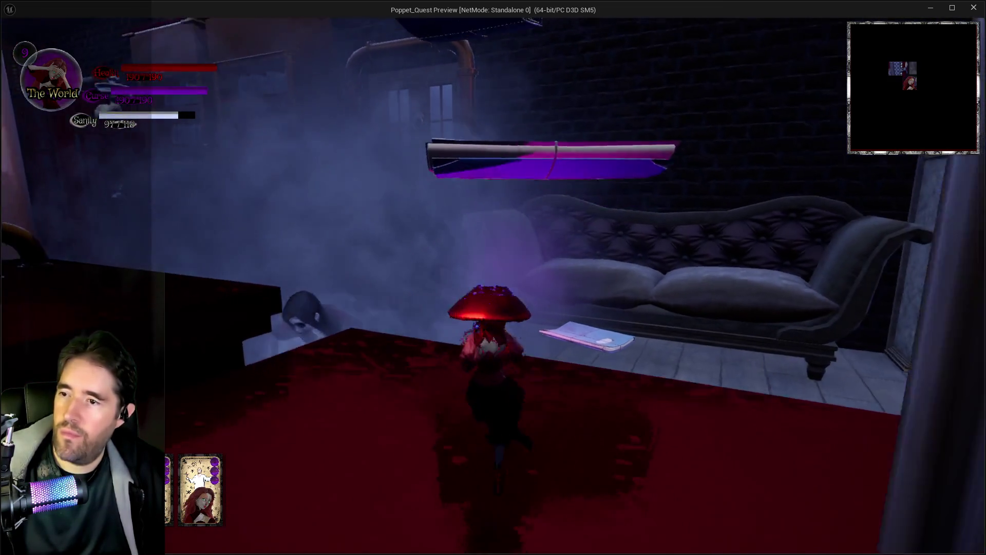
Cast a spell, hop across the floating books onto the sofa and cabinet, then close the preview.
{"action": "key", "text": "w"}
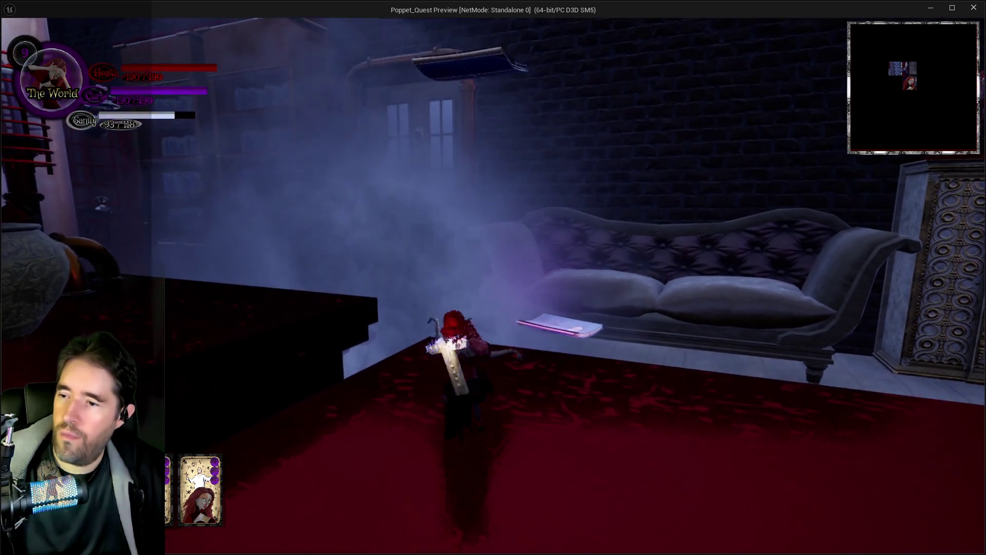
{"action": "key", "text": "e"}
{"action": "key", "text": "w"}
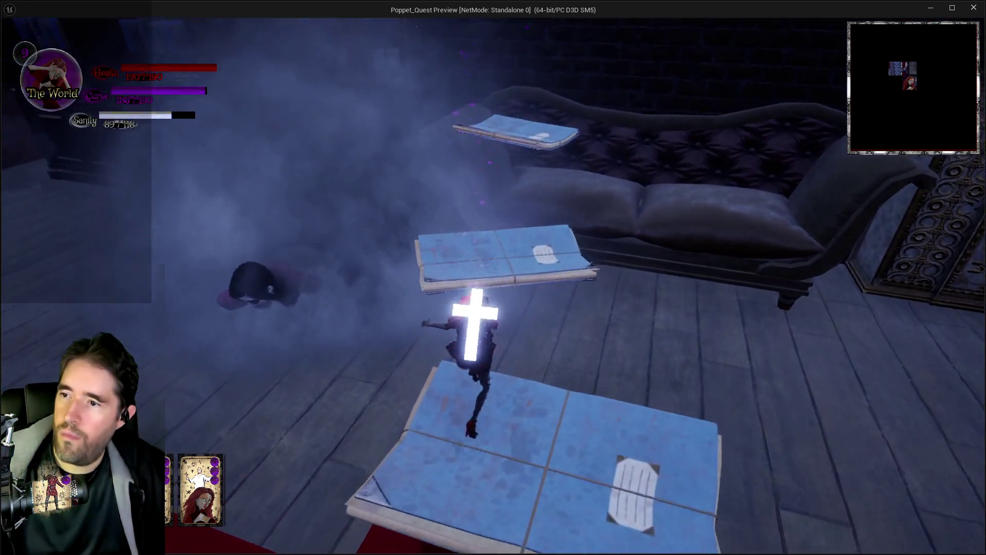
{"action": "key", "text": "space"}
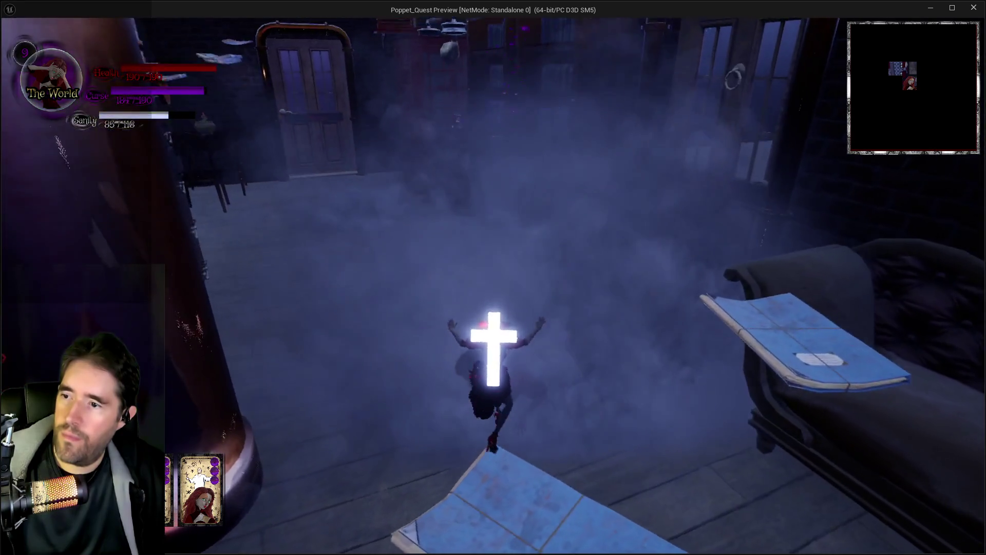
{"action": "key", "text": "w"}
{"action": "key", "text": "space"}
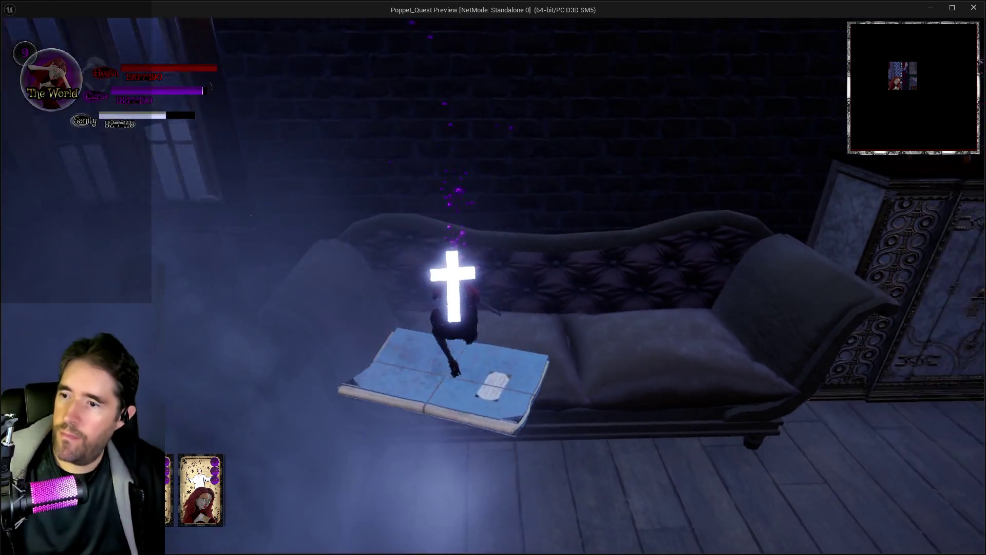
{"action": "key", "text": "w"}
{"action": "key", "text": "space"}
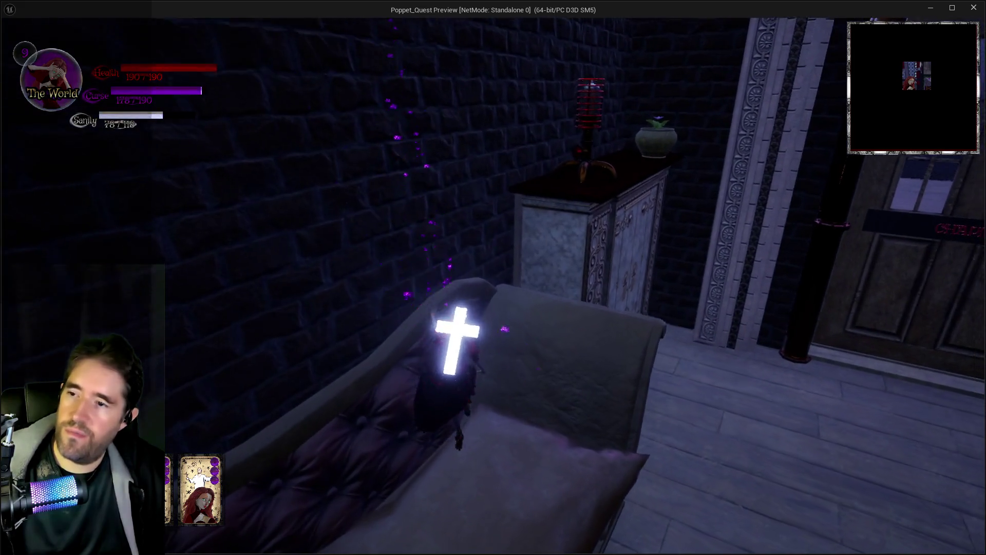
{"action": "key", "text": "space"}
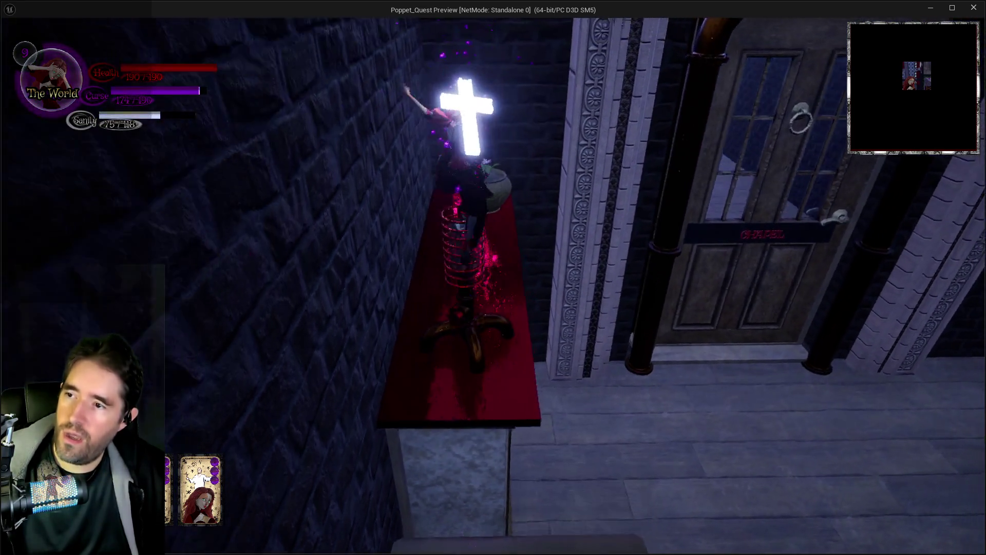
{"action": "key", "text": "w"}
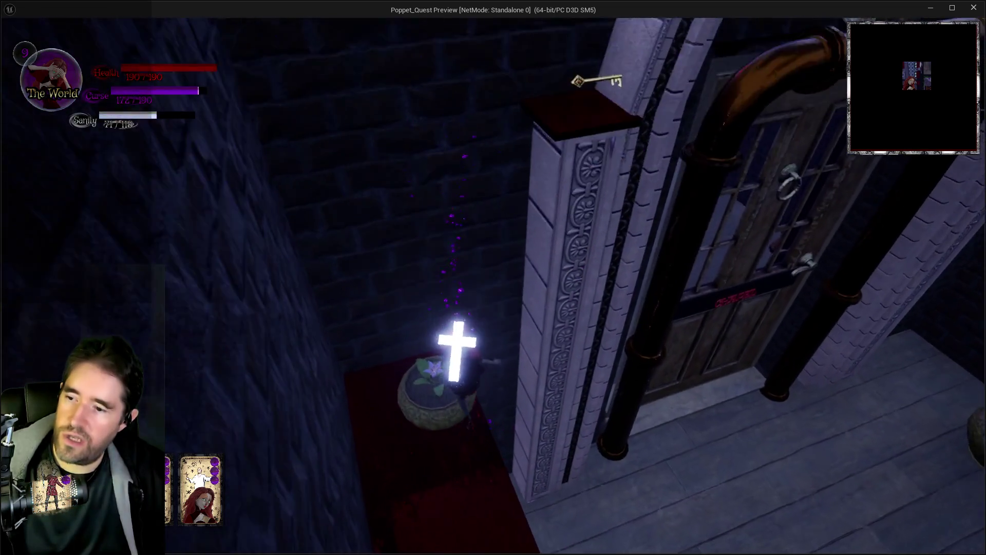
{"action": "key", "text": "Escape"}
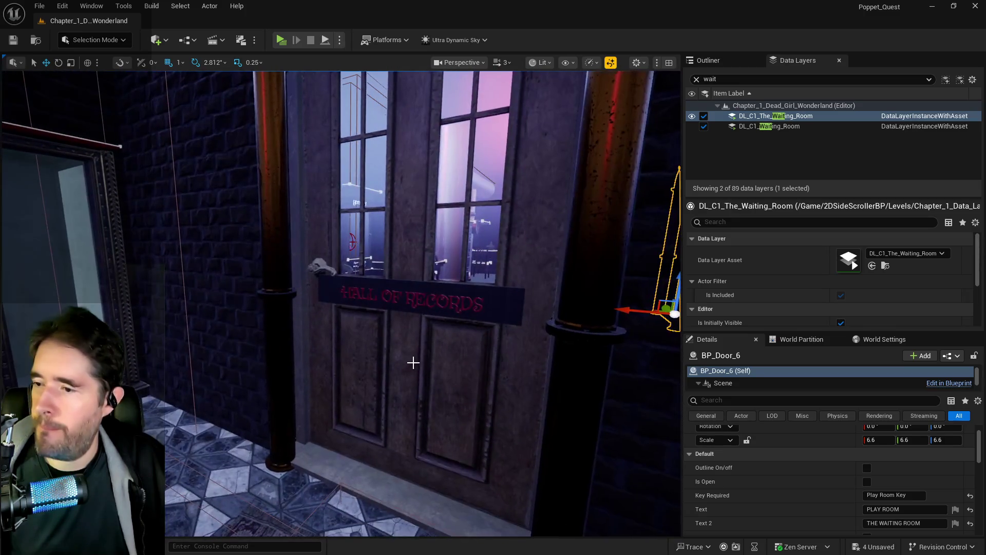
Set door BP_Door_36's Text 2 sign line to THE WAITING ROOM.
{"action": "left_click", "coordinate": [412, 359]}
{"action": "left_click", "coordinate": [933, 524]}
{"action": "type", "text": "THE WAITING ROOM"}
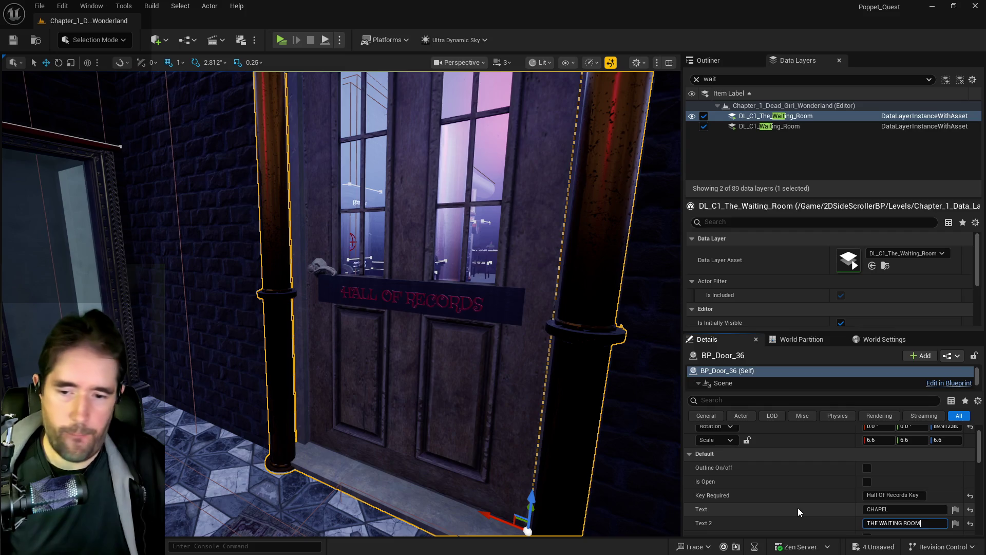
{"action": "left_click_drag", "start_coordinate": [411, 308], "coordinate": [365, 308]}
{"action": "left_click_drag", "start_coordinate": [294, 359], "coordinate": [293, 380]}
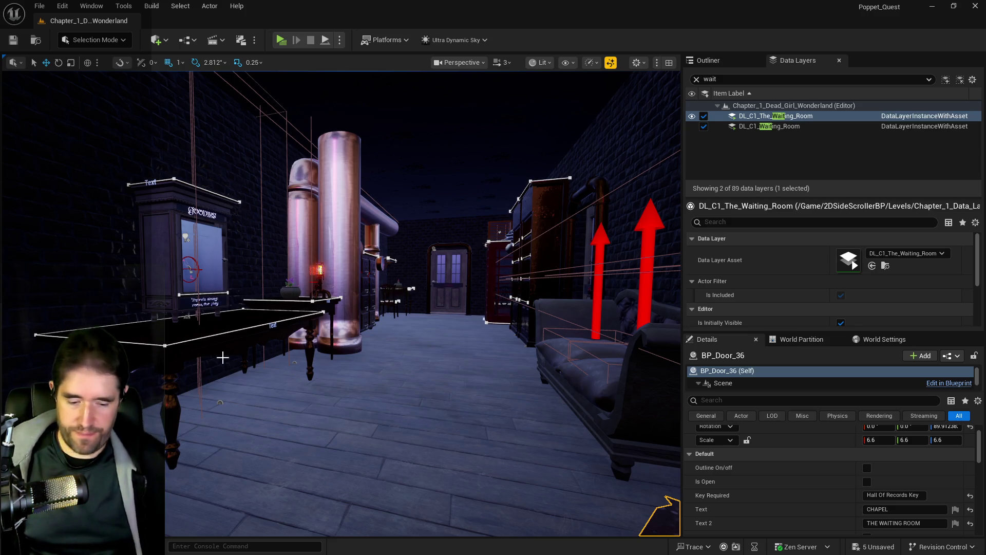
Fly from the mushroom garden into the waiting room and focus on BP_Room_Hall_Of_Records.
{"action": "left_click_drag", "start_coordinate": [222, 358], "coordinate": [222, 380]}
{"action": "left_click_drag", "start_coordinate": [292, 346], "coordinate": [292, 346]}
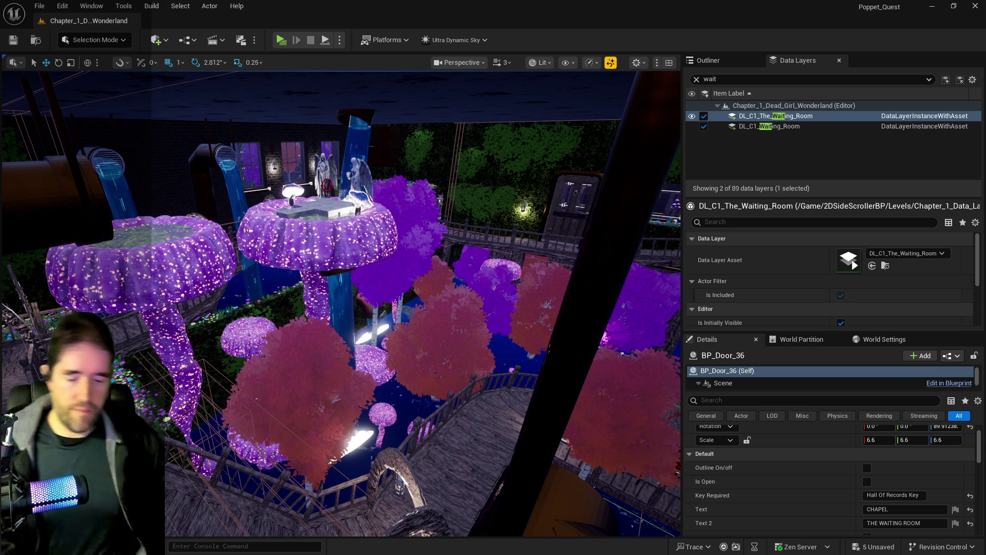
{"action": "key", "text": "w"}
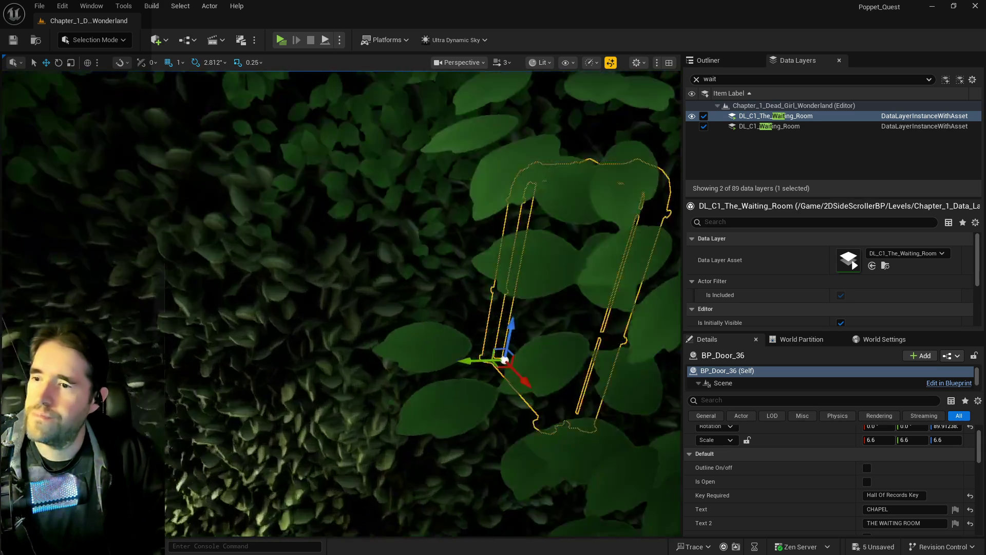
{"action": "key", "text": "w"}
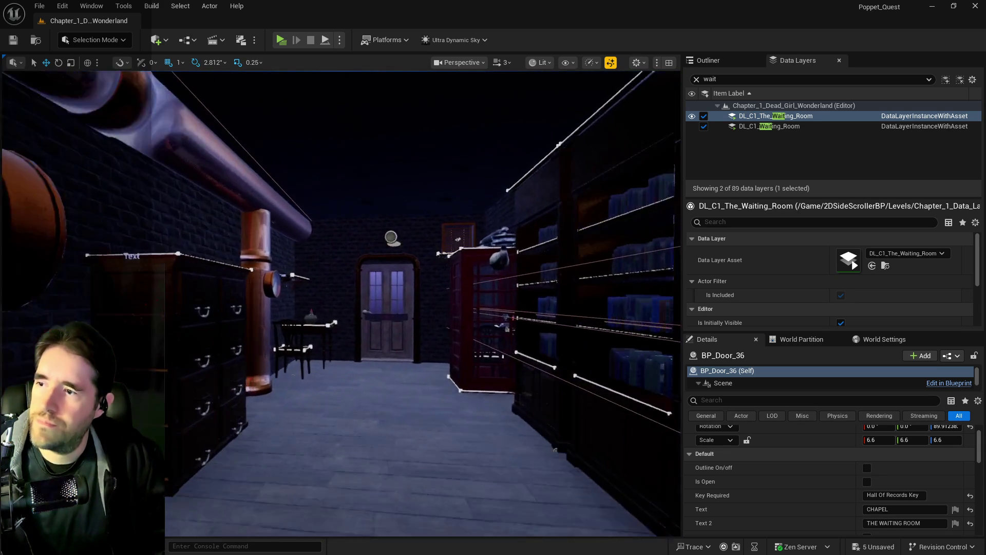
{"action": "key", "text": "w"}
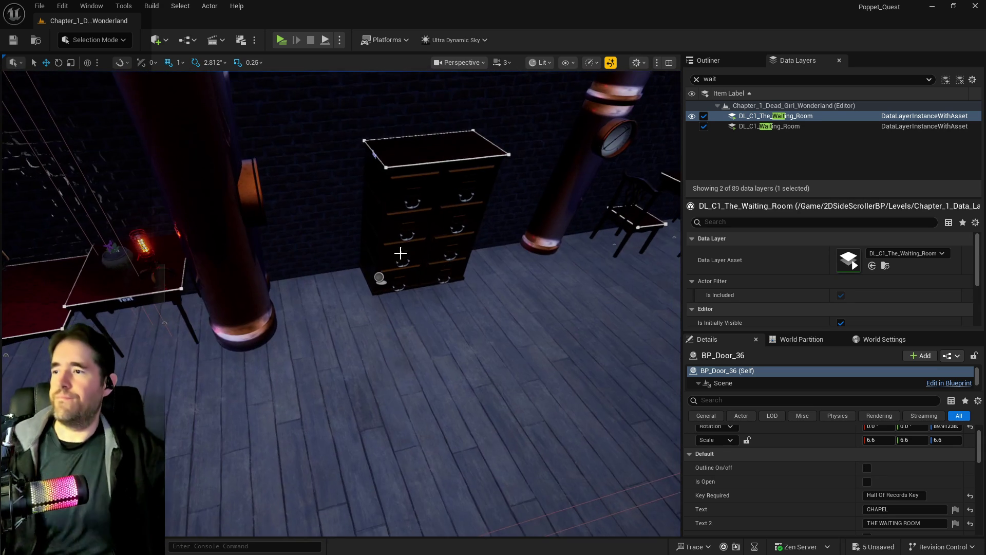
{"action": "left_click_drag", "start_coordinate": [543, 327], "coordinate": [223, 320]}
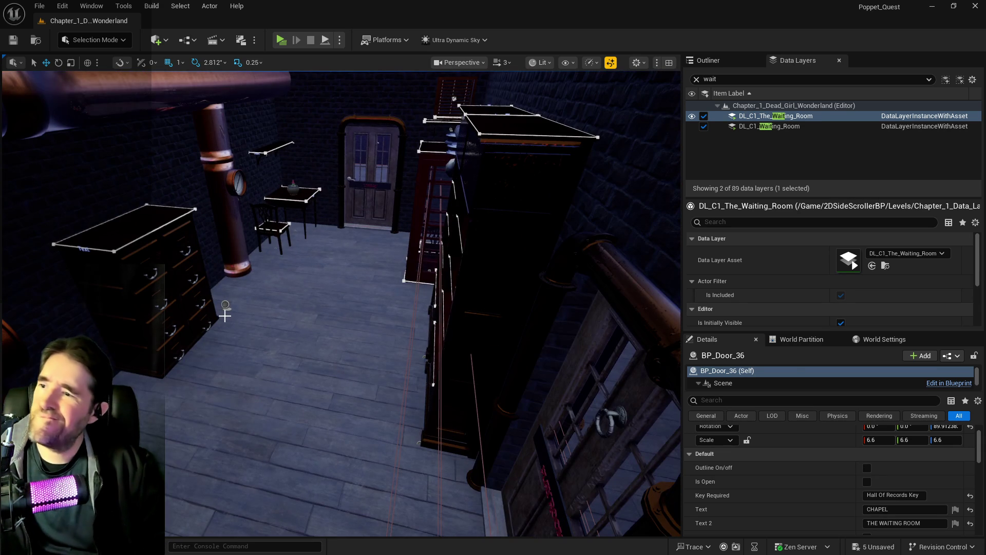
{"action": "left_click", "coordinate": [225, 305]}
{"action": "key", "text": "f"}
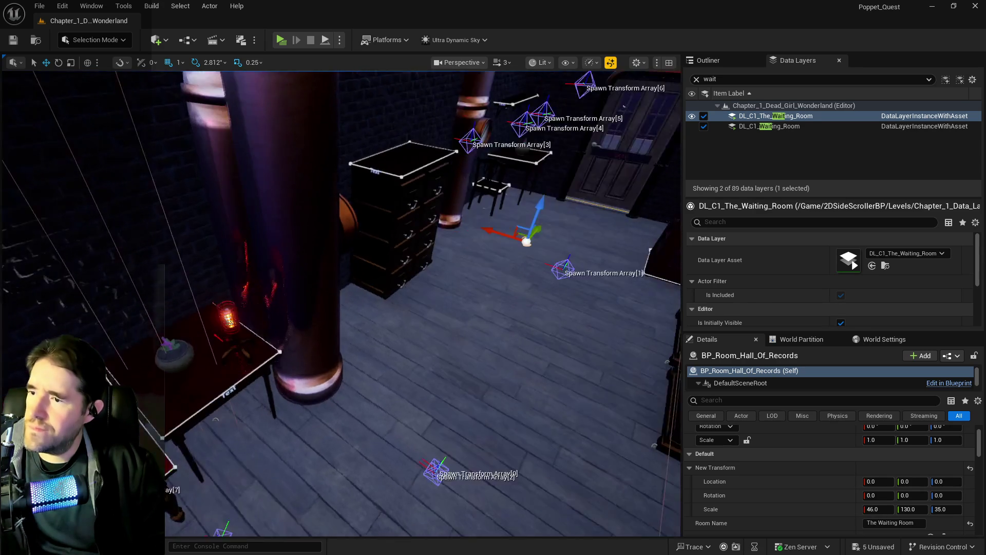
{"action": "left_click_drag", "start_coordinate": [537, 222], "coordinate": [518, 199]}
{"action": "left_click", "coordinate": [411, 334]}
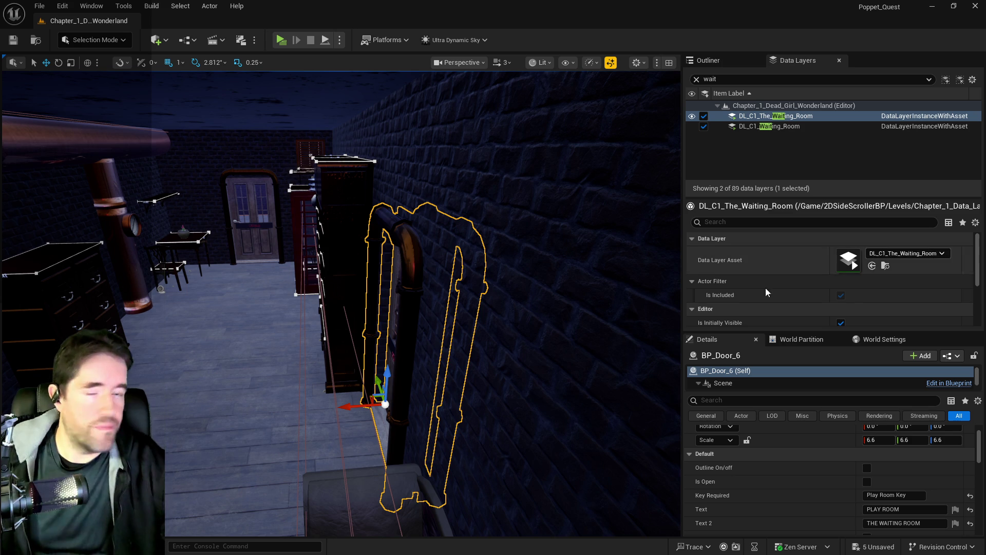
{"action": "mouse_move", "coordinate": [514, 372]}
{"action": "left_mouse_down"}
{"action": "mouse_move", "coordinate": [513, 477]}
{"action": "mouse_move", "coordinate": [478, 494]}
{"action": "mouse_move", "coordinate": [565, 223]}
{"action": "left_mouse_up"}
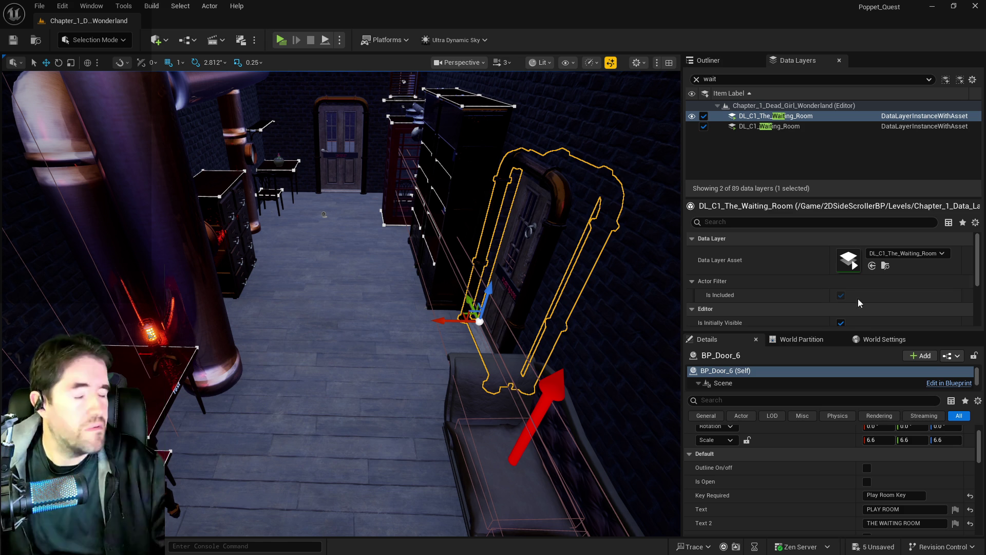
{"action": "mouse_move", "coordinate": [310, 359]}
{"action": "left_mouse_down"}
{"action": "mouse_move", "coordinate": [310, 319]}
{"action": "mouse_move", "coordinate": [374, 352]}
{"action": "mouse_move", "coordinate": [403, 440]}
{"action": "mouse_move", "coordinate": [419, 328]}
{"action": "mouse_move", "coordinate": [391, 319]}
{"action": "left_mouse_up"}
{"action": "mouse_move", "coordinate": [346, 236]}
{"action": "left_mouse_down"}
{"action": "mouse_move", "coordinate": [349, 247]}
{"action": "mouse_move", "coordinate": [347, 235]}
{"action": "left_mouse_up"}
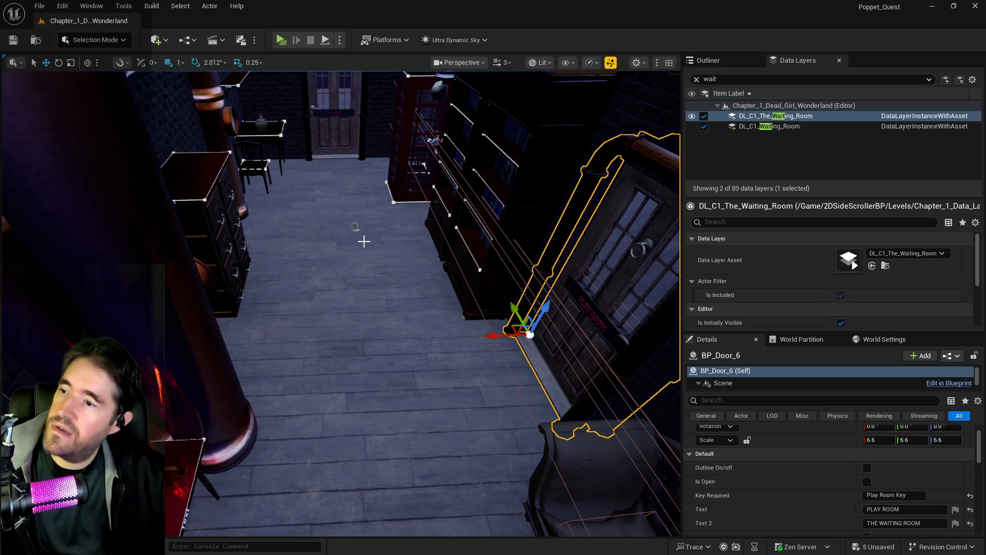
{"action": "left_click", "coordinate": [356, 230]}
{"action": "scroll", "coordinate": [788, 460], "scroll_direction": "down", "scroll_amount": 5}
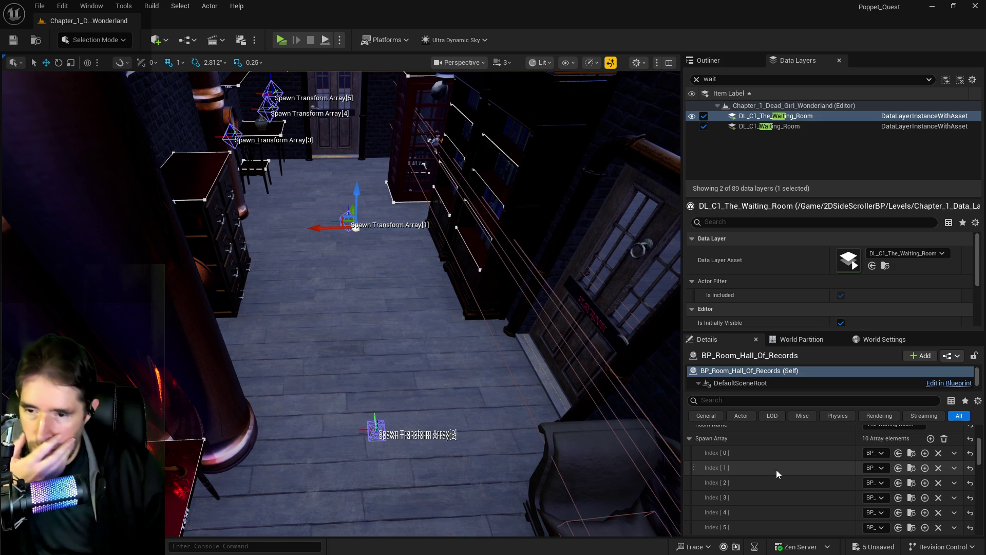
Add two Spawn Array entries to BP_Room_Hall_Of_Records and set the new ones to BP_Possessed_Files.
{"action": "left_click_drag", "start_coordinate": [679, 475], "coordinate": [579, 475]}
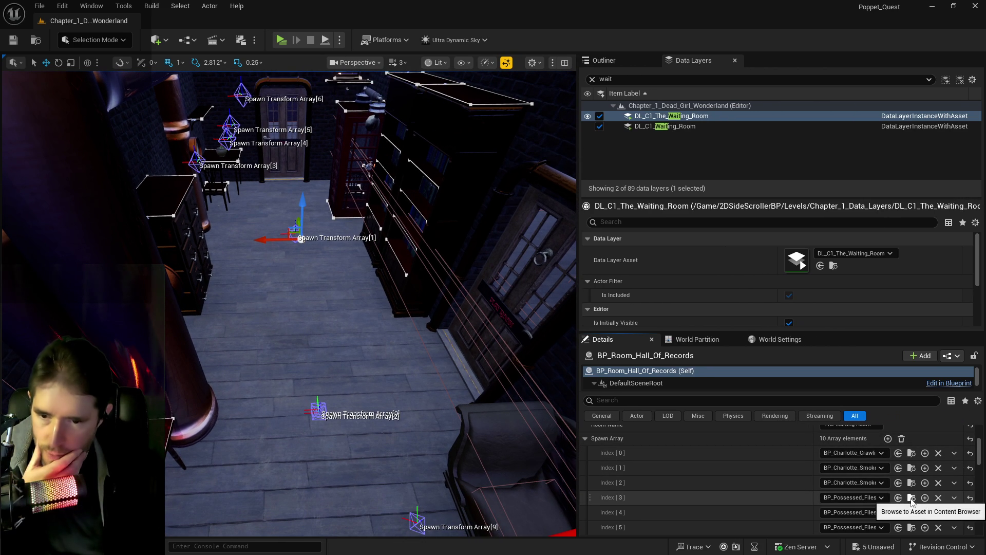
{"action": "left_click", "coordinate": [888, 440]}
{"action": "left_click", "coordinate": [888, 441]}
{"action": "scroll", "coordinate": [899, 502], "scroll_direction": "down", "scroll_amount": 4}
{"action": "scroll", "coordinate": [899, 503], "scroll_direction": "down", "scroll_amount": 1}
{"action": "left_click", "coordinate": [859, 472]}
{"action": "scroll", "coordinate": [868, 468], "scroll_direction": "down", "scroll_amount": 1}
{"action": "left_click", "coordinate": [859, 468]}
{"action": "left_click", "coordinate": [858, 483]}
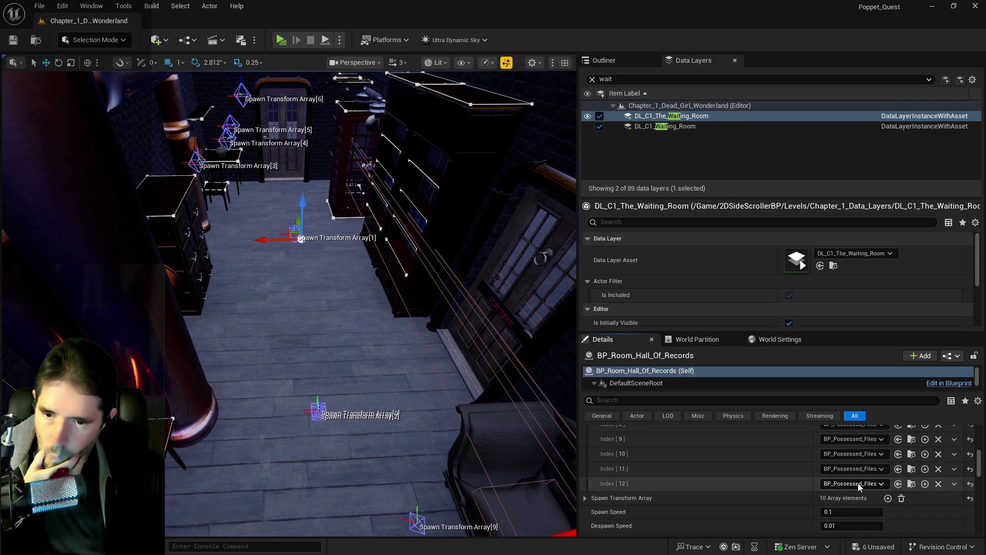
Add another Spawn Transform Array point and frame the room floor in the viewport.
{"action": "scroll", "coordinate": [868, 488], "scroll_direction": "down", "scroll_amount": 1}
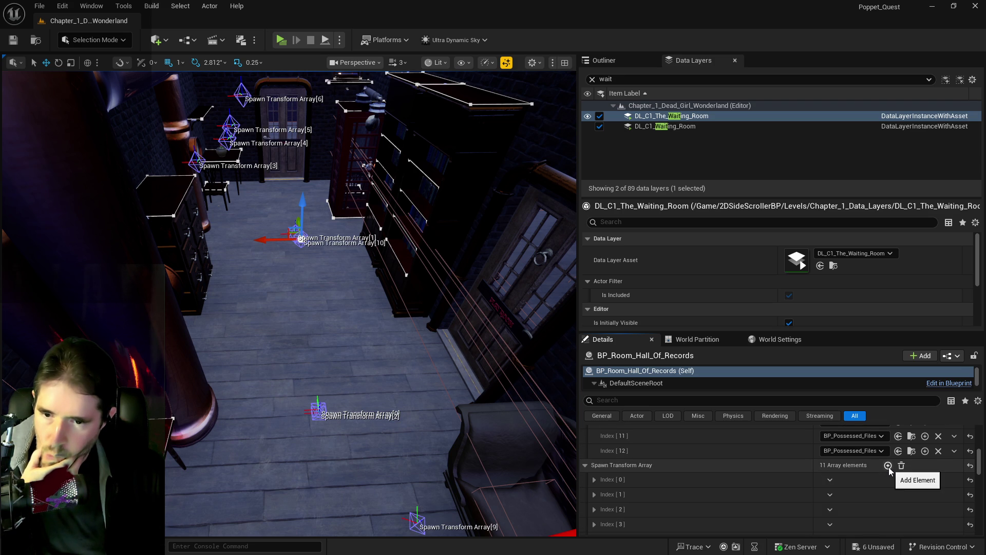
{"action": "left_click", "coordinate": [889, 467]}
{"action": "scroll", "coordinate": [789, 488], "scroll_direction": "down", "scroll_amount": 5}
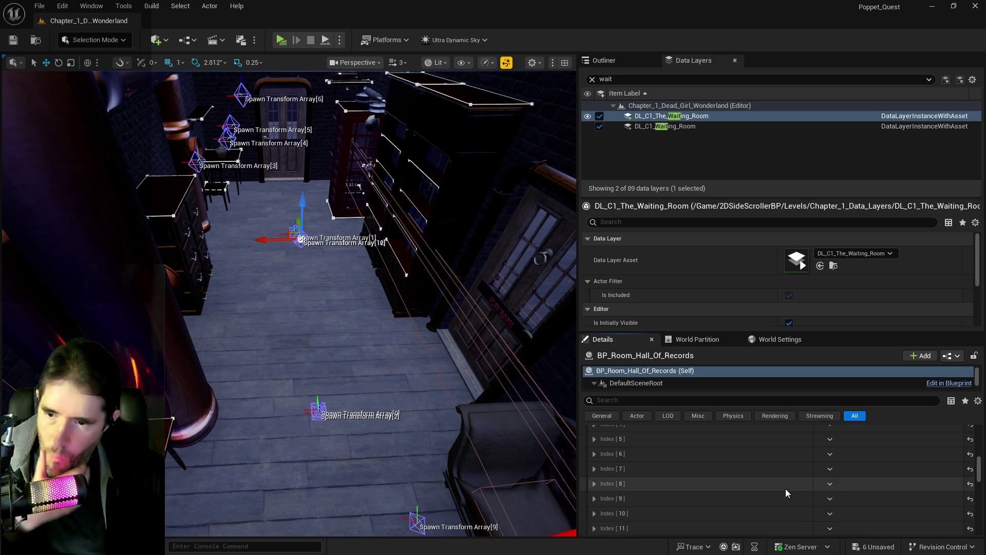
{"action": "left_click_drag", "start_coordinate": [489, 402], "coordinate": [473, 360]}
{"action": "left_click_drag", "start_coordinate": [580, 311], "coordinate": [756, 311]}
{"action": "left_click_drag", "start_coordinate": [465, 294], "coordinate": [422, 299]}
Move spawn point 12 down and left beside the pipe.
{"action": "left_click", "coordinate": [419, 297]}
{"action": "left_click", "coordinate": [415, 291]}
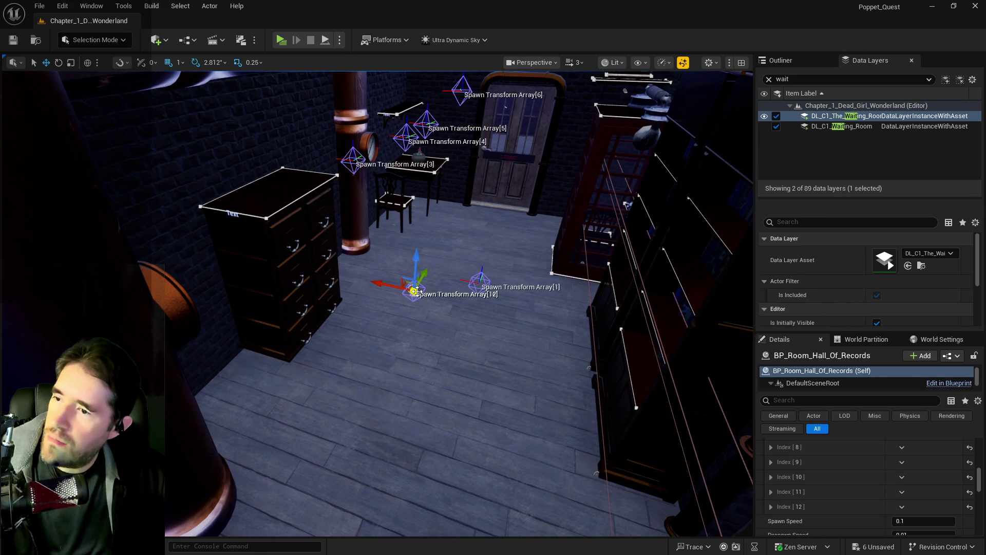
{"action": "mouse_move", "coordinate": [426, 315]}
{"action": "left_mouse_down"}
{"action": "mouse_move", "coordinate": [370, 283]}
{"action": "mouse_move", "coordinate": [466, 264]}
{"action": "left_mouse_up"}
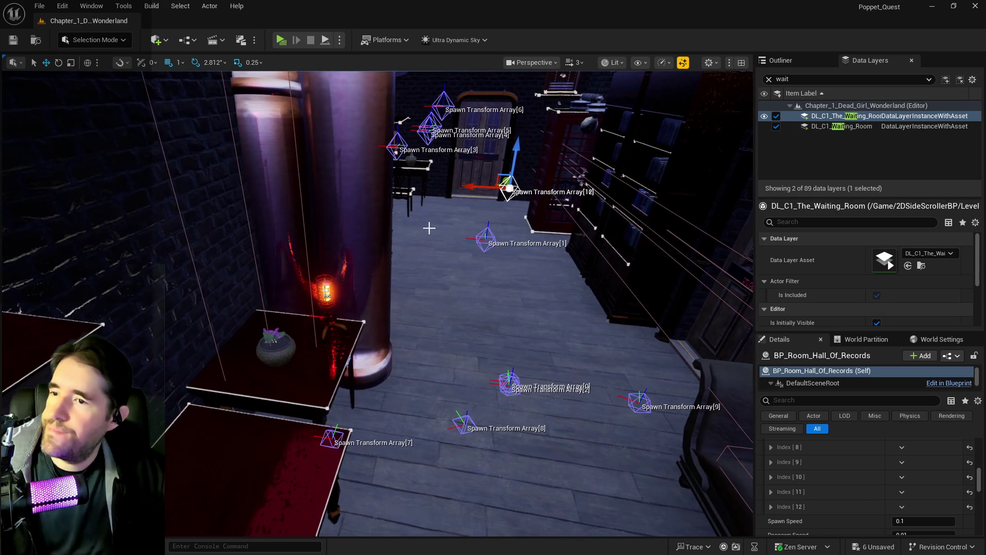
{"action": "mouse_move", "coordinate": [514, 194]}
{"action": "left_mouse_down"}
{"action": "mouse_move", "coordinate": [504, 250]}
{"action": "mouse_move", "coordinate": [402, 265]}
{"action": "mouse_move", "coordinate": [512, 293]}
{"action": "mouse_move", "coordinate": [331, 304]}
{"action": "mouse_move", "coordinate": [334, 319]}
{"action": "left_mouse_up"}
{"action": "left_click_drag", "start_coordinate": [514, 237], "coordinate": [553, 229]}
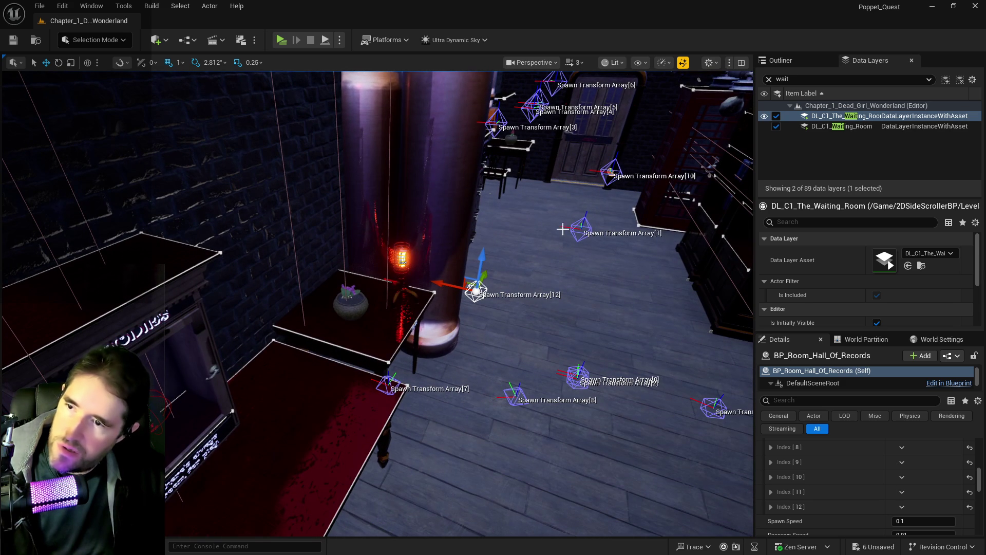
Move spawn point 11 over toward the chair, then save all changes.
{"action": "left_click", "coordinate": [611, 164]}
{"action": "mouse_move", "coordinate": [610, 164]}
{"action": "left_mouse_down"}
{"action": "mouse_move", "coordinate": [506, 159]}
{"action": "mouse_move", "coordinate": [429, 194]}
{"action": "mouse_move", "coordinate": [406, 265]}
{"action": "mouse_move", "coordinate": [409, 308]}
{"action": "mouse_move", "coordinate": [369, 332]}
{"action": "left_mouse_up"}
{"action": "key", "text": "f"}
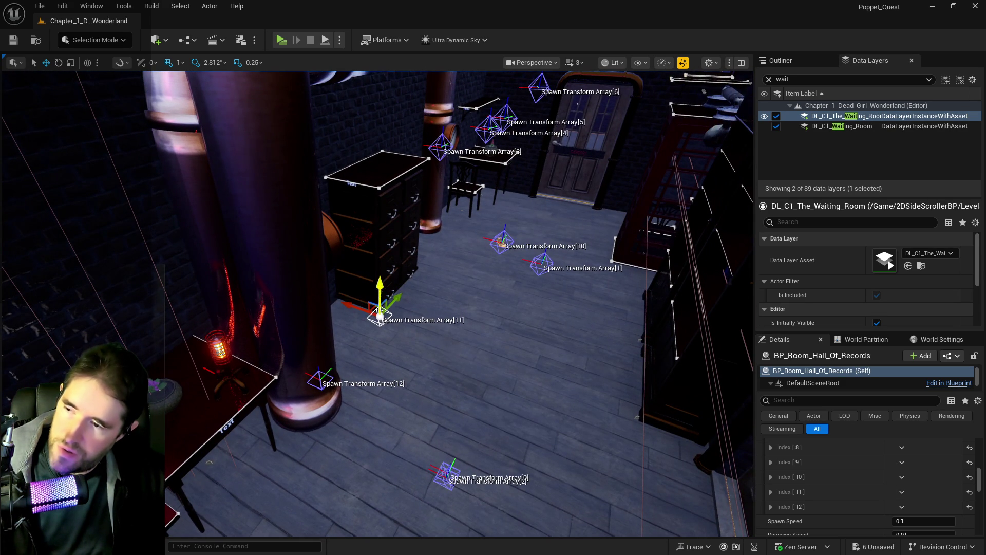
{"action": "left_click_drag", "start_coordinate": [375, 297], "coordinate": [362, 329]}
{"action": "mouse_move", "coordinate": [470, 285]}
{"action": "left_mouse_down"}
{"action": "mouse_move", "coordinate": [400, 262]}
{"action": "mouse_move", "coordinate": [401, 309]}
{"action": "mouse_move", "coordinate": [381, 293]}
{"action": "mouse_move", "coordinate": [392, 275]}
{"action": "mouse_move", "coordinate": [428, 289]}
{"action": "mouse_move", "coordinate": [429, 278]}
{"action": "left_mouse_up"}
{"action": "left_click", "coordinate": [325, 265]}
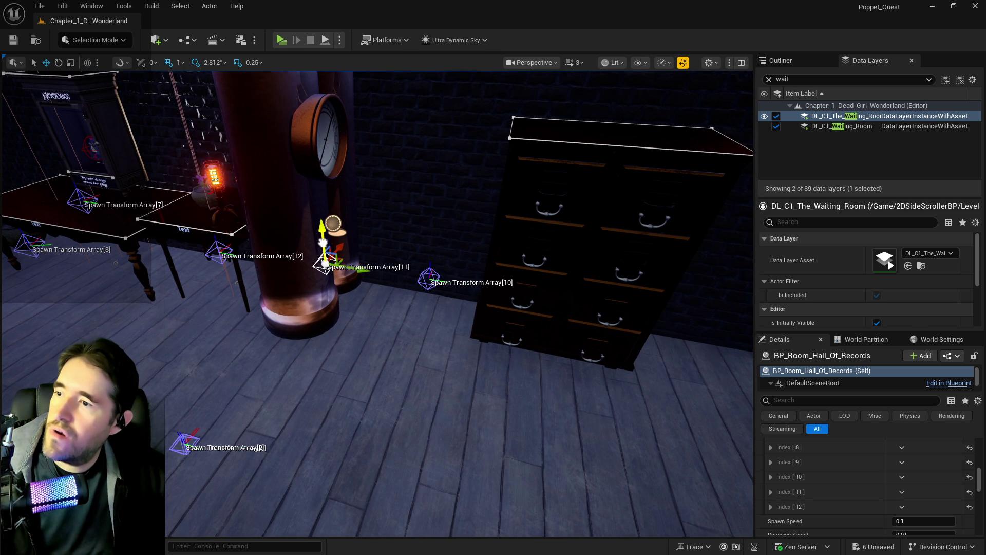
{"action": "mouse_move", "coordinate": [323, 244]}
{"action": "left_mouse_down"}
{"action": "mouse_move", "coordinate": [478, 256]}
{"action": "mouse_move", "coordinate": [534, 236]}
{"action": "mouse_move", "coordinate": [555, 240]}
{"action": "mouse_move", "coordinate": [372, 288]}
{"action": "mouse_move", "coordinate": [322, 391]}
{"action": "left_mouse_up"}
{"action": "key", "text": "ctrl+s"}
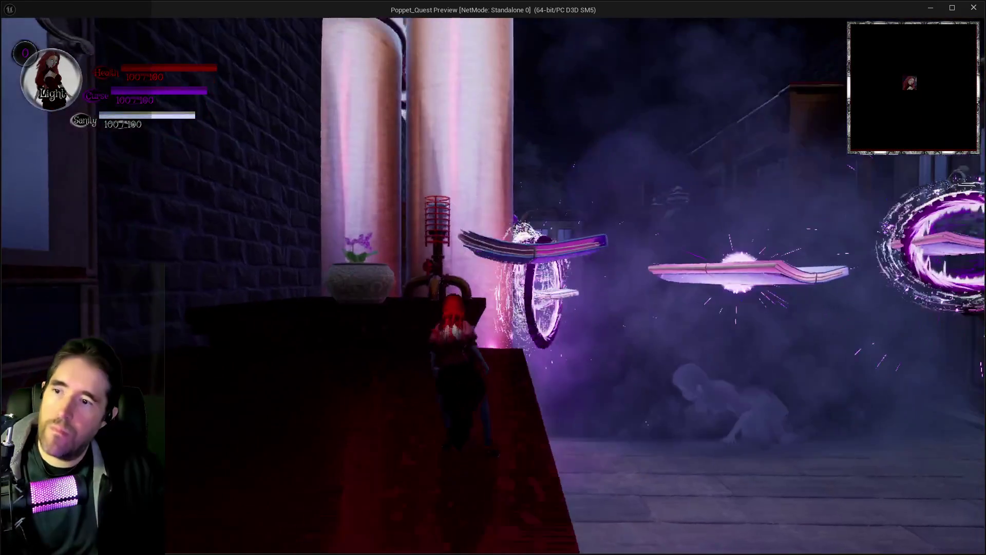
Walk the character onto the red table and cast at the lamp to light it.
{"action": "key", "text": "w"}
{"action": "key", "text": "space"}
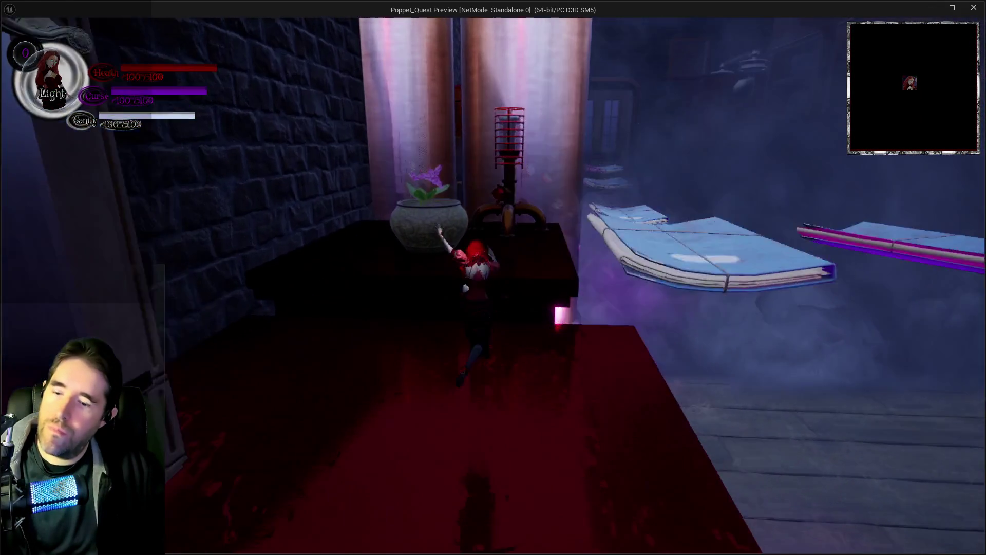
{"action": "key", "text": "e"}
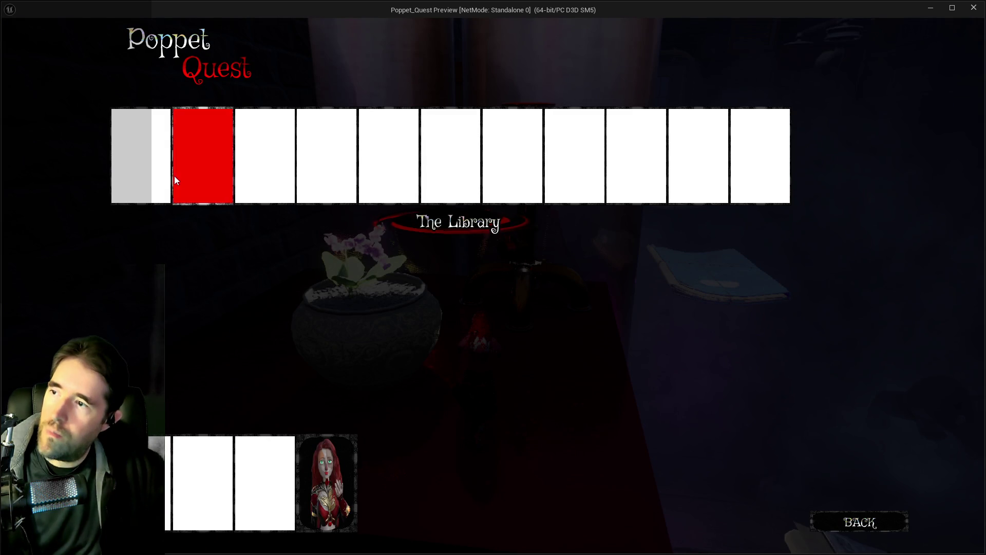
{"action": "left_click", "coordinate": [207, 177]}
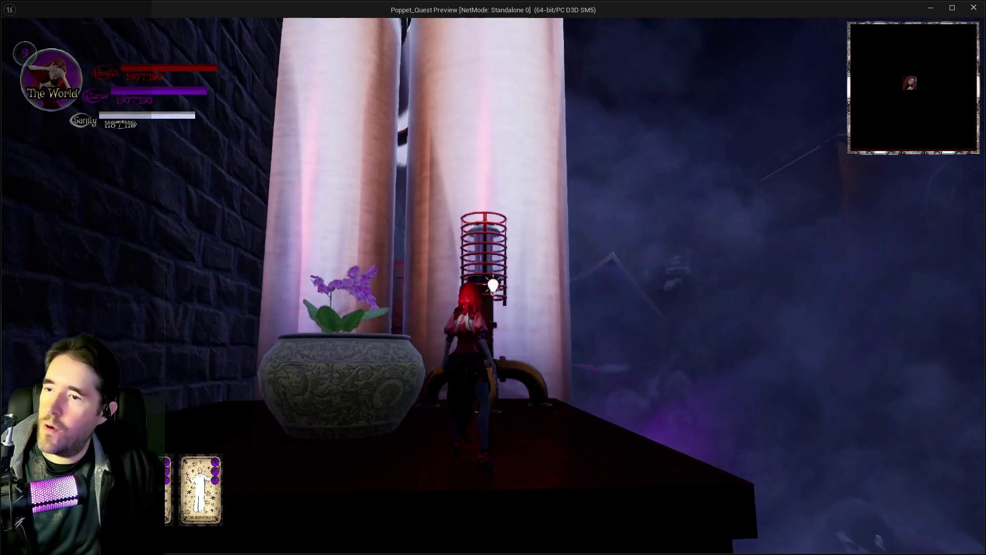
{"action": "left_click", "coordinate": [493, 286]}
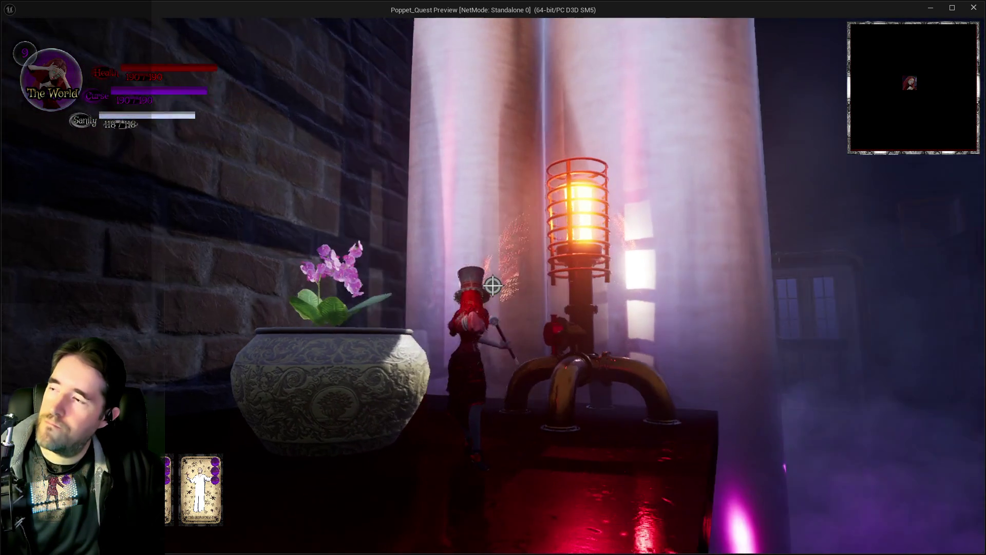
Run off into the corridor, climb back beside the lamp, then return to the editor.
{"action": "key", "text": "w"}
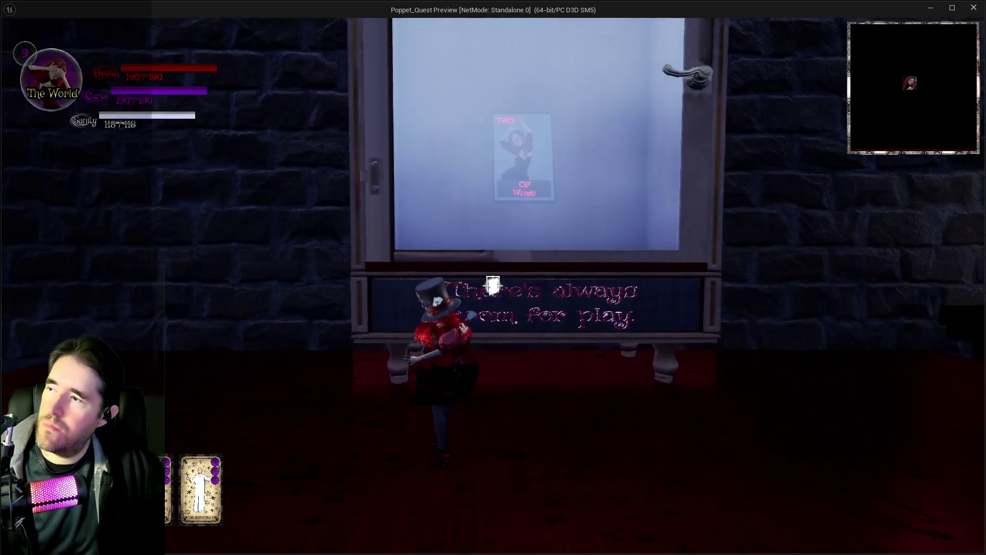
{"action": "key", "text": "w"}
{"action": "key", "text": "w"}
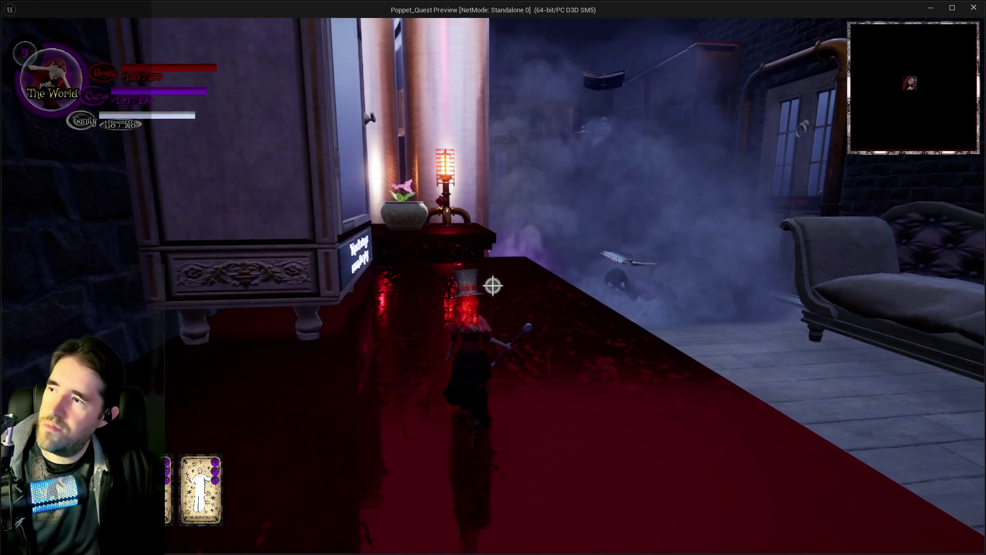
{"action": "key", "text": "w"}
{"action": "key", "text": "space"}
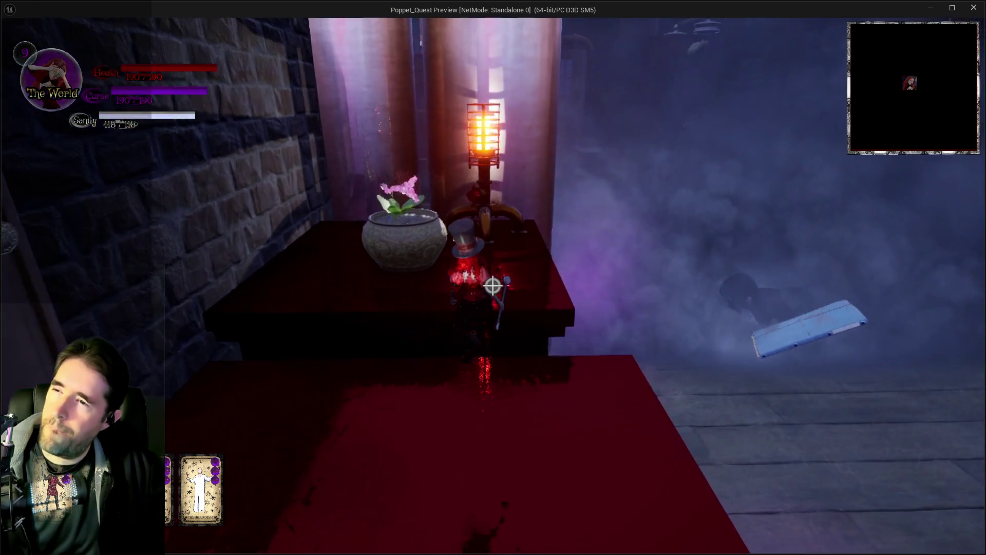
{"action": "key", "text": "alt+Tab"}
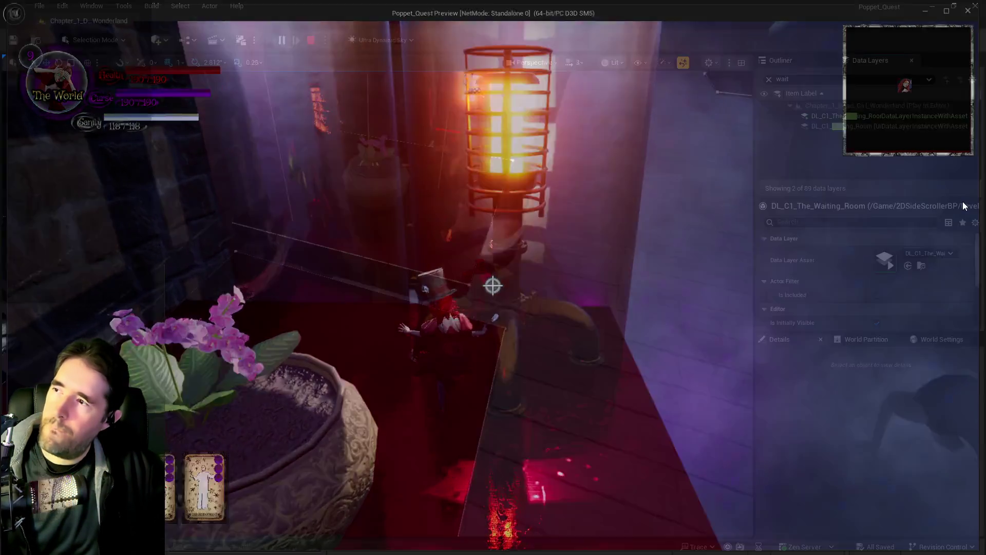
Stop the preview and rotate the table lamp BP_Steampunk_Lamp49 to about -67° yaw.
{"action": "left_click", "coordinate": [446, 163]}
{"action": "key", "text": "Escape"}
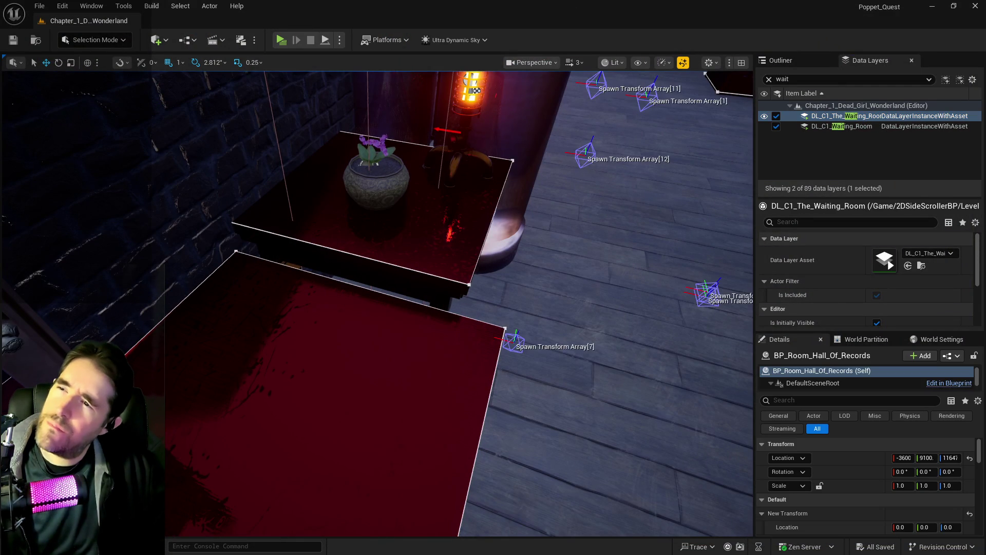
{"action": "key", "text": "e"}
{"action": "left_click_drag", "start_coordinate": [459, 199], "coordinate": [410, 201]}
{"action": "scroll", "coordinate": [877, 494], "scroll_direction": "down", "scroll_amount": 2}
{"action": "scroll", "coordinate": [876, 492], "scroll_direction": "down", "scroll_amount": 5}
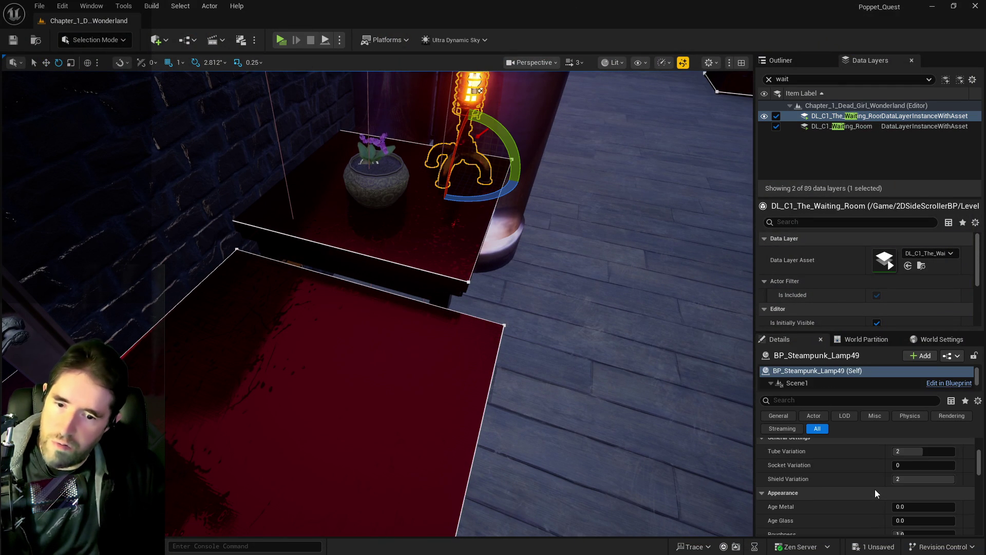
{"action": "scroll", "coordinate": [875, 488], "scroll_direction": "up", "scroll_amount": 3}
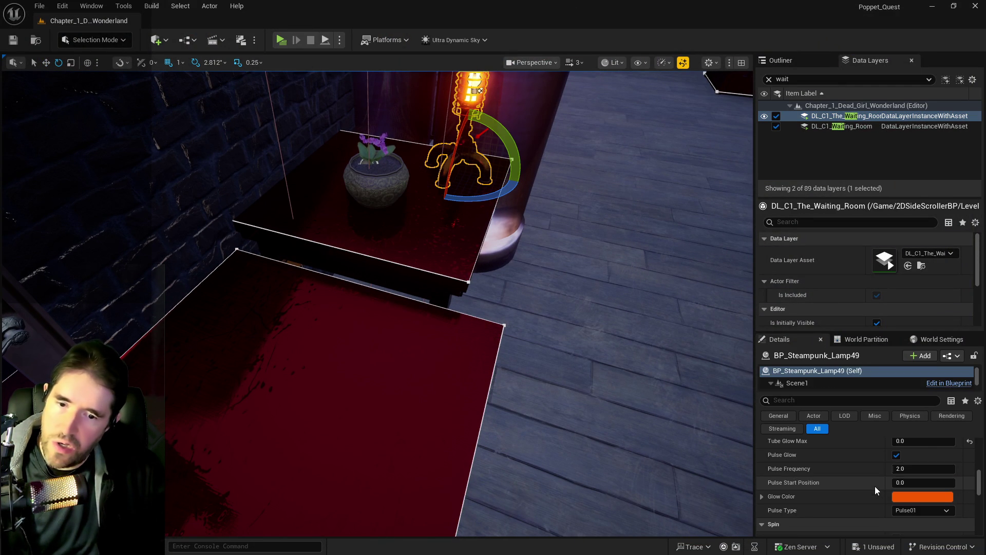
{"action": "scroll", "coordinate": [877, 485], "scroll_direction": "up", "scroll_amount": 3}
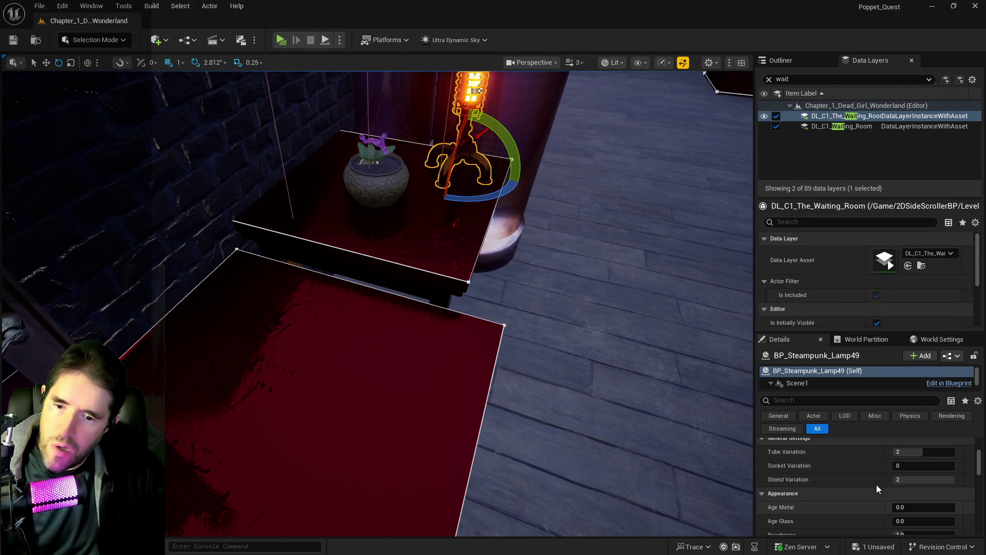
{"action": "left_click_drag", "start_coordinate": [546, 456], "coordinate": [538, 325]}
Copy the room name 'The Waiting Room' into the table lamp's Room Located In field.
{"action": "left_click", "coordinate": [537, 324]}
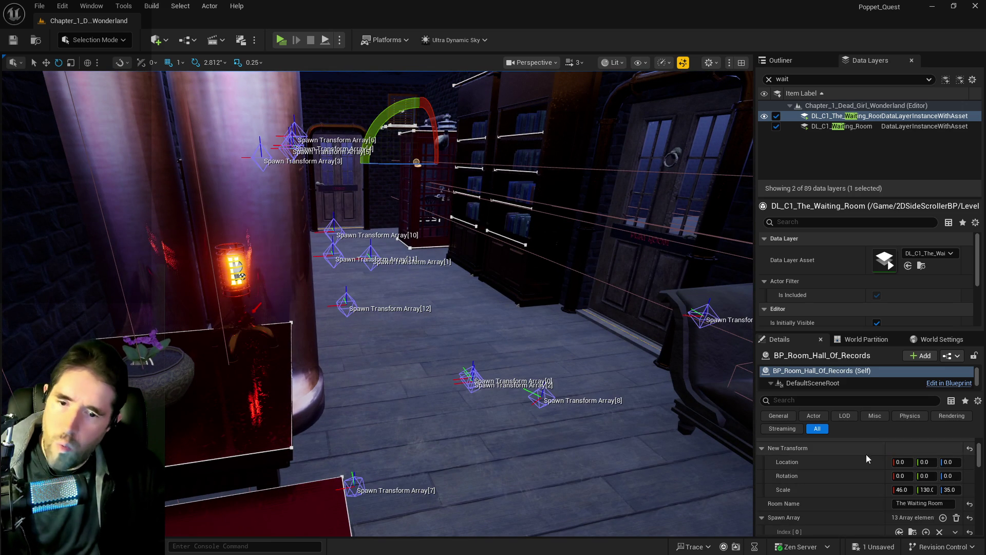
{"action": "left_click", "coordinate": [905, 501]}
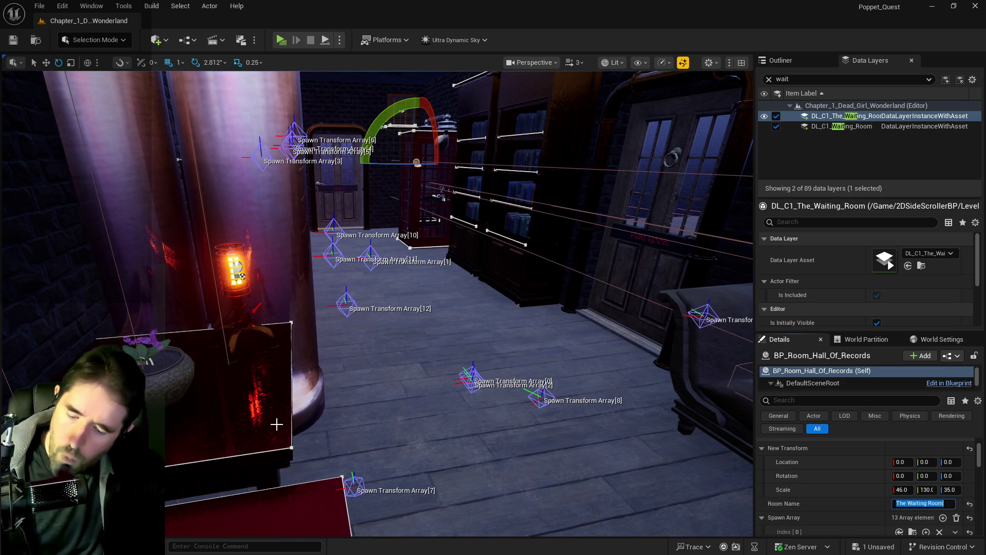
{"action": "left_click", "coordinate": [287, 301]}
{"action": "left_click", "coordinate": [911, 482]}
{"action": "type", "text": "The Waiting Room"}
Rotate the cabinet lamp BP_Steampunk_Lamp48 around its vertical axis.
{"action": "left_click", "coordinate": [477, 256]}
{"action": "scroll", "coordinate": [496, 322], "scroll_direction": "up", "scroll_amount": 5}
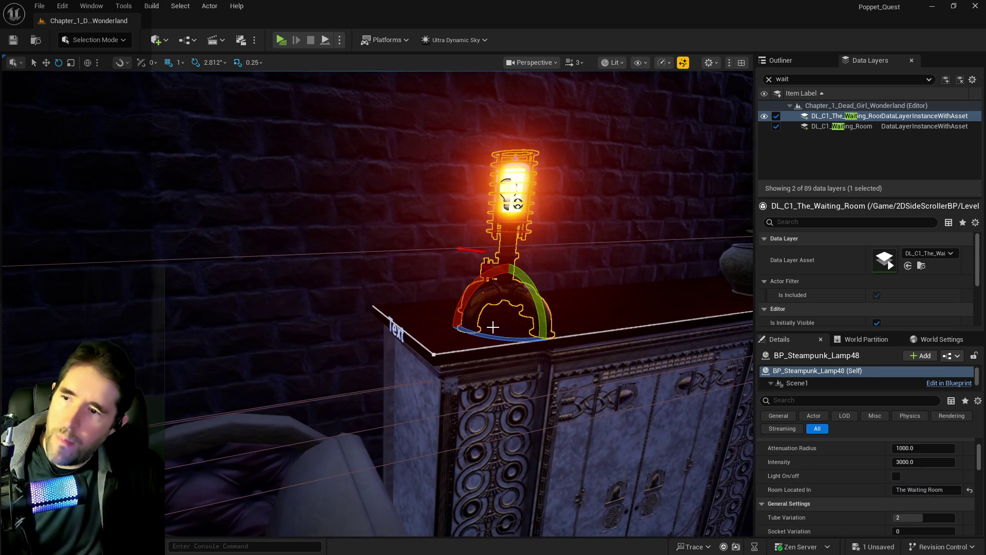
{"action": "left_click_drag", "start_coordinate": [489, 343], "coordinate": [570, 344]}
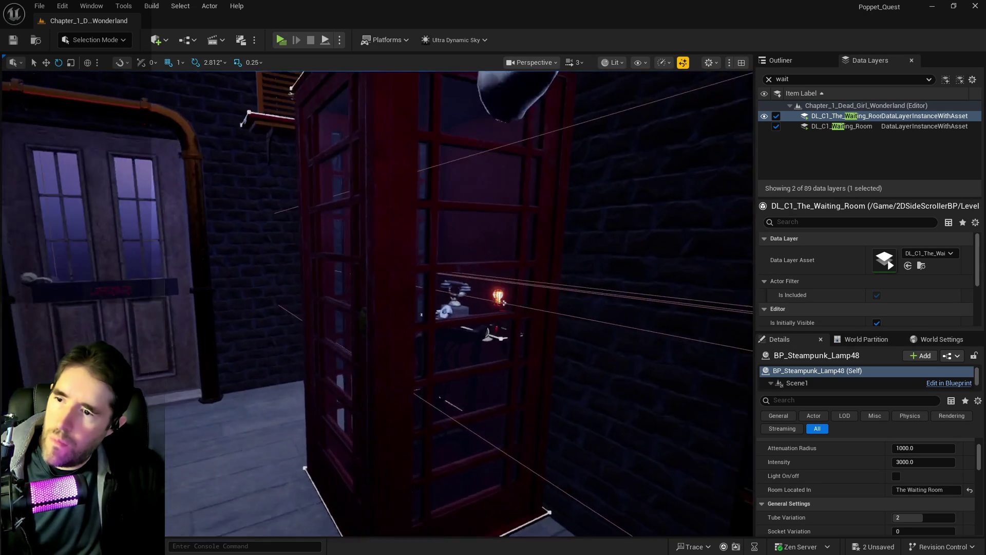
{"action": "left_click", "coordinate": [383, 373]}
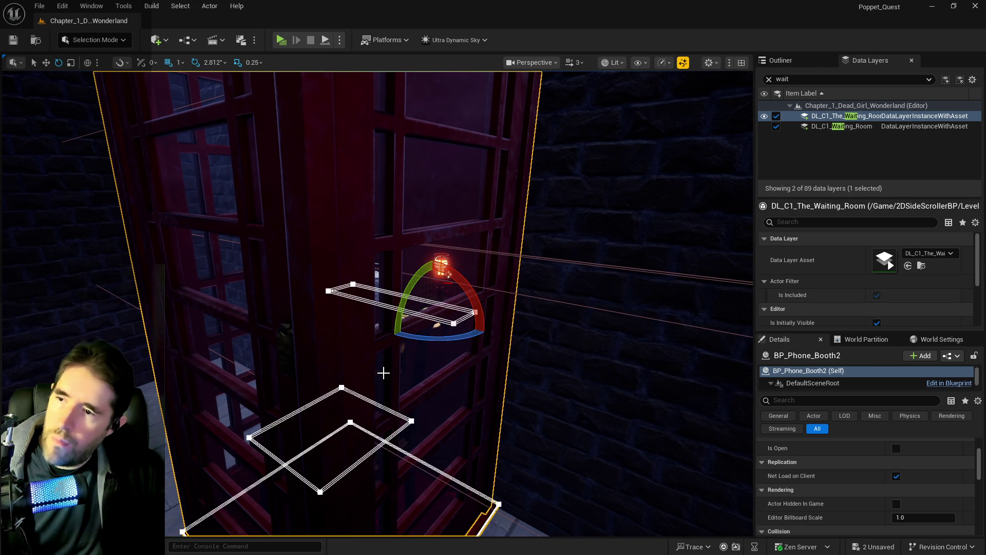
Toggle Is Open in BP_Phone_Booth2's Default details to open the booth door.
{"action": "scroll", "coordinate": [797, 384], "scroll_direction": "down", "scroll_amount": 3}
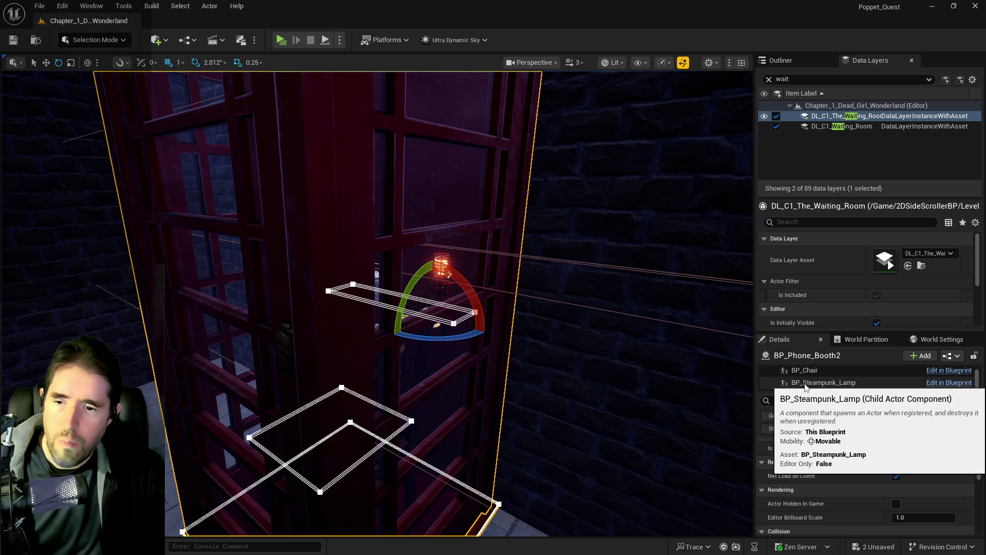
{"action": "scroll", "coordinate": [807, 383], "scroll_direction": "down", "scroll_amount": 4}
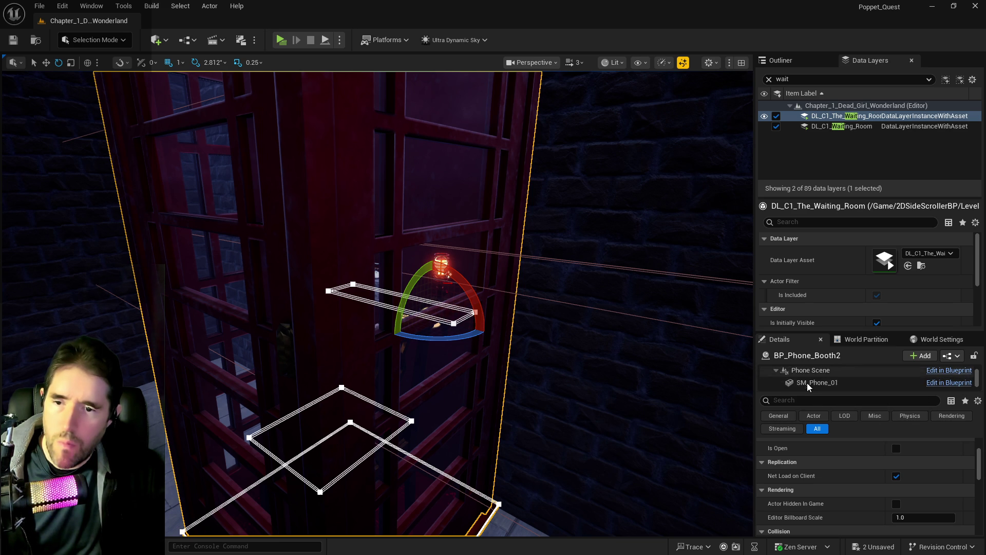
{"action": "scroll", "coordinate": [807, 383], "scroll_direction": "up", "scroll_amount": 7}
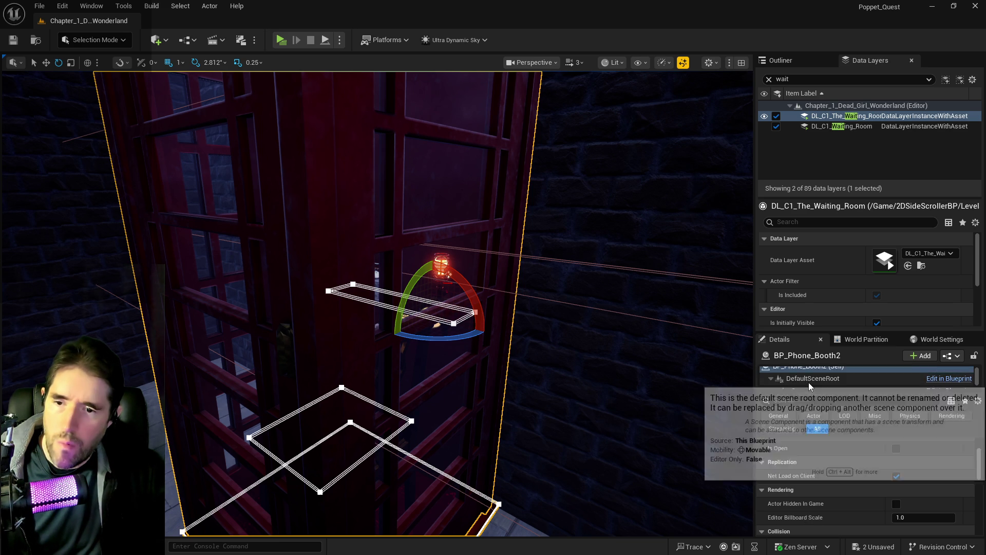
{"action": "scroll", "coordinate": [804, 442], "scroll_direction": "down", "scroll_amount": 3}
{"action": "scroll", "coordinate": [814, 456], "scroll_direction": "down", "scroll_amount": 5}
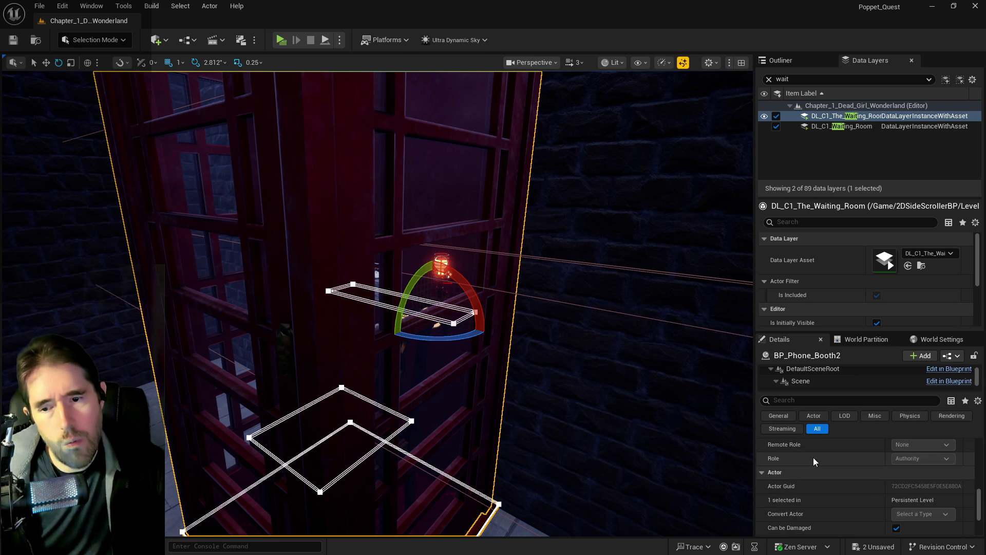
{"action": "scroll", "coordinate": [810, 460], "scroll_direction": "up", "scroll_amount": 2}
{"action": "scroll", "coordinate": [796, 475], "scroll_direction": "up", "scroll_amount": 6}
{"action": "scroll", "coordinate": [797, 476], "scroll_direction": "up", "scroll_amount": 2}
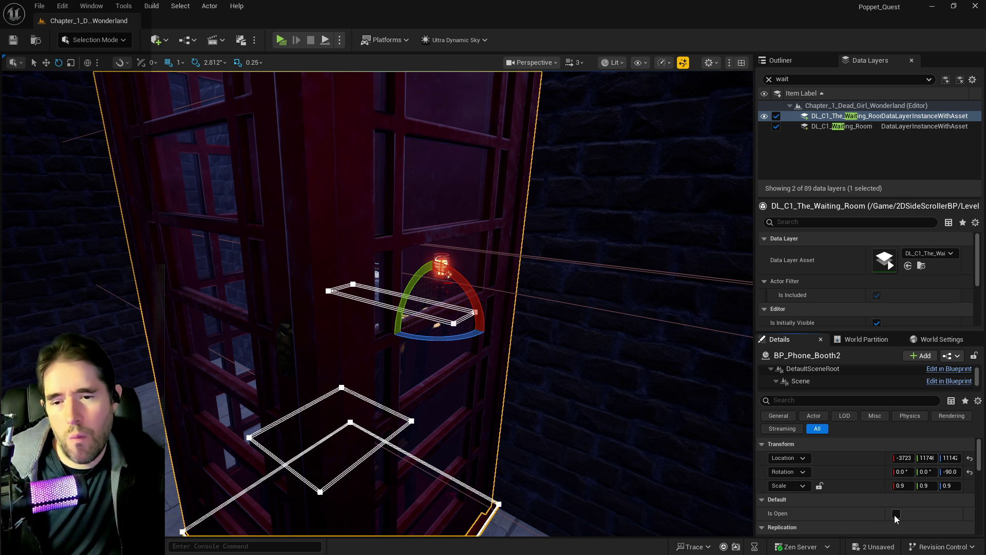
{"action": "left_click", "coordinate": [896, 514]}
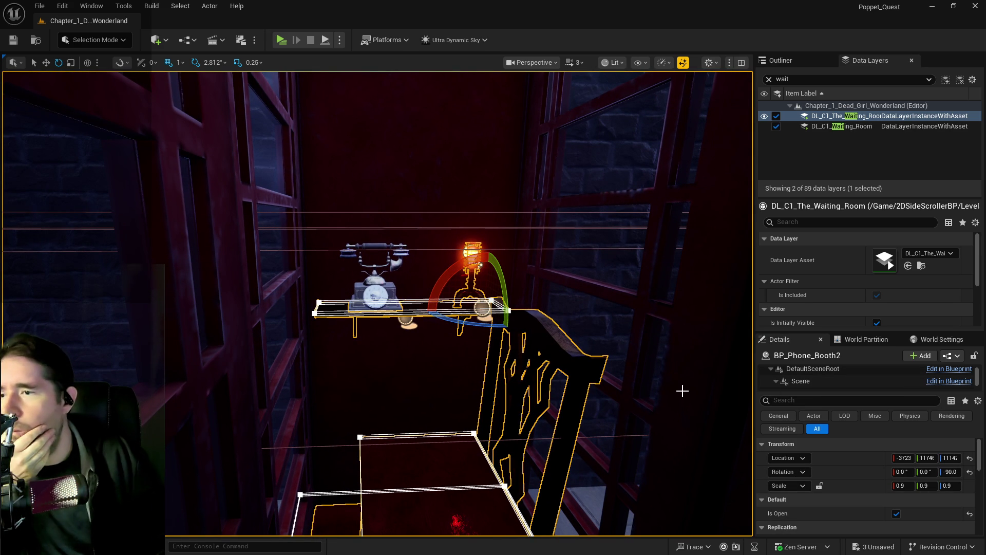
Select the steampunk lamp inside the phone booth and grab its rotation axis.
{"action": "scroll", "coordinate": [861, 377], "scroll_direction": "up", "scroll_amount": 1}
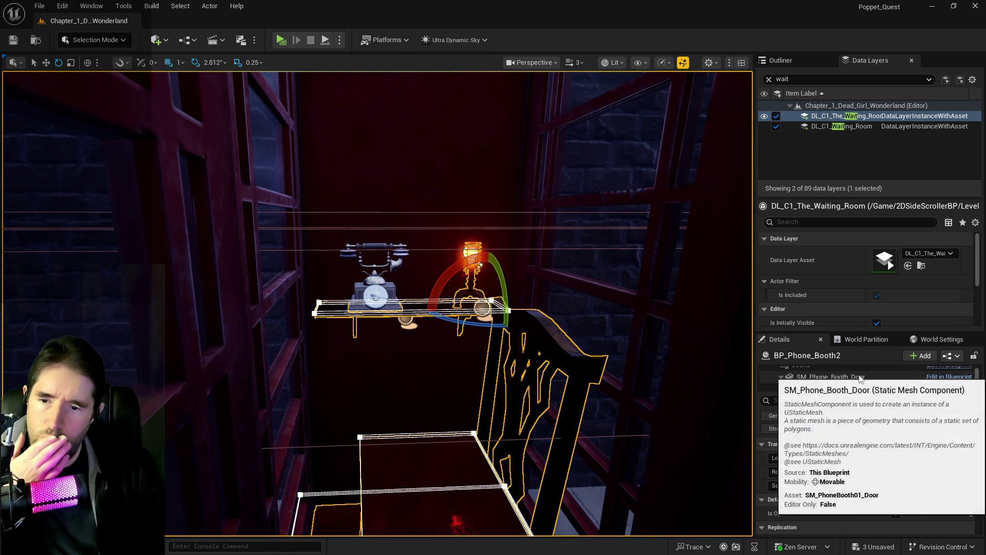
{"action": "scroll", "coordinate": [859, 375], "scroll_direction": "down", "scroll_amount": 3}
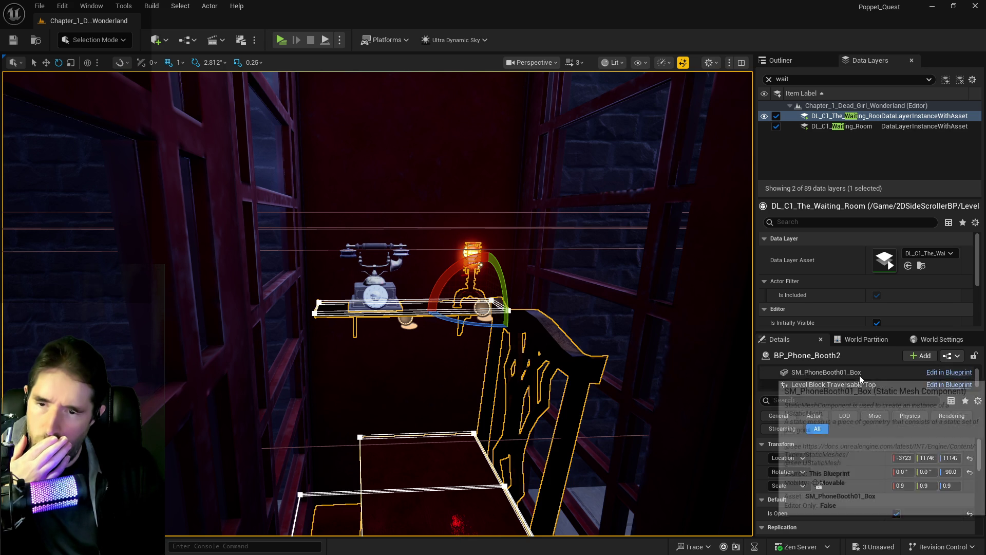
{"action": "scroll", "coordinate": [859, 375], "scroll_direction": "down", "scroll_amount": 4}
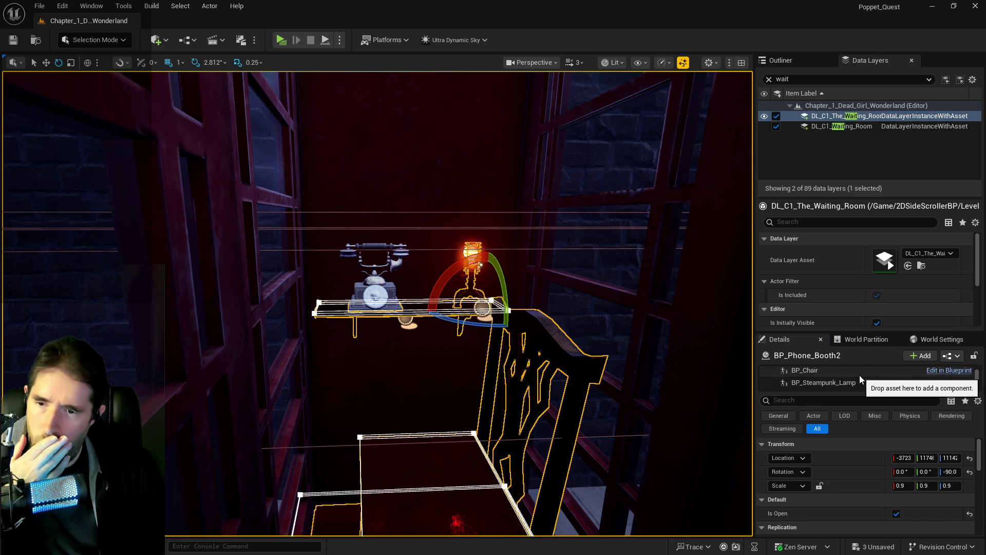
{"action": "left_click", "coordinate": [857, 381]}
{"action": "scroll", "coordinate": [867, 501], "scroll_direction": "down", "scroll_amount": 2}
{"action": "scroll", "coordinate": [867, 505], "scroll_direction": "down", "scroll_amount": 1}
{"action": "scroll", "coordinate": [829, 474], "scroll_direction": "down", "scroll_amount": 2}
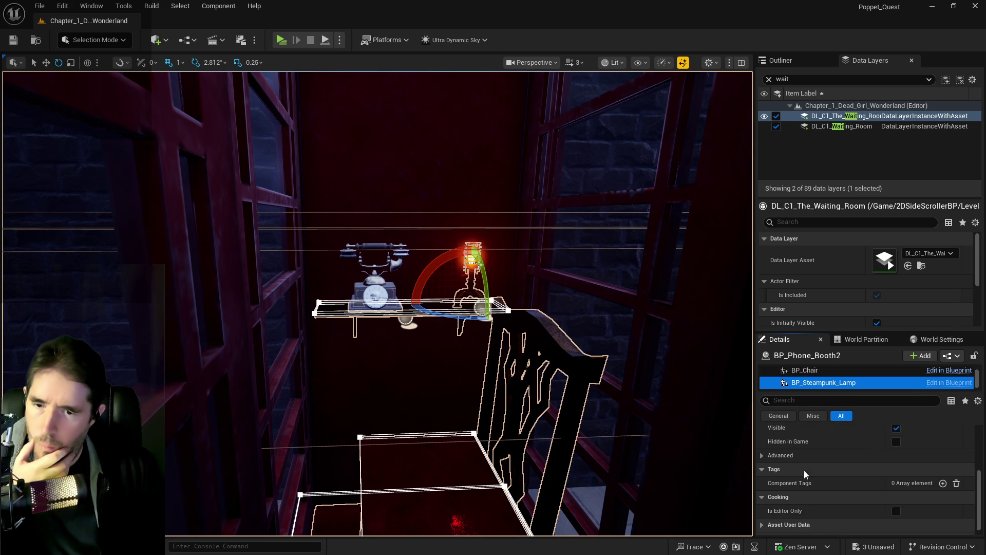
{"action": "left_click", "coordinate": [552, 308]}
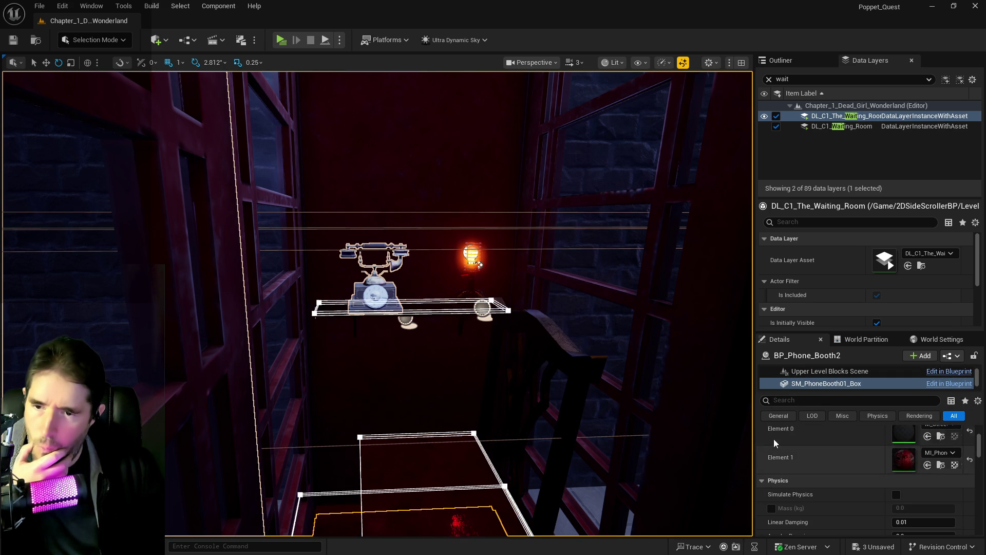
{"action": "left_click", "coordinate": [487, 303]}
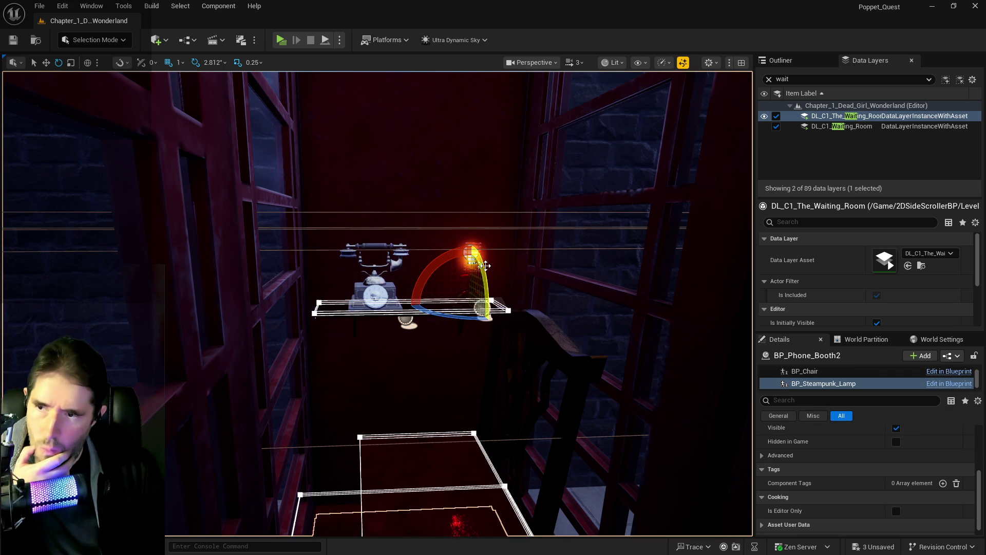
{"action": "left_click", "coordinate": [478, 247]}
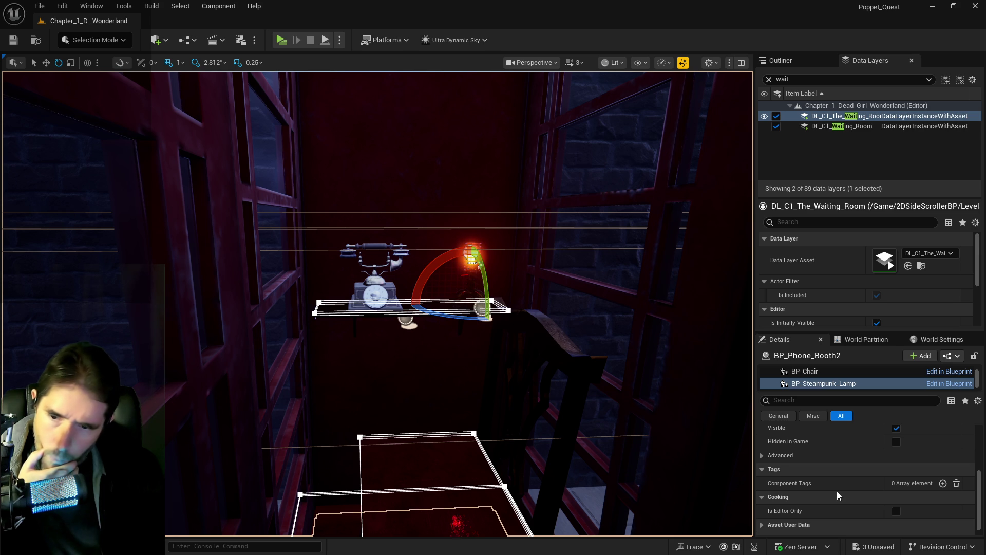
Review the lamp's properties, resize the panels, and frame the lamp up close.
{"action": "scroll", "coordinate": [837, 492], "scroll_direction": "up", "scroll_amount": 5}
{"action": "scroll", "coordinate": [838, 493], "scroll_direction": "down", "scroll_amount": 3}
{"action": "scroll", "coordinate": [837, 493], "scroll_direction": "up", "scroll_amount": 2}
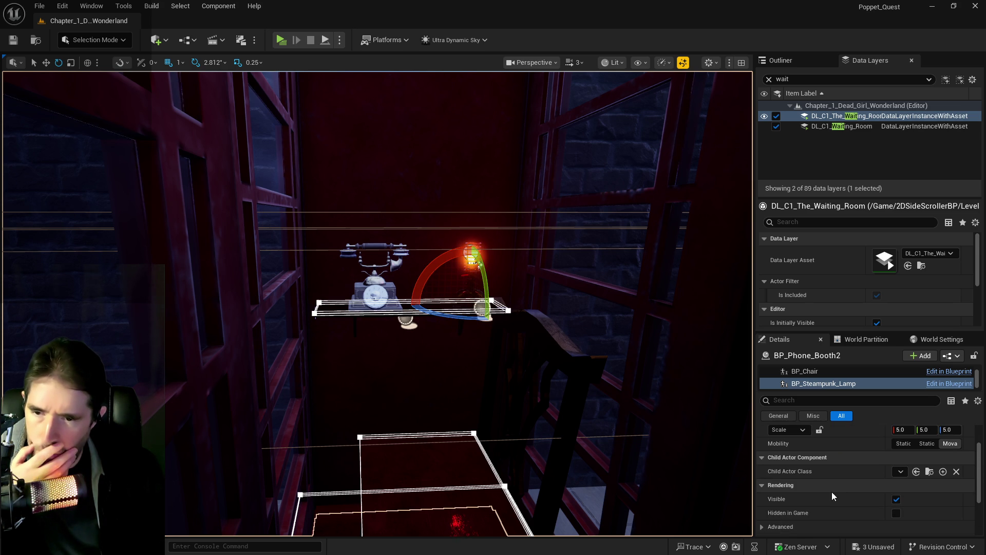
{"action": "scroll", "coordinate": [825, 490], "scroll_direction": "down", "scroll_amount": 5}
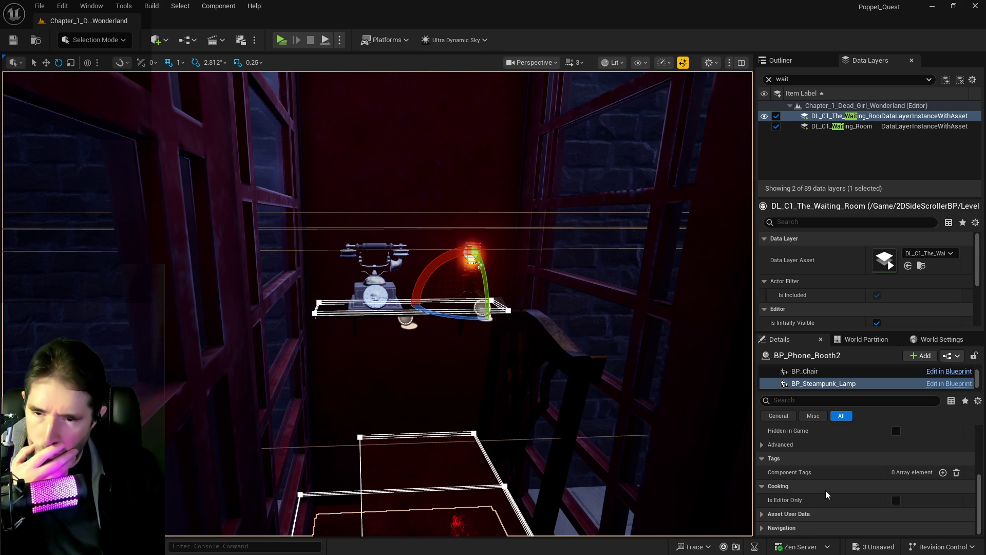
{"action": "scroll", "coordinate": [825, 491], "scroll_direction": "up", "scroll_amount": 5}
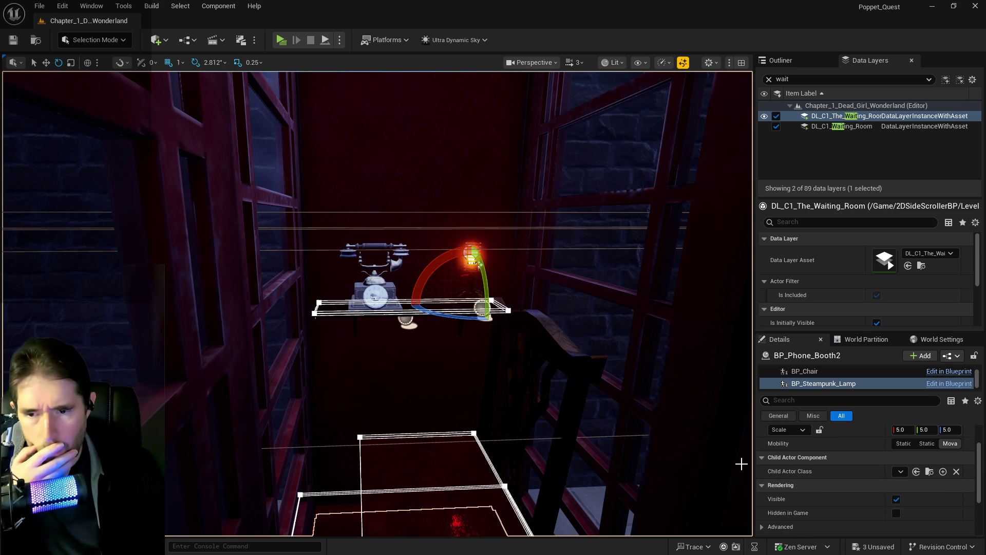
{"action": "mouse_move", "coordinate": [753, 464]}
{"action": "left_mouse_down"}
{"action": "mouse_move", "coordinate": [690, 468]}
{"action": "mouse_move", "coordinate": [732, 465]}
{"action": "left_mouse_up"}
{"action": "left_click_drag", "start_coordinate": [599, 451], "coordinate": [599, 422]}
{"action": "key", "text": "f"}
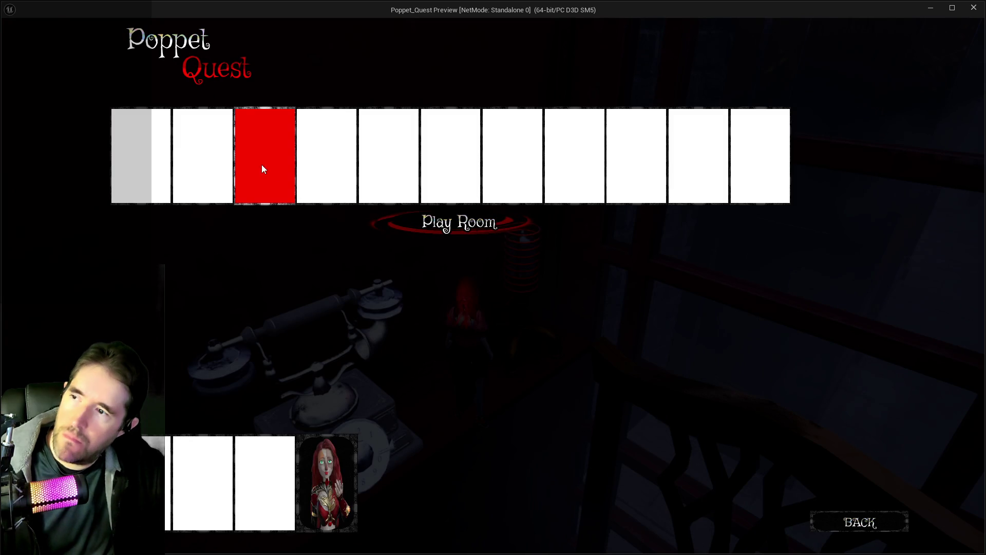
Launch the room and walk from the glowing lamp through the foggy corridor past the table.
{"action": "left_click", "coordinate": [220, 160]}
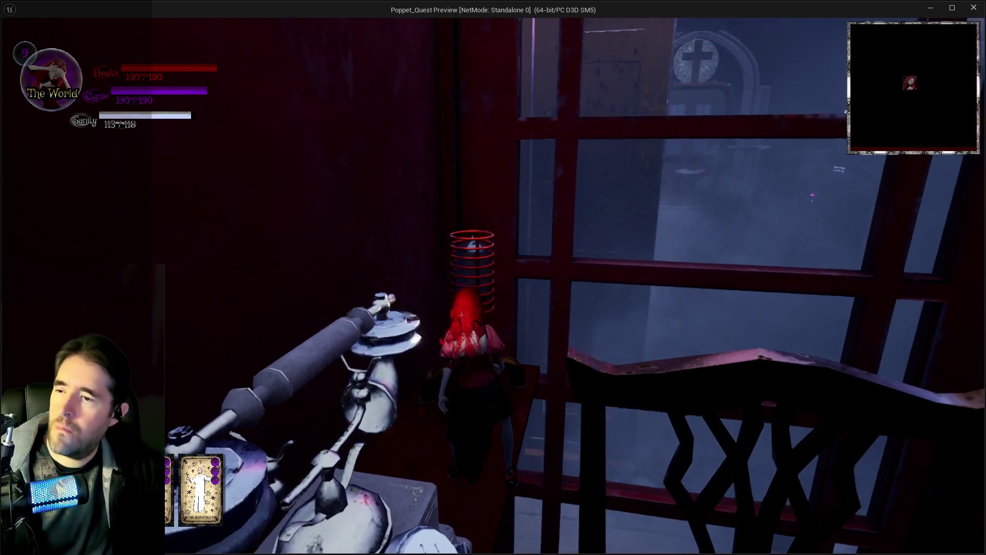
{"action": "key", "text": "w"}
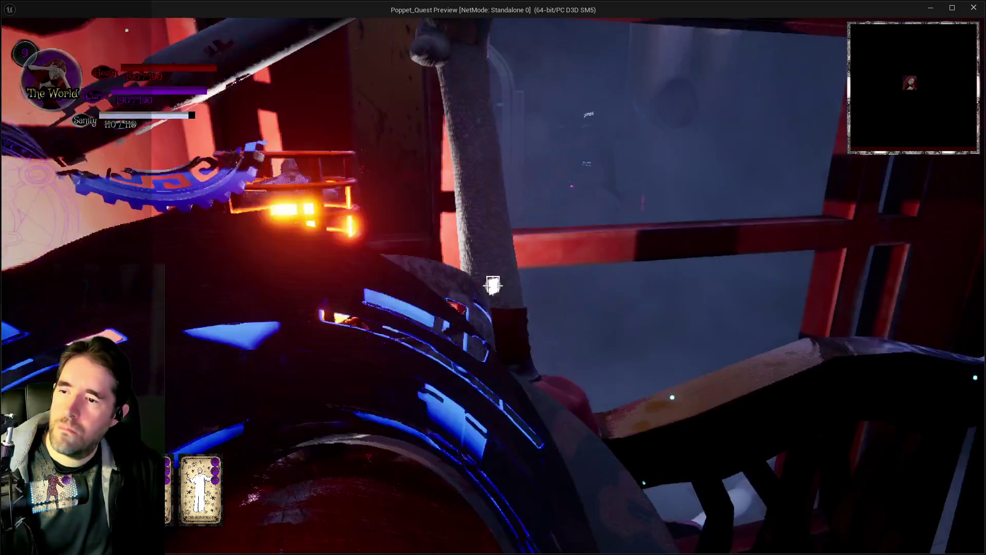
{"action": "key", "text": "w"}
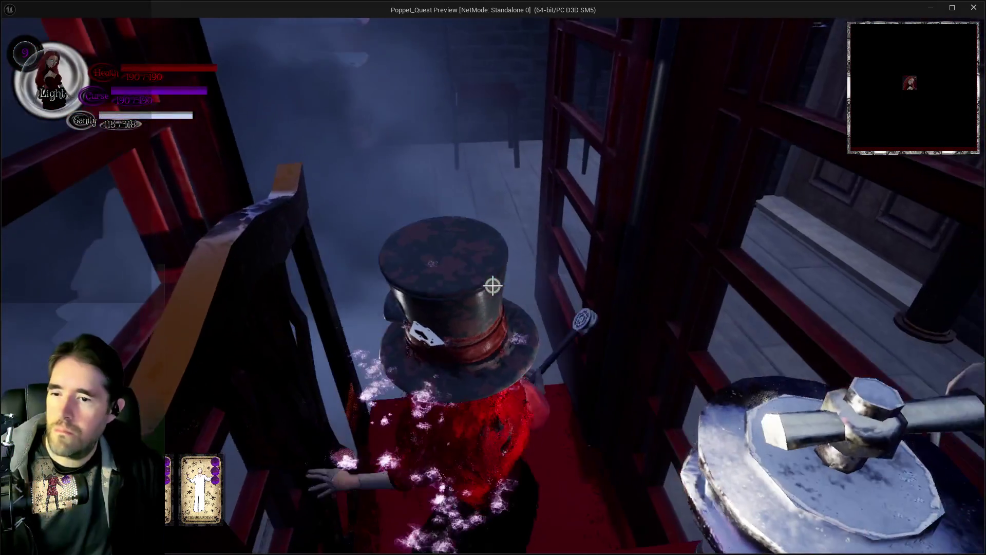
{"action": "key", "text": "w"}
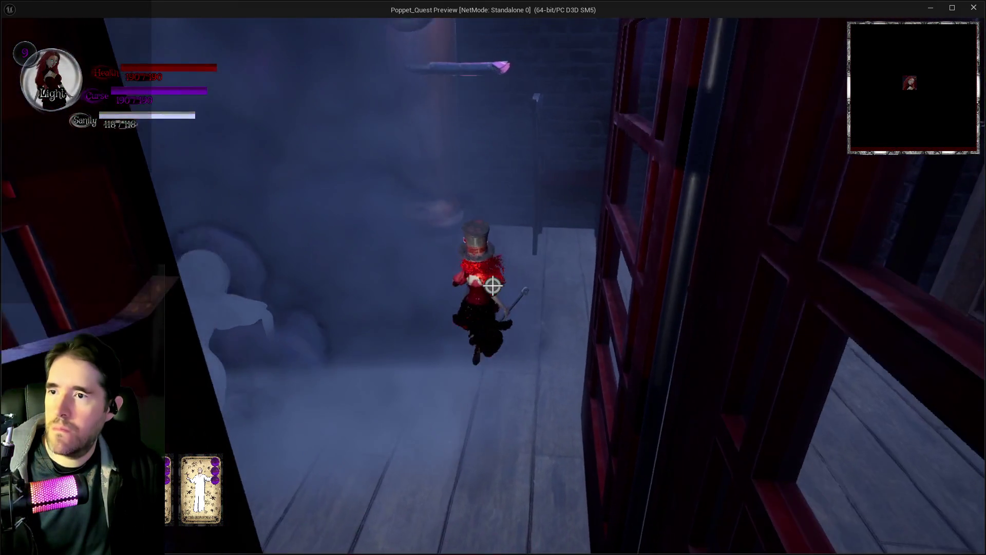
{"action": "key", "text": "w"}
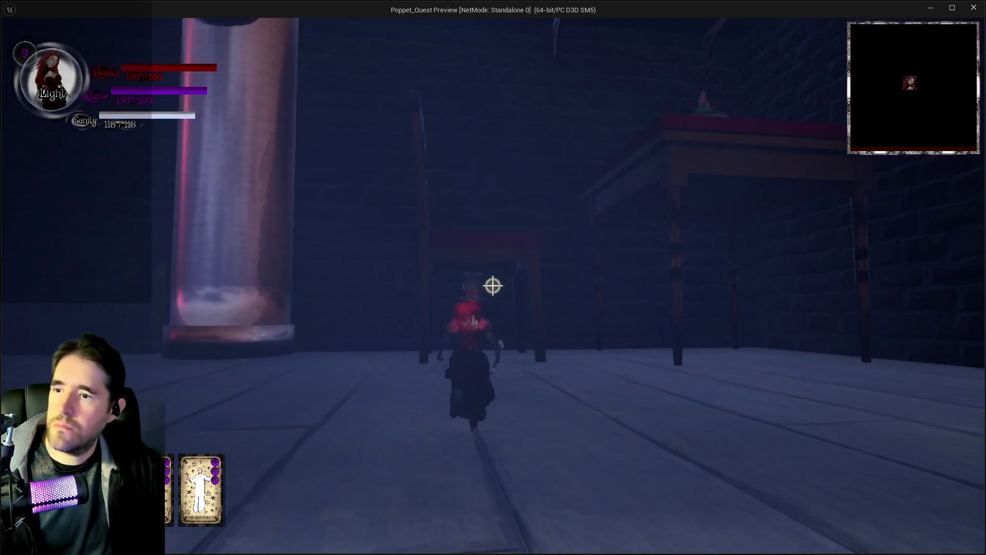
{"action": "key", "text": "w"}
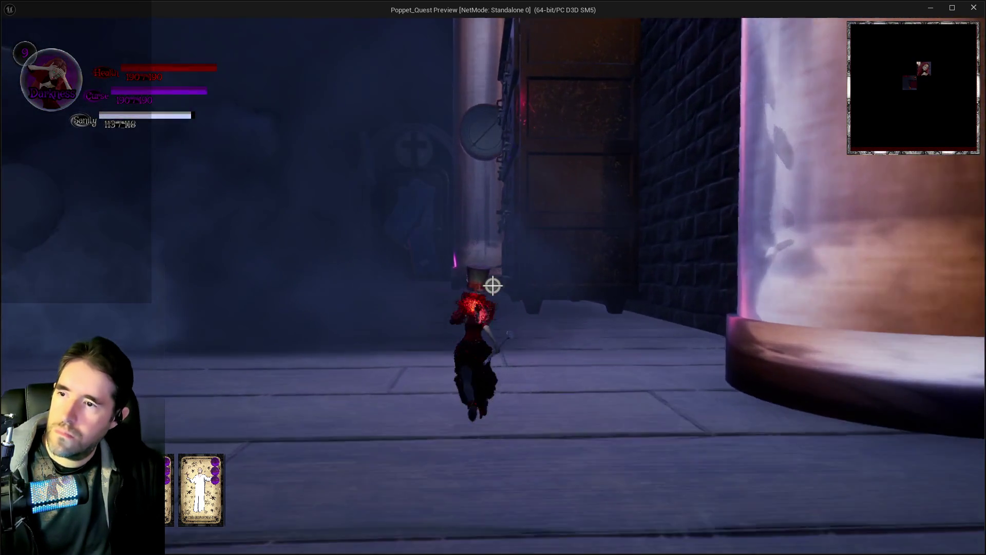
Test the purple burst and giant book attacks, then move under the table by the wall.
{"action": "left_click", "coordinate": [493, 286]}
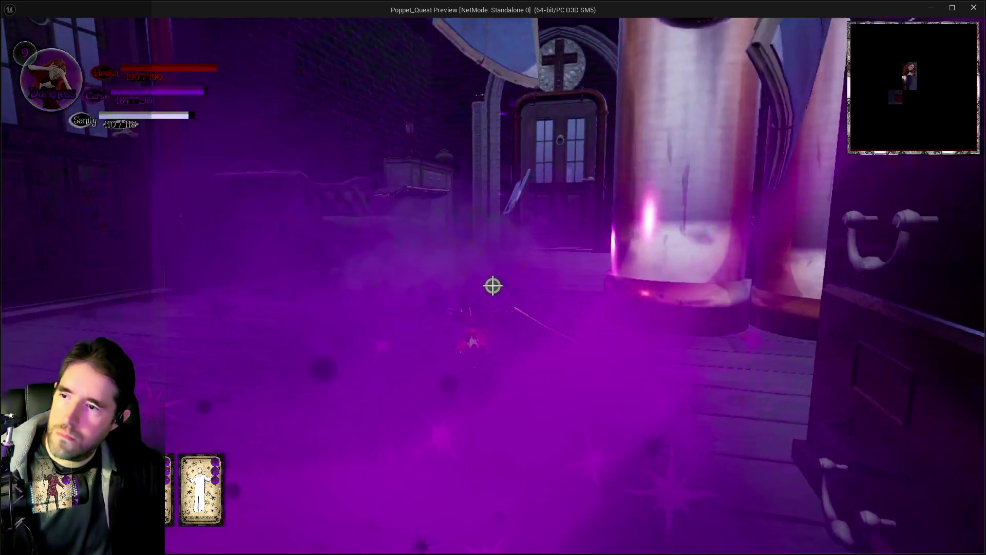
{"action": "left_click", "coordinate": [492, 286]}
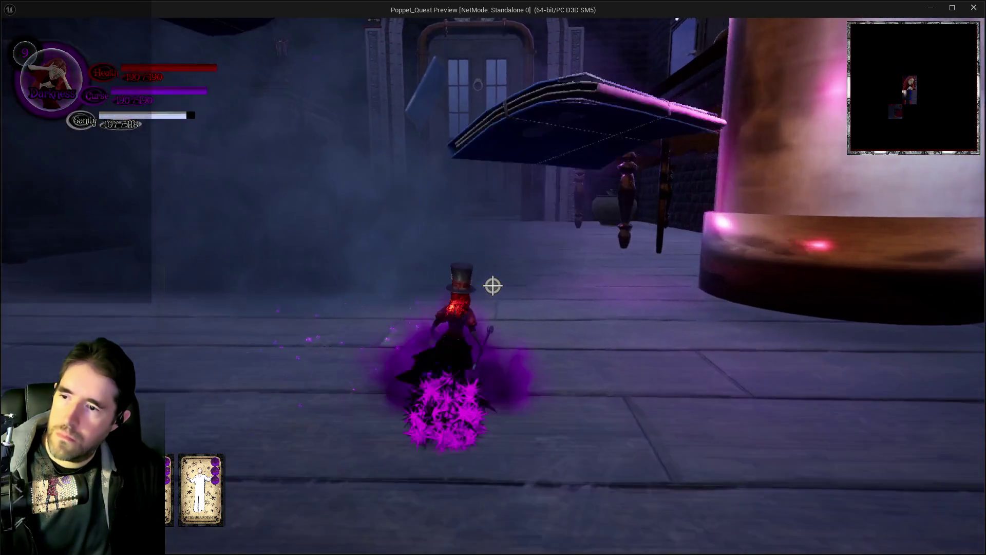
{"action": "key", "text": "w"}
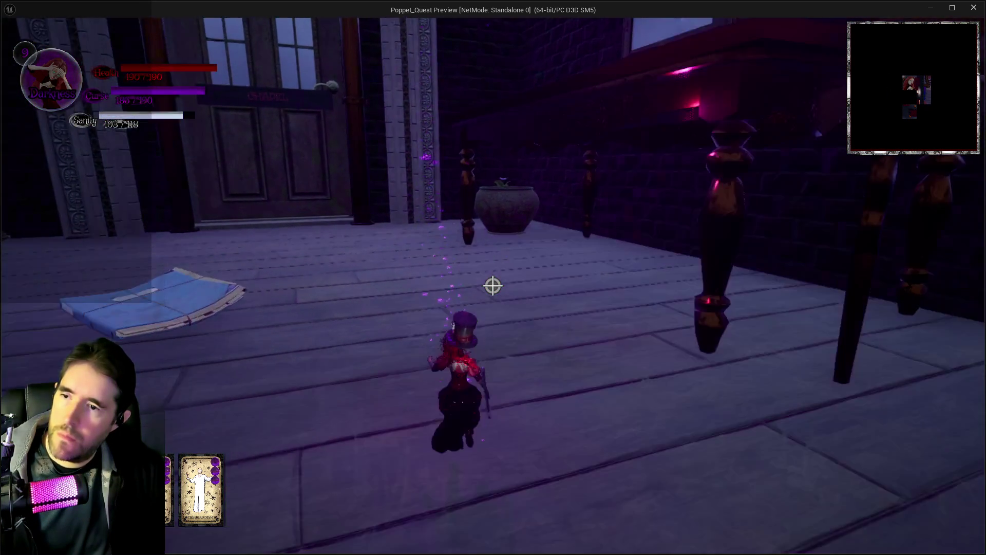
{"action": "key", "text": "w"}
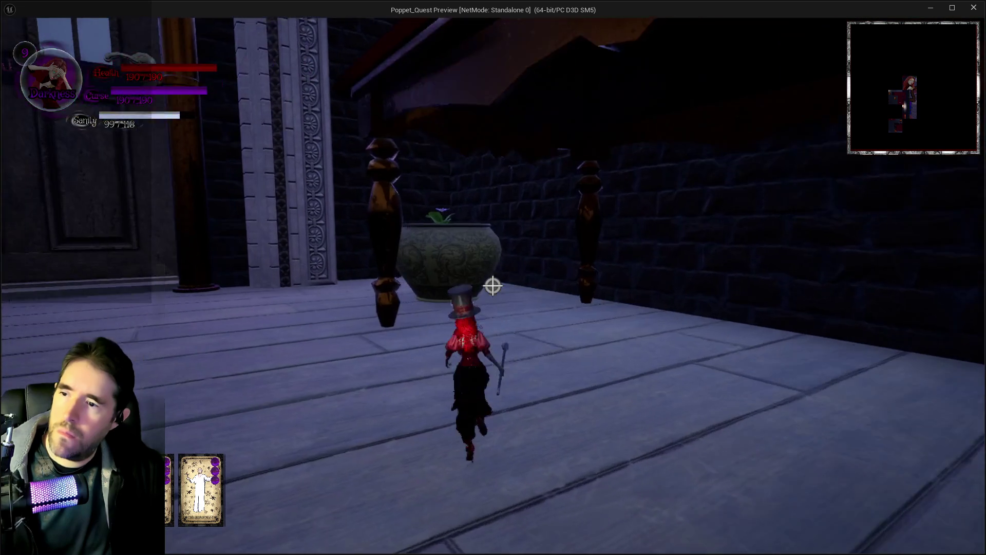
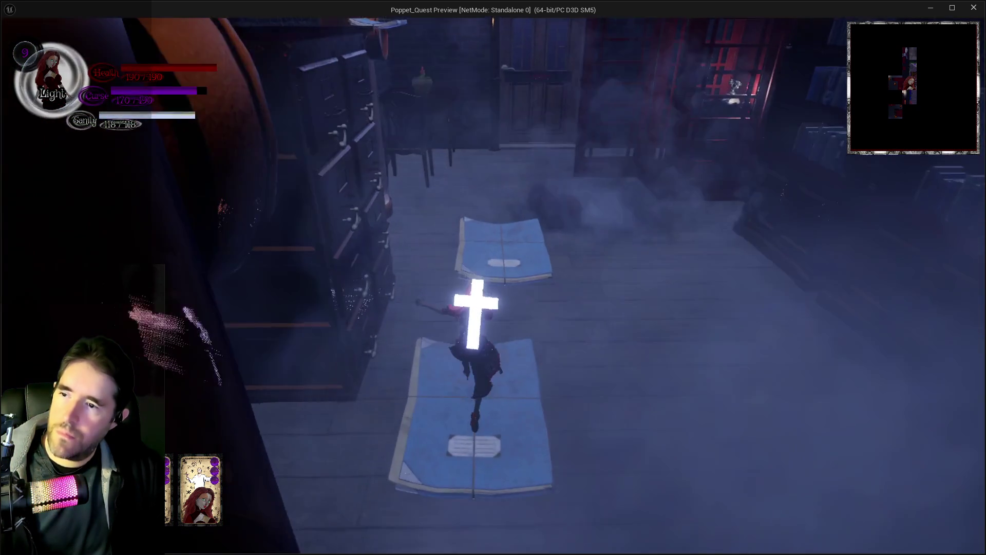
Walk along the book pads and red desk toward the pipes, then return to the editor.
{"action": "key", "text": "w"}
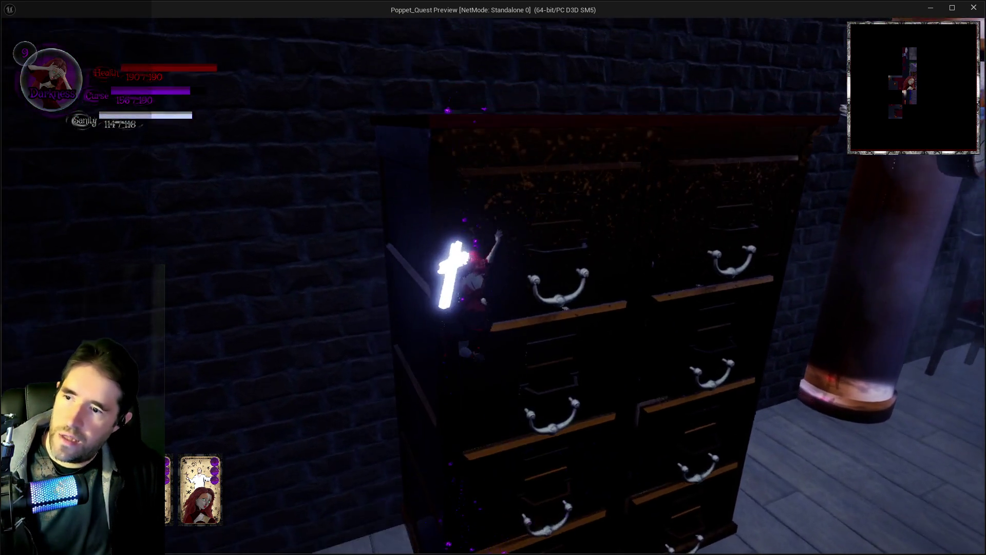
{"action": "key", "text": "w"}
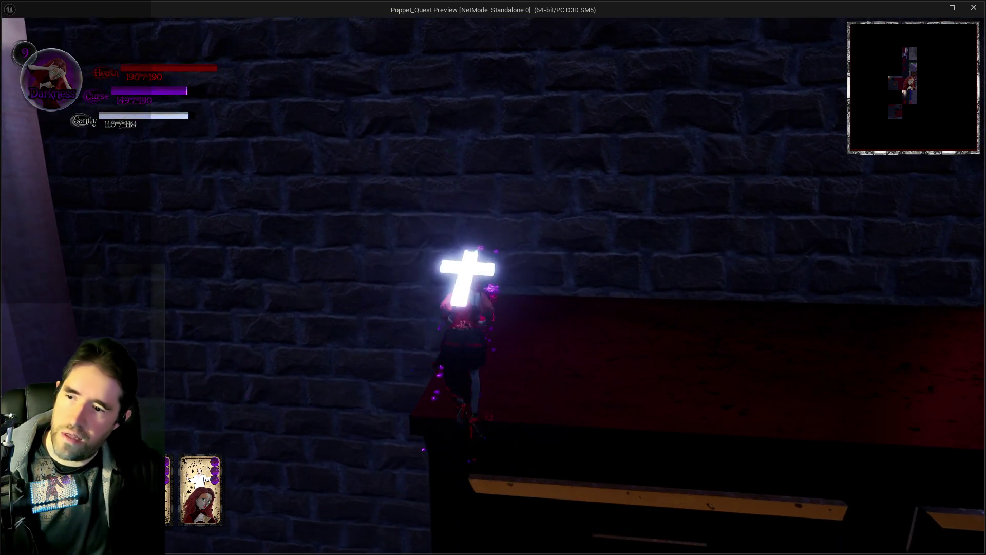
{"action": "key", "text": "w"}
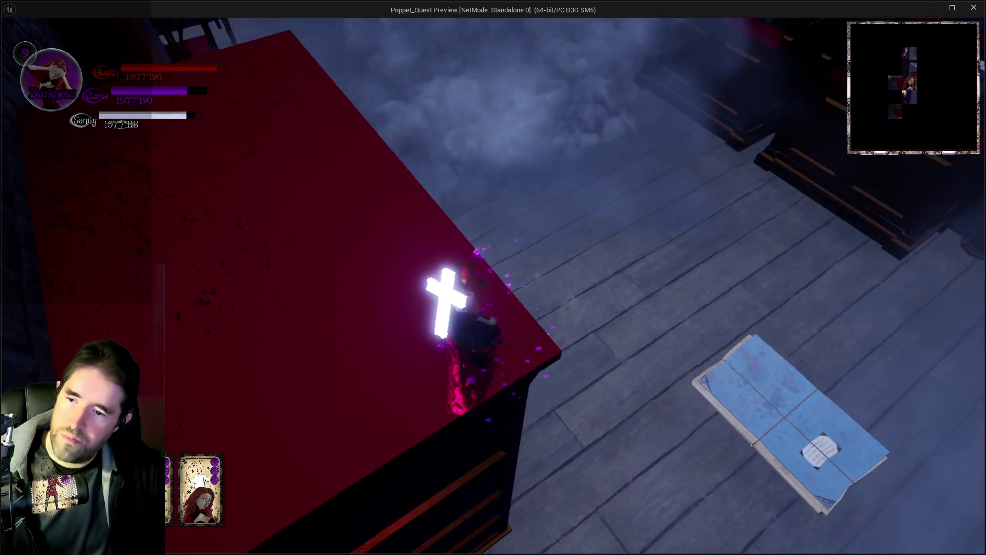
{"action": "key", "text": "w"}
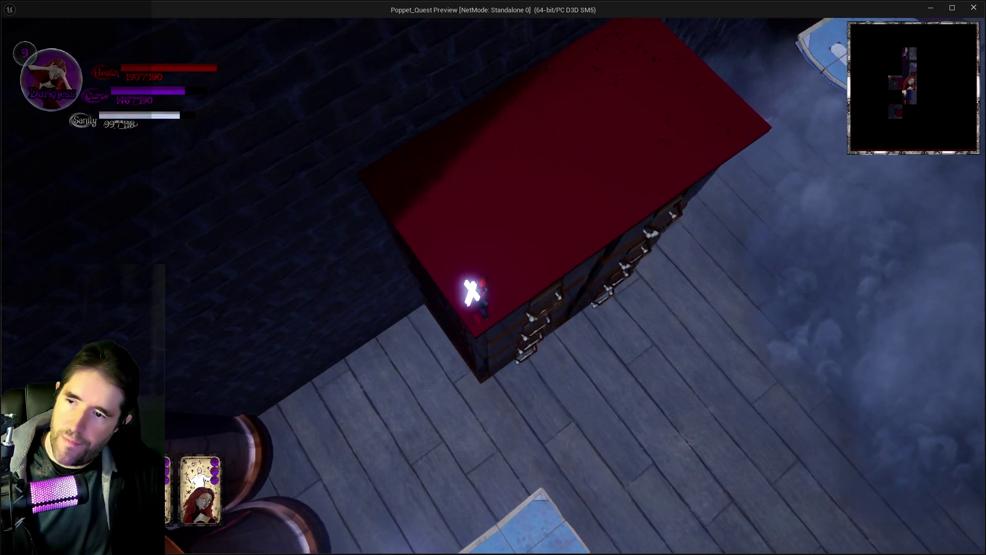
{"action": "key", "text": "w"}
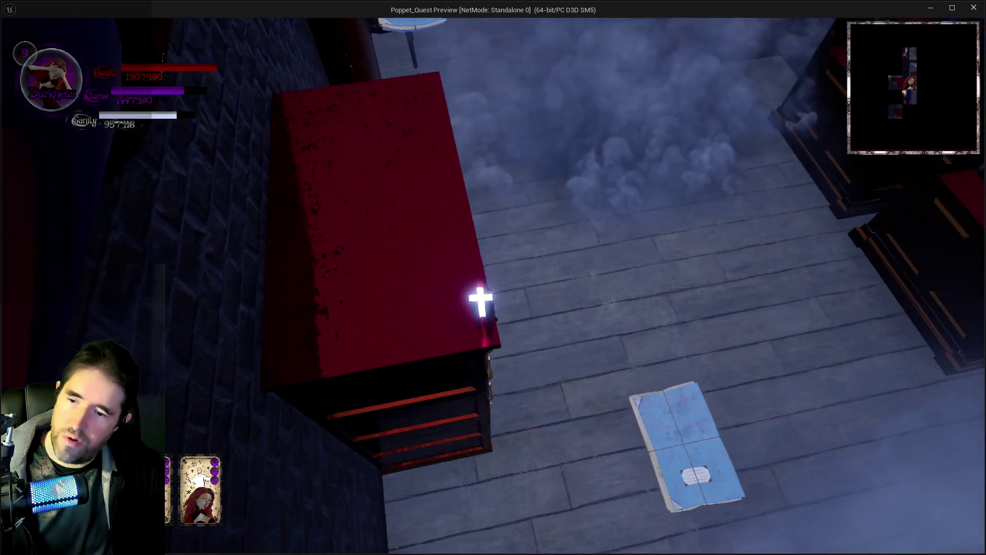
{"action": "key", "text": "w"}
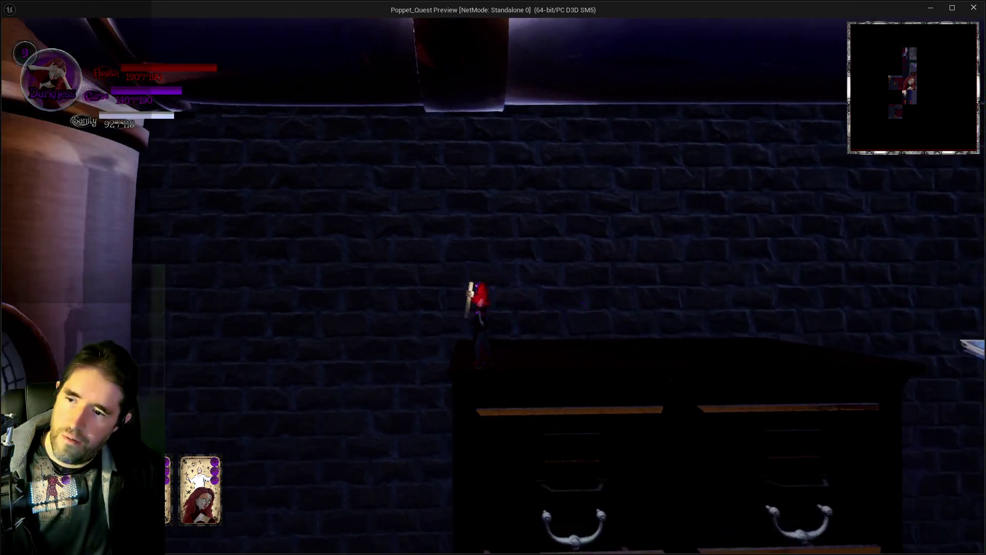
{"action": "key", "text": "w"}
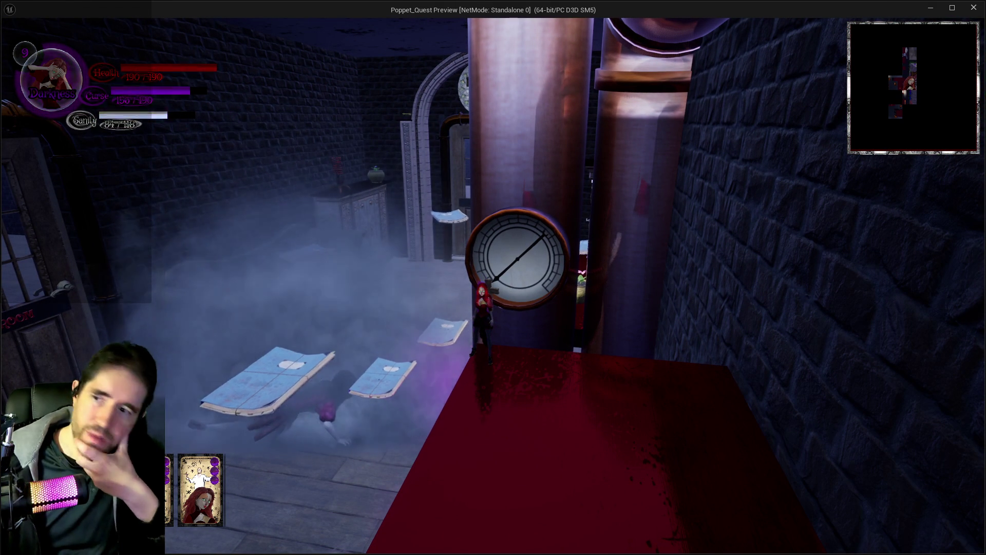
{"action": "key", "text": "alt+Tab"}
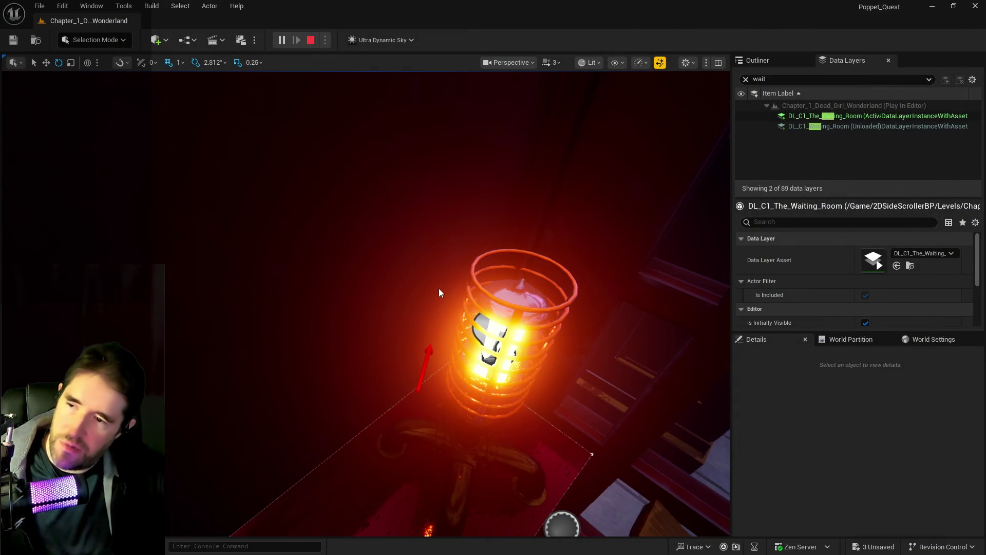
Stop the playtest and inspect BP_Room_Hall_Of_Records' Spawn Transform Array[10] over the tables.
{"action": "key", "text": "Escape"}
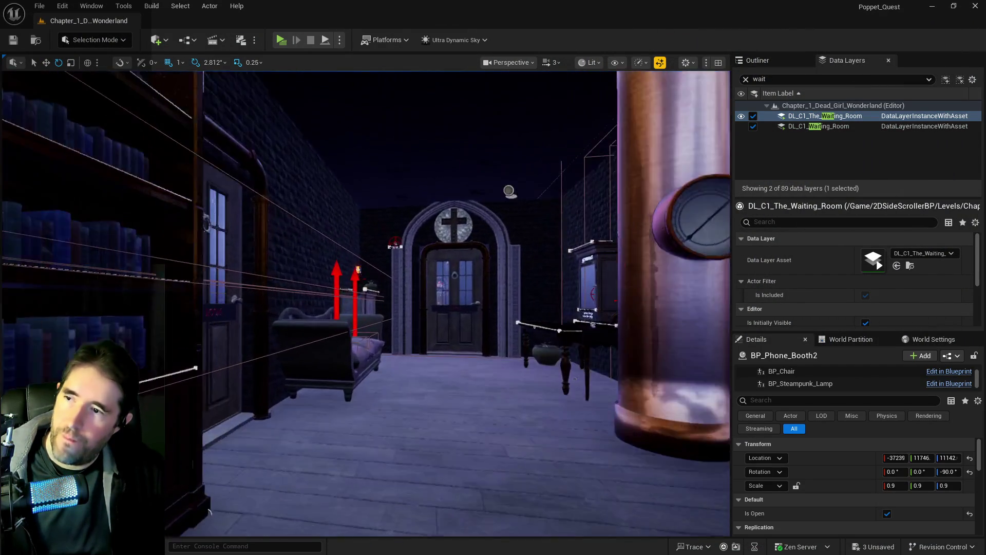
{"action": "scroll", "coordinate": [619, 205], "scroll_direction": "up", "scroll_amount": 3}
{"action": "left_click", "coordinate": [546, 216]}
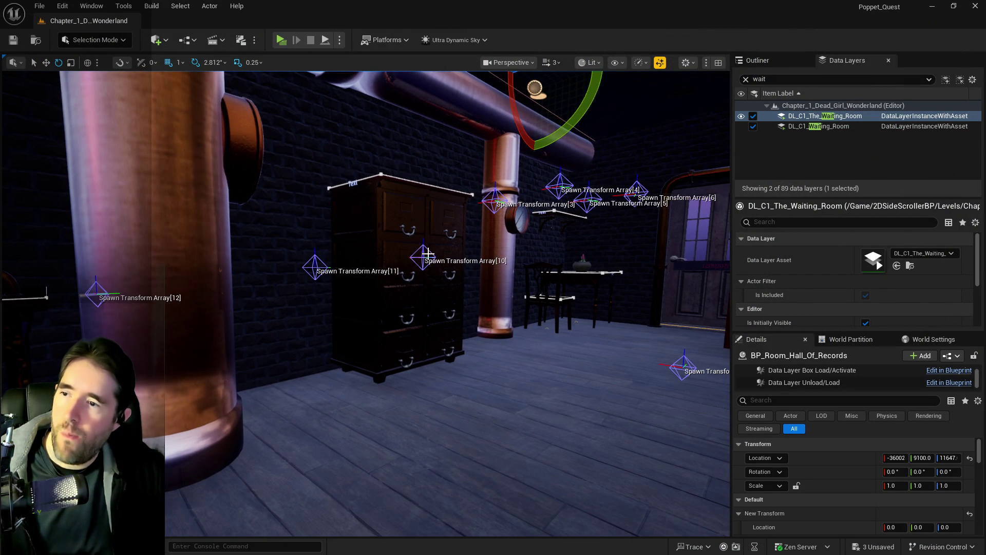
{"action": "left_click", "coordinate": [427, 254]}
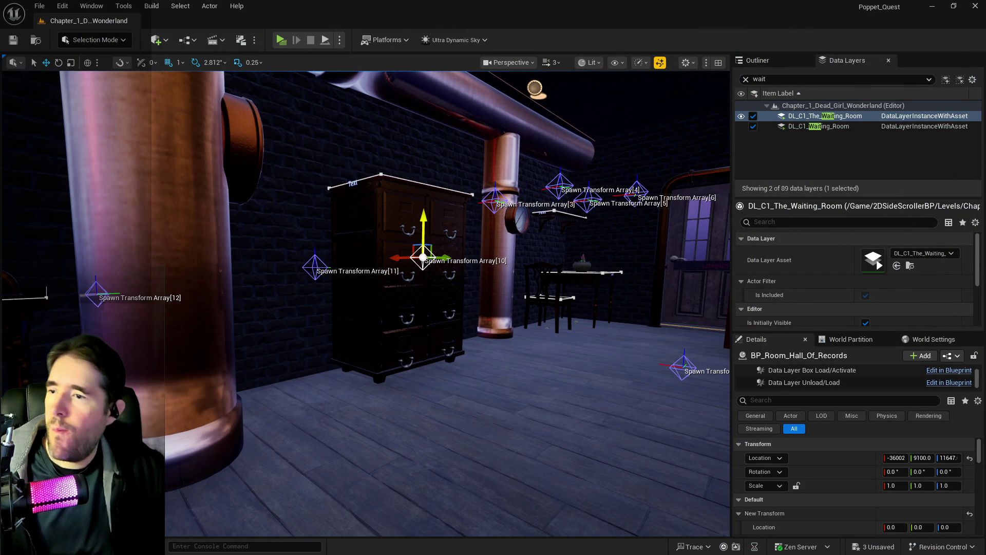
{"action": "left_click_drag", "start_coordinate": [422, 225], "coordinate": [423, 224]}
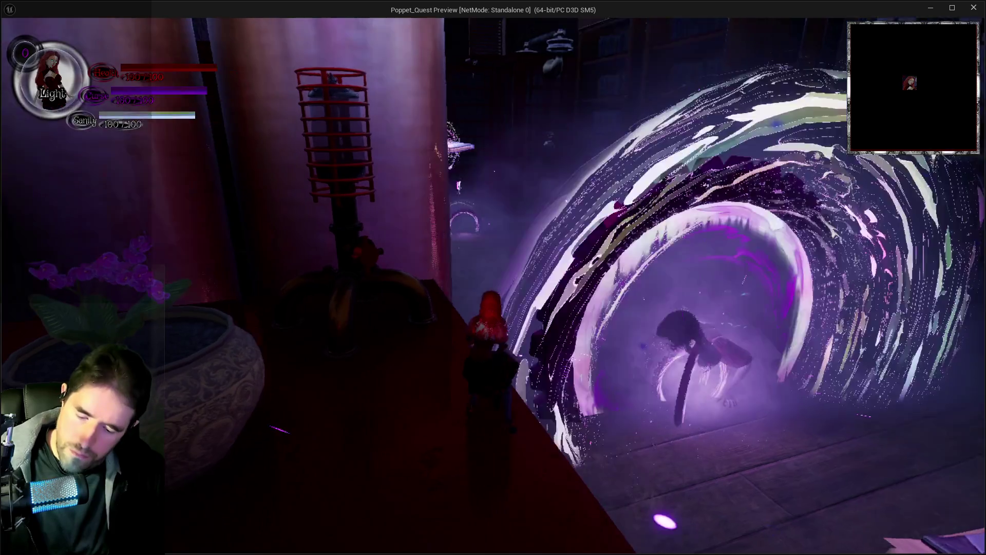
Relaunch the game, activate the Light ability, and cross the book pads onto the filing cabinet.
{"action": "key", "text": "Tab"}
{"action": "key", "text": "Tab"}
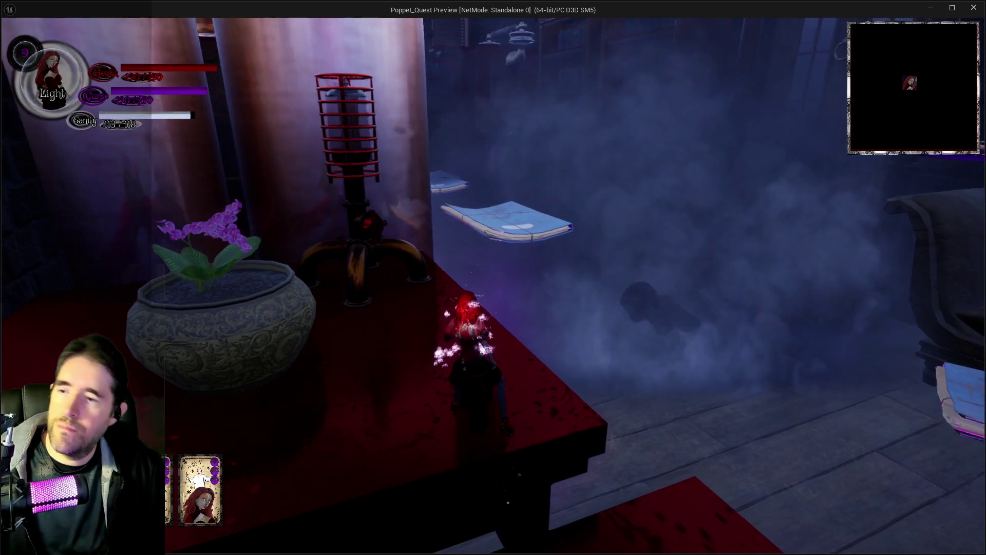
{"action": "key", "text": "e"}
{"action": "key", "text": "w"}
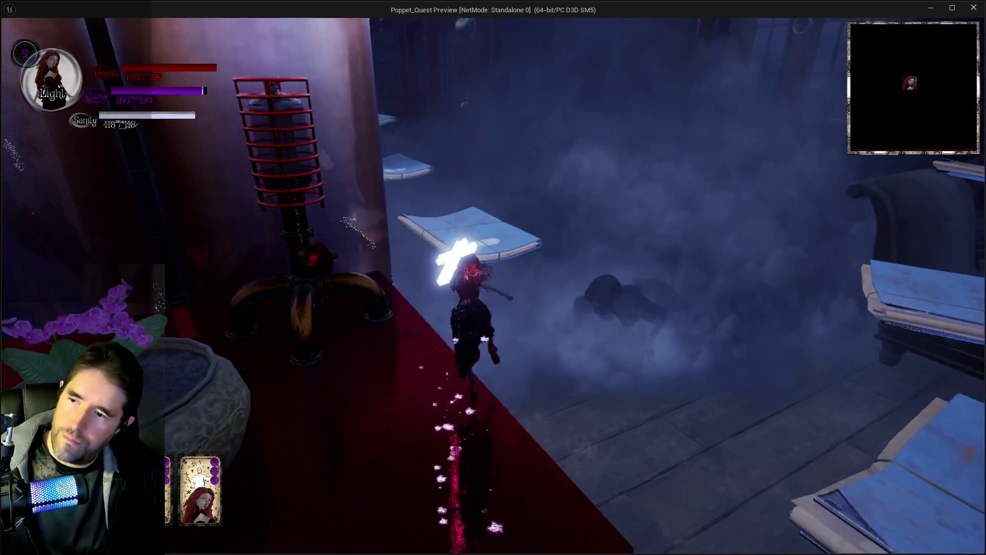
{"action": "key", "text": "w"}
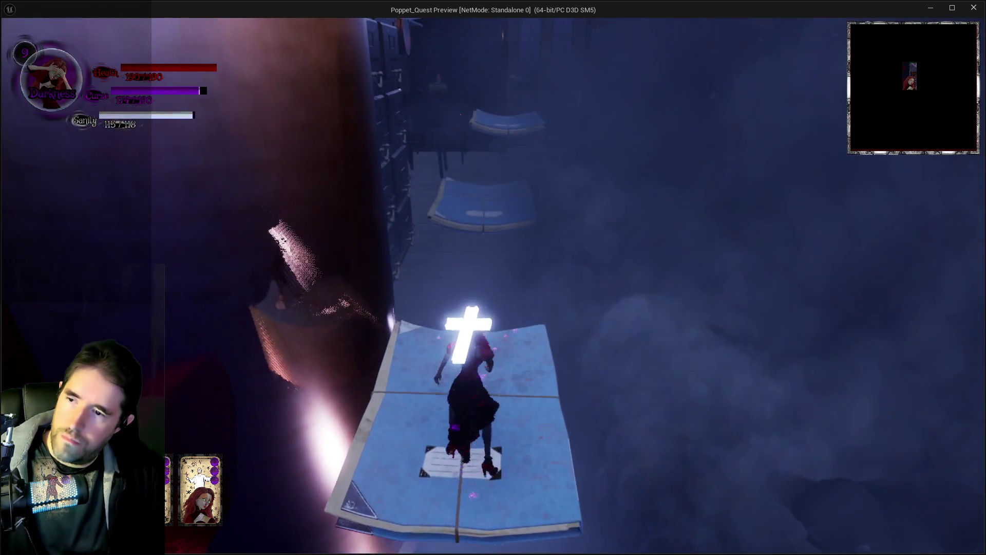
{"action": "key", "text": "w"}
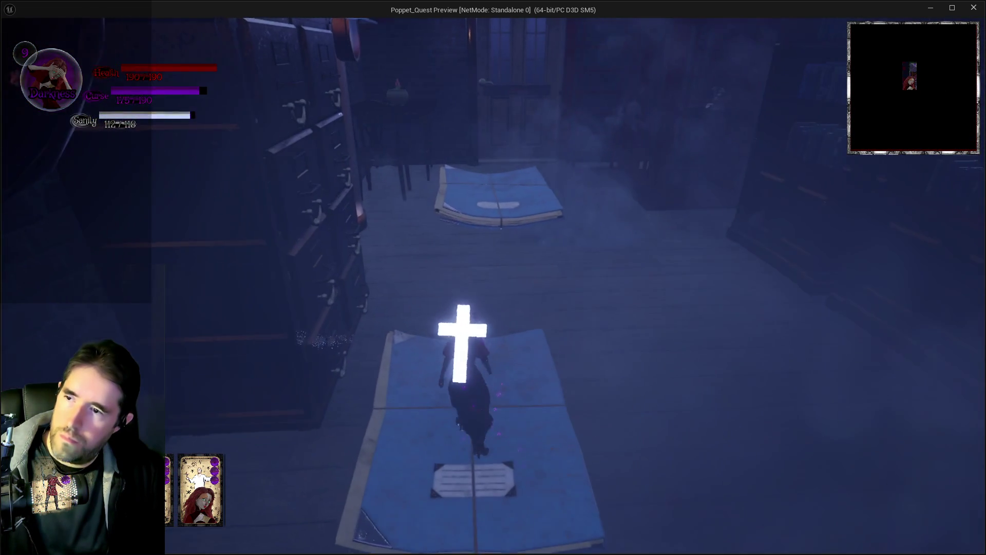
{"action": "key", "text": "w"}
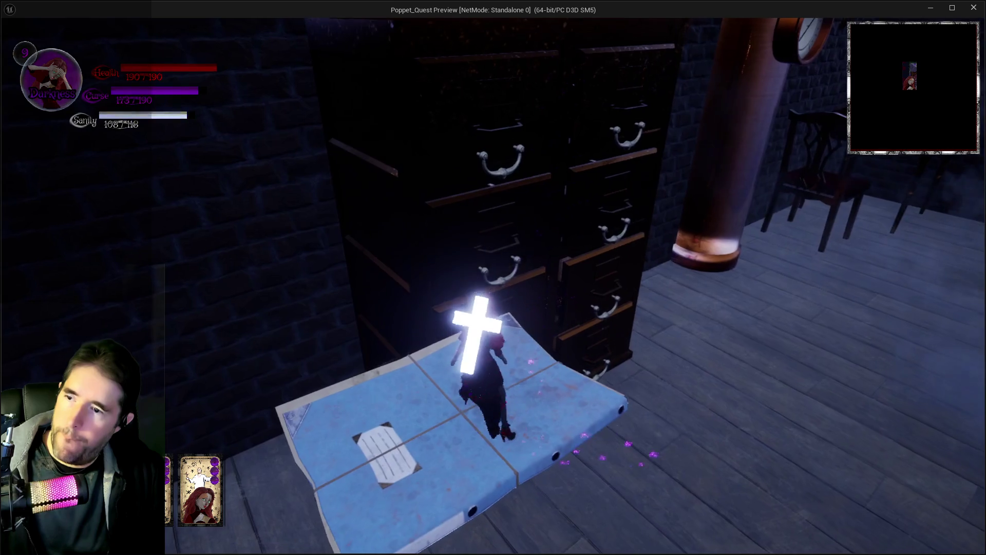
{"action": "key", "text": "space"}
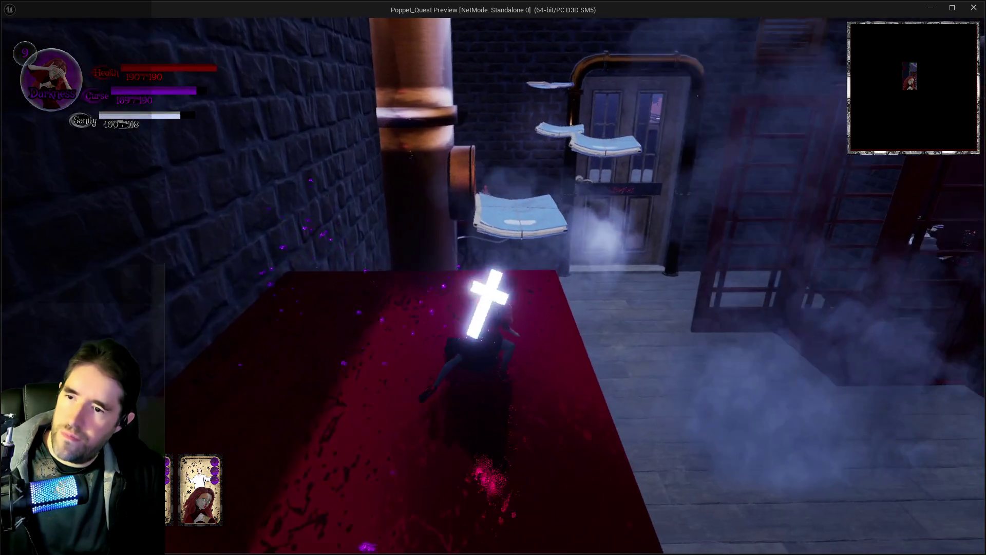
Continue over the book pad, wall shelf and pipe to the floor, then return to the editor.
{"action": "key", "text": "w"}
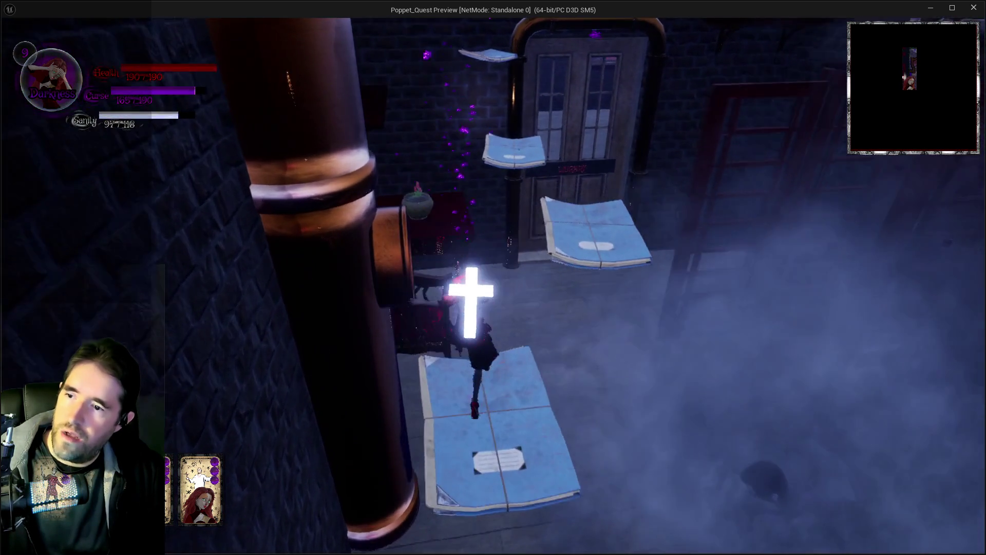
{"action": "key", "text": "space"}
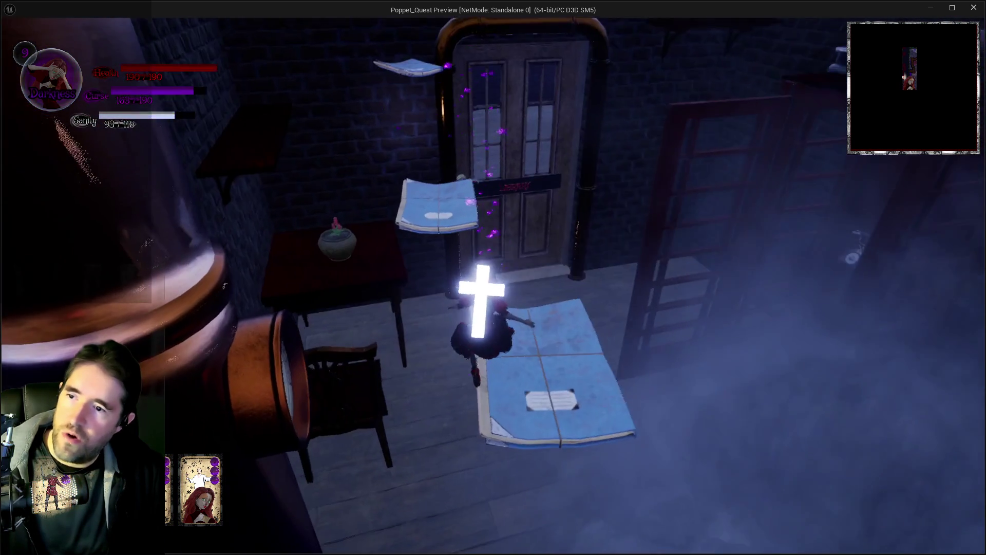
{"action": "key", "text": "w"}
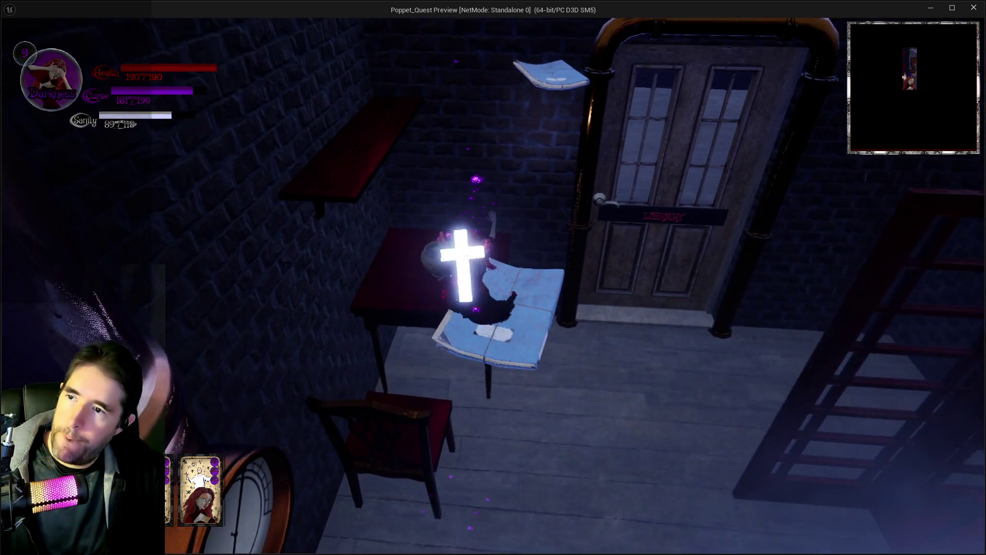
{"action": "key", "text": "w"}
{"action": "key", "text": "space"}
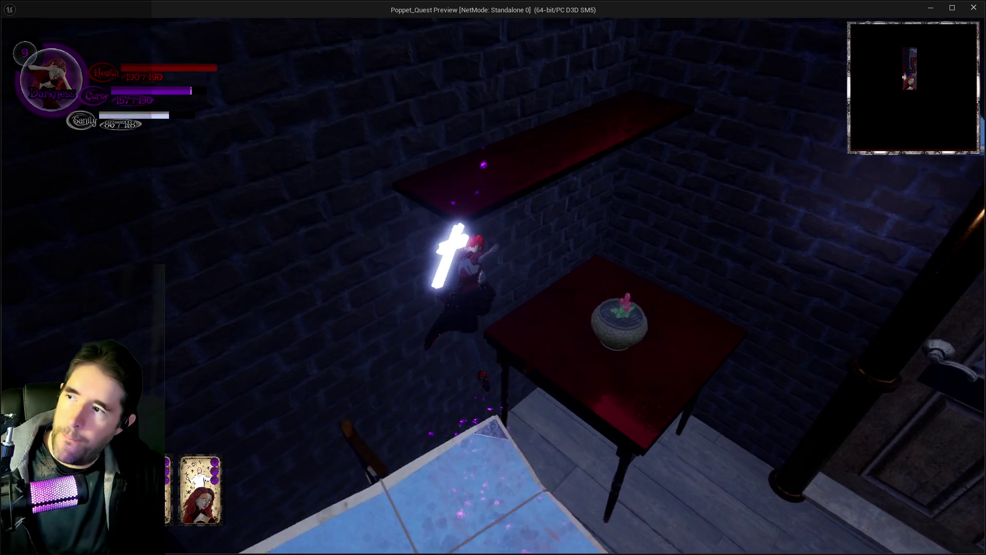
{"action": "key", "text": "w"}
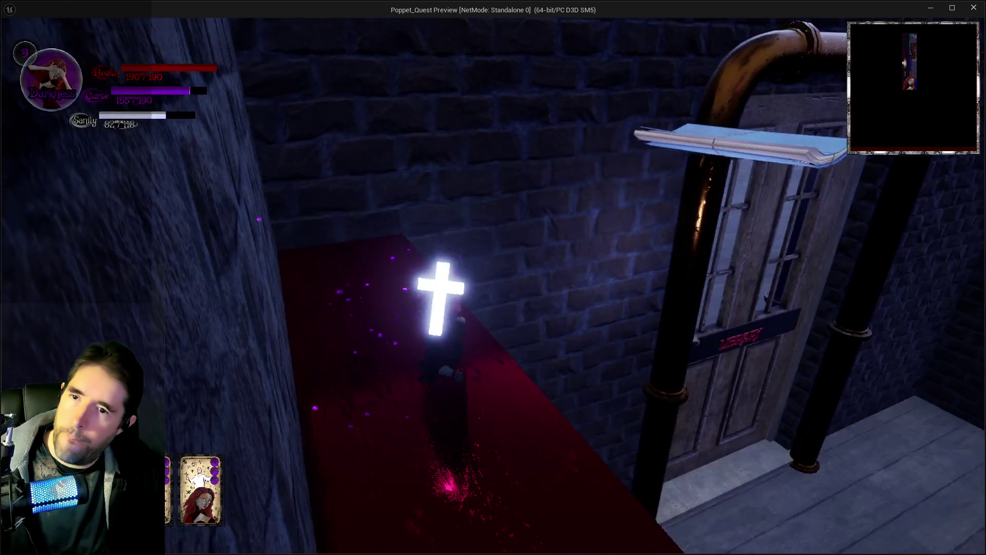
{"action": "key", "text": "space"}
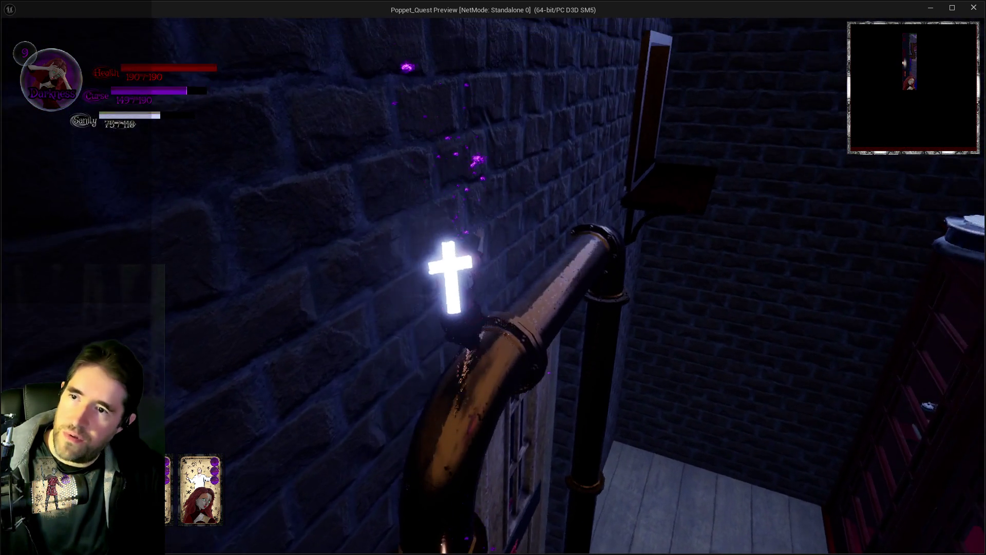
{"action": "key", "text": "w"}
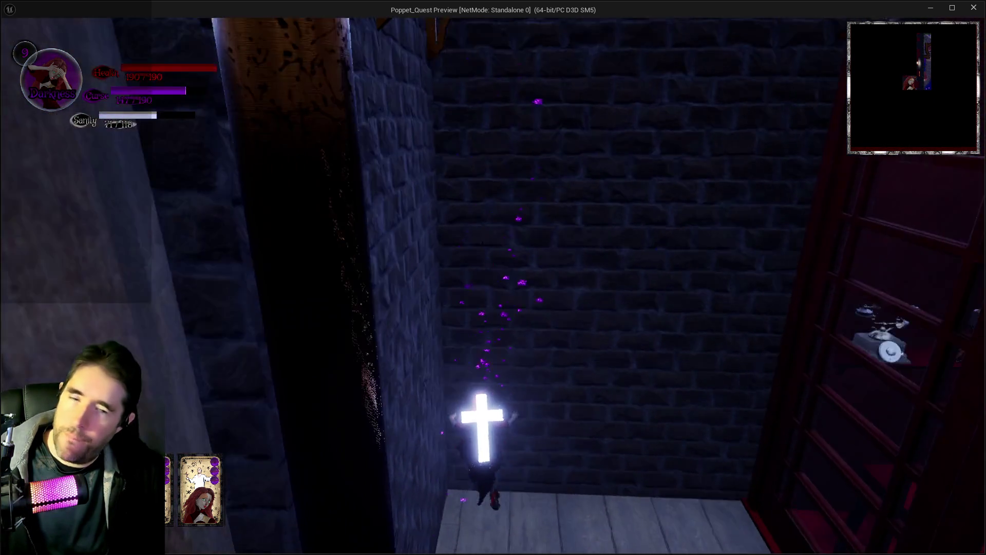
{"action": "left_click", "coordinate": [887, 203]}
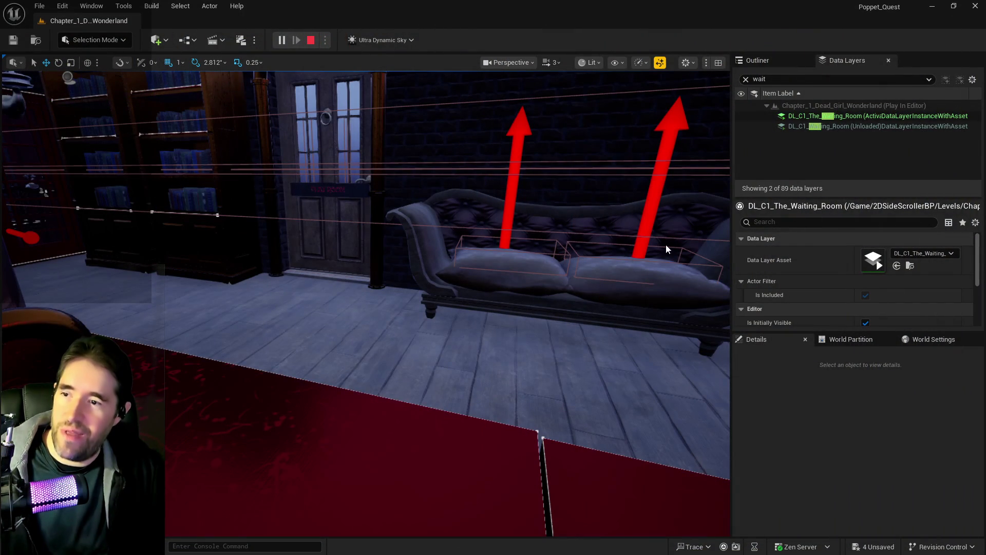
Stop the playtest and fly the view to Spawn Transform Array[6] by the LIBRARY door.
{"action": "key", "text": "Escape"}
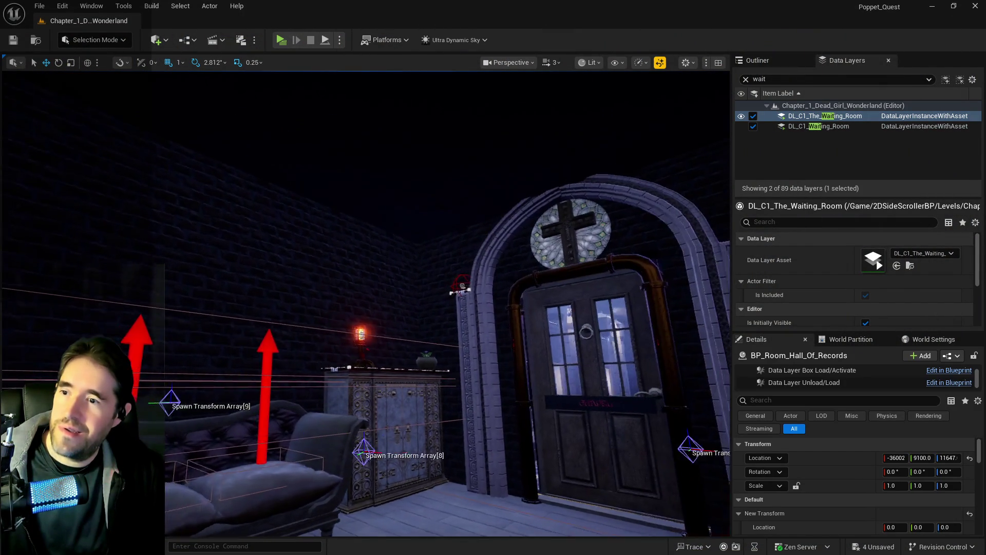
{"action": "key", "text": "w"}
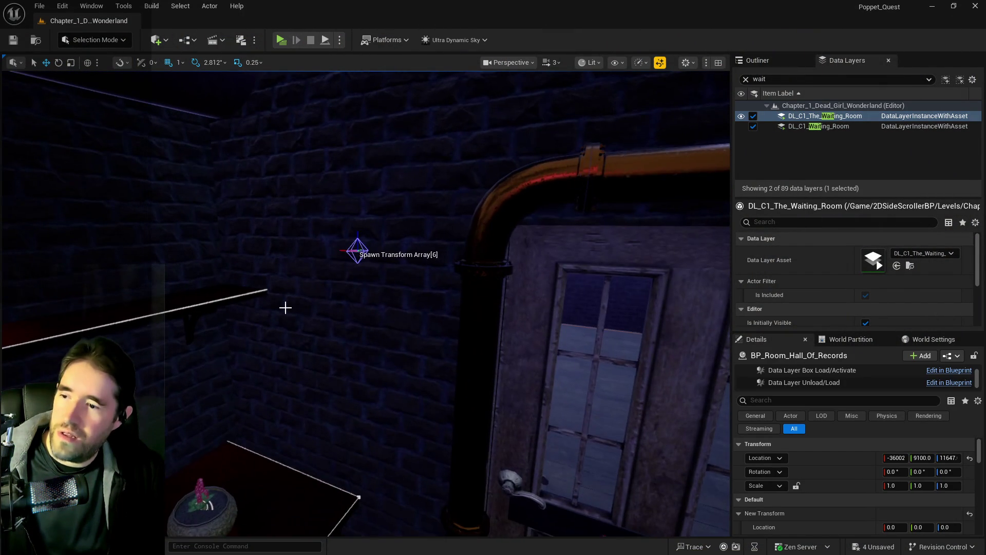
{"action": "key", "text": "a"}
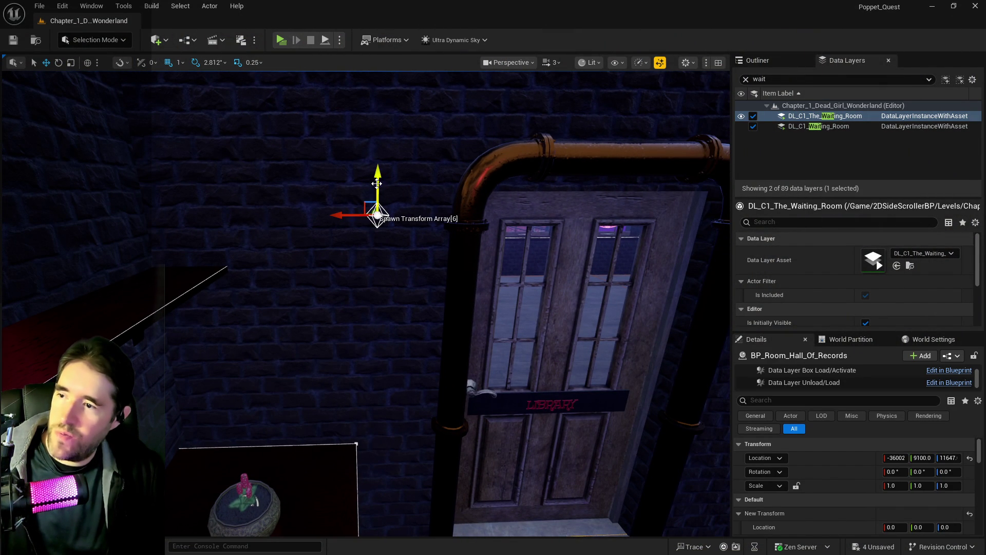
{"action": "key", "text": "a"}
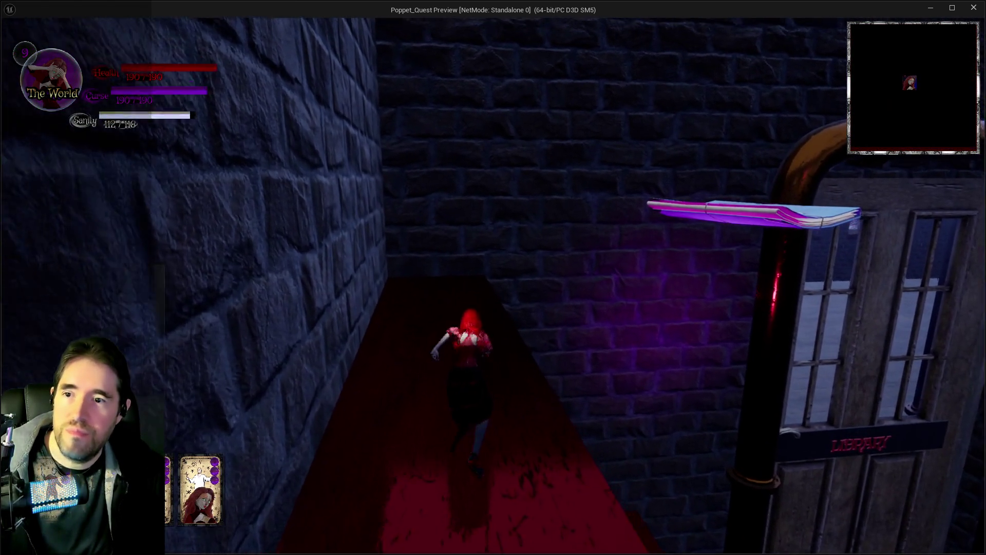
Cast the cross spell by the library door, then use the blue ring spell to climb onto the flower pot.
{"action": "key", "text": "1"}
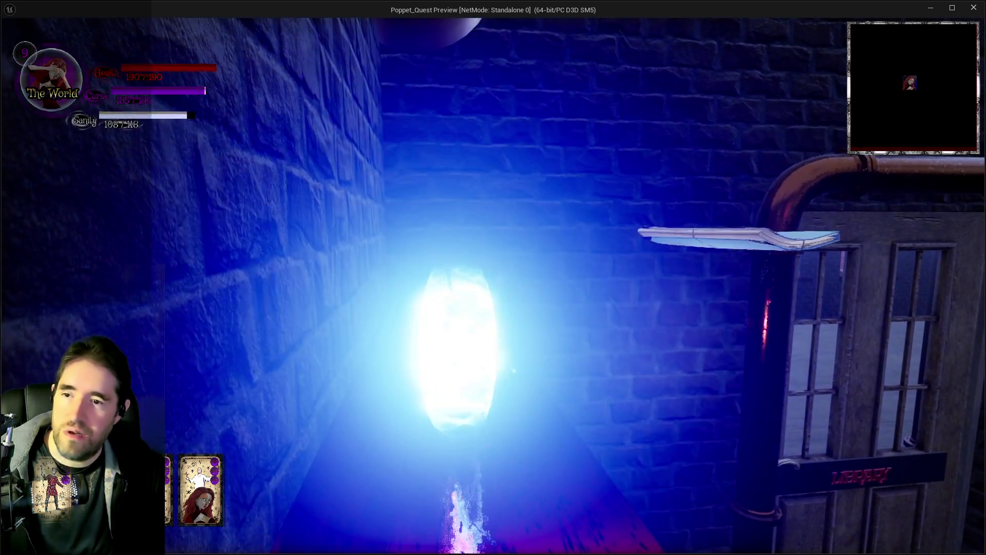
{"action": "key", "text": "space"}
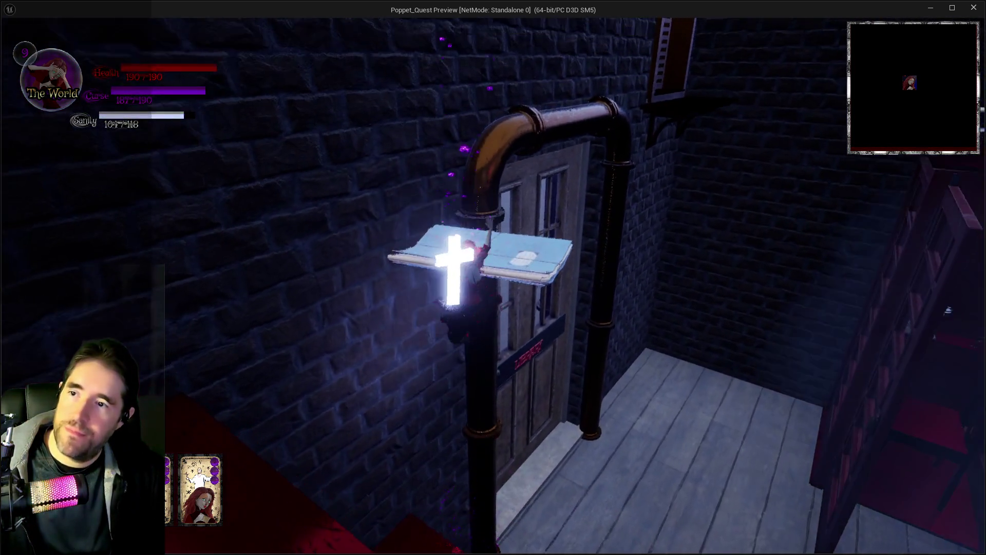
{"action": "key", "text": "w"}
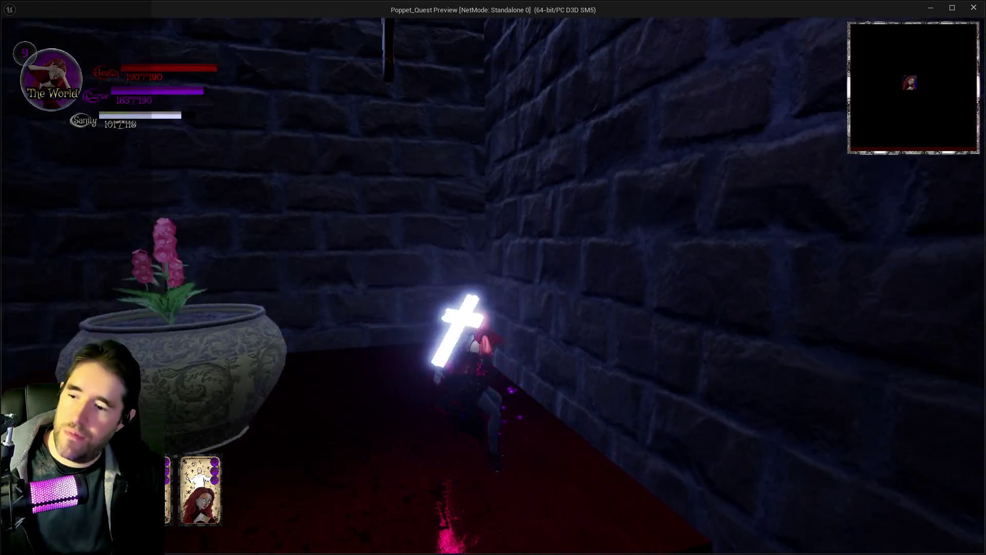
{"action": "key", "text": "1"}
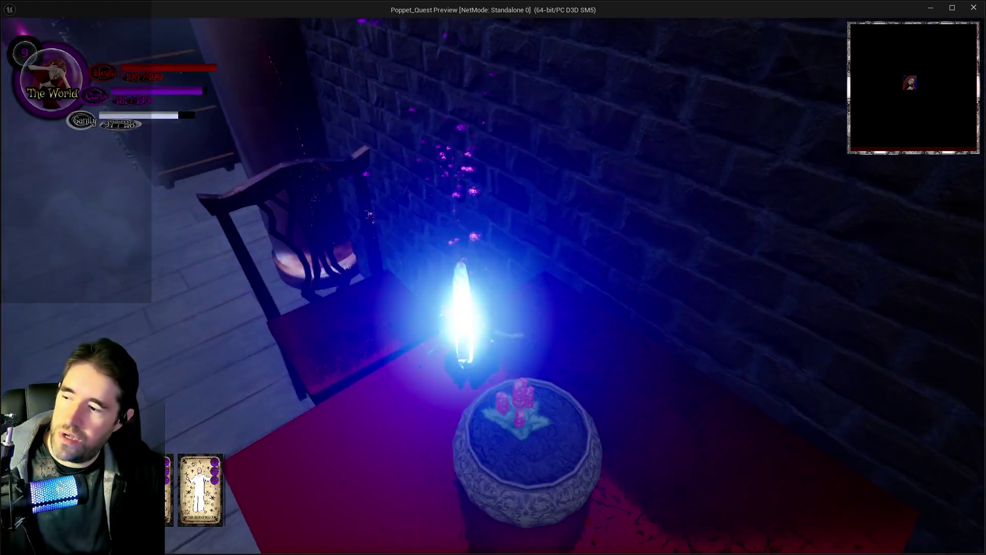
{"action": "key", "text": "space"}
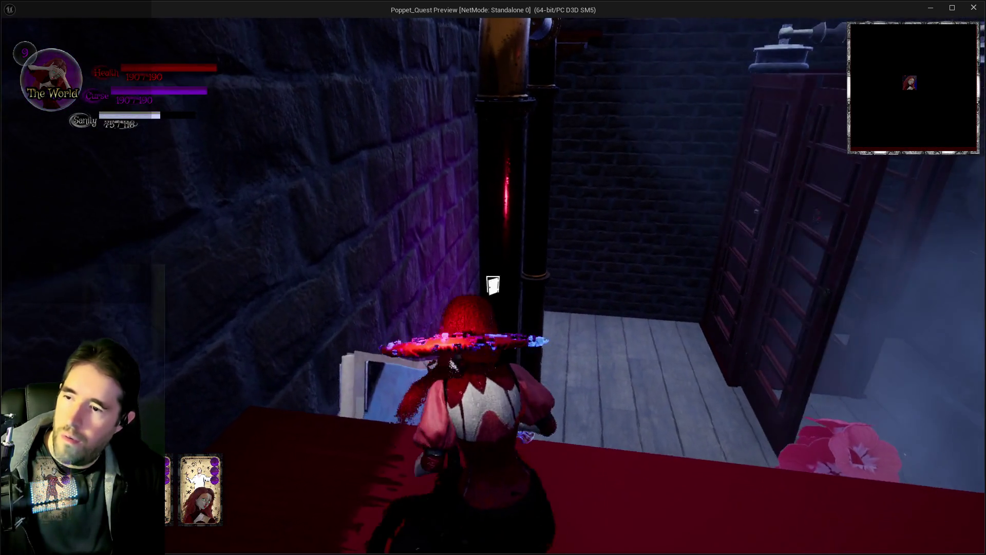
Cast the cross spell, climb the blue book platform and wall pipe, drop to the red floor, then return.
{"action": "key", "text": "1"}
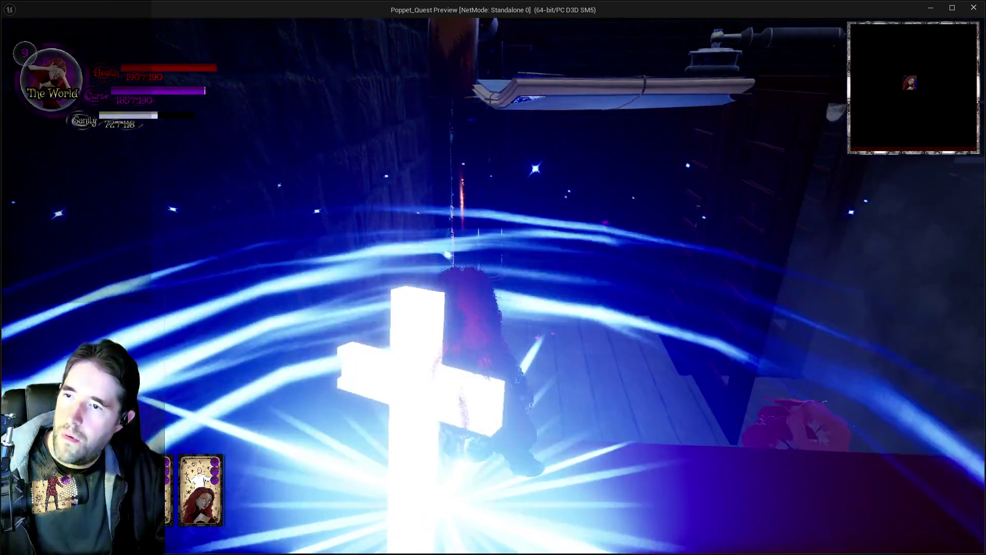
{"action": "key", "text": "w"}
{"action": "key", "text": "space"}
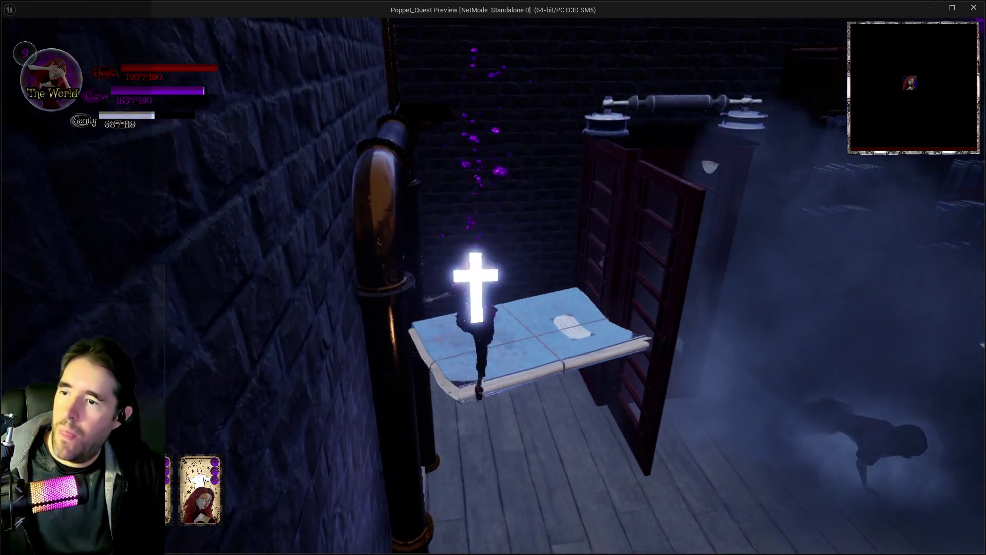
{"action": "key", "text": "w"}
{"action": "key", "text": "space"}
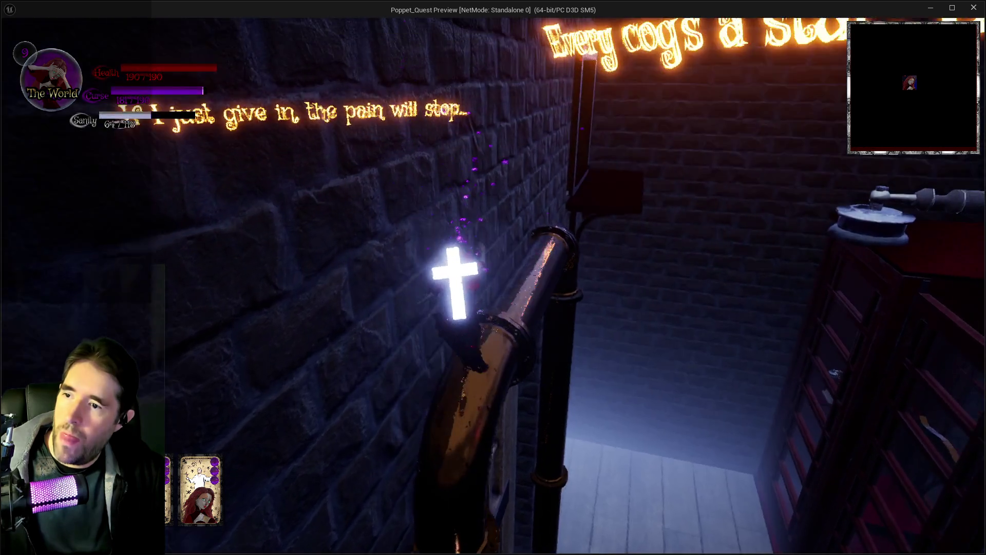
{"action": "key", "text": "w"}
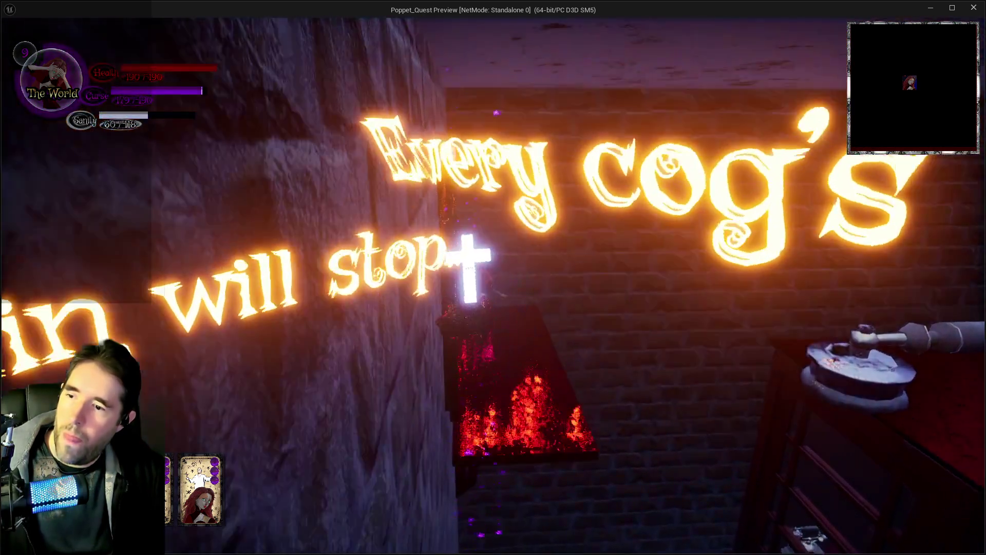
{"action": "key", "text": "w"}
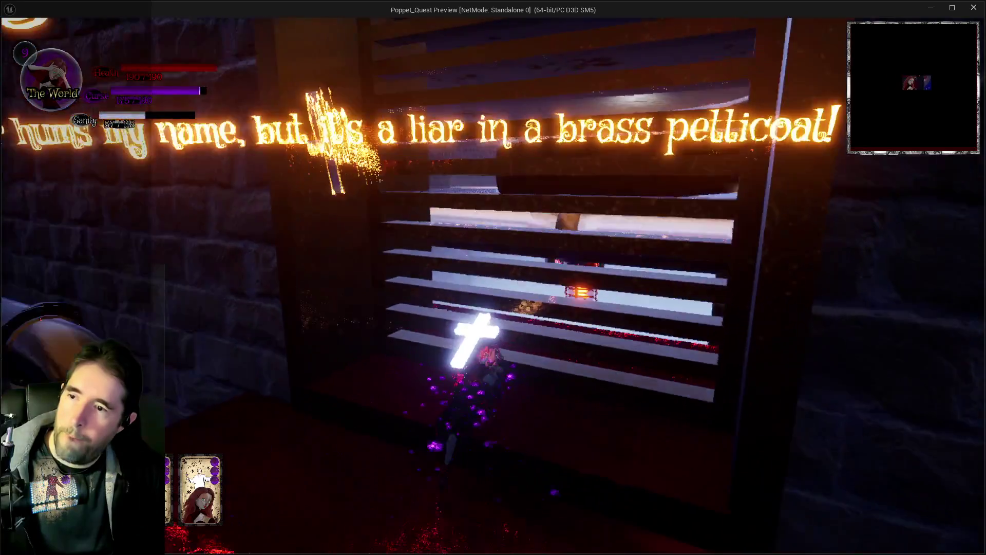
{"action": "key", "text": "alt+Tab"}
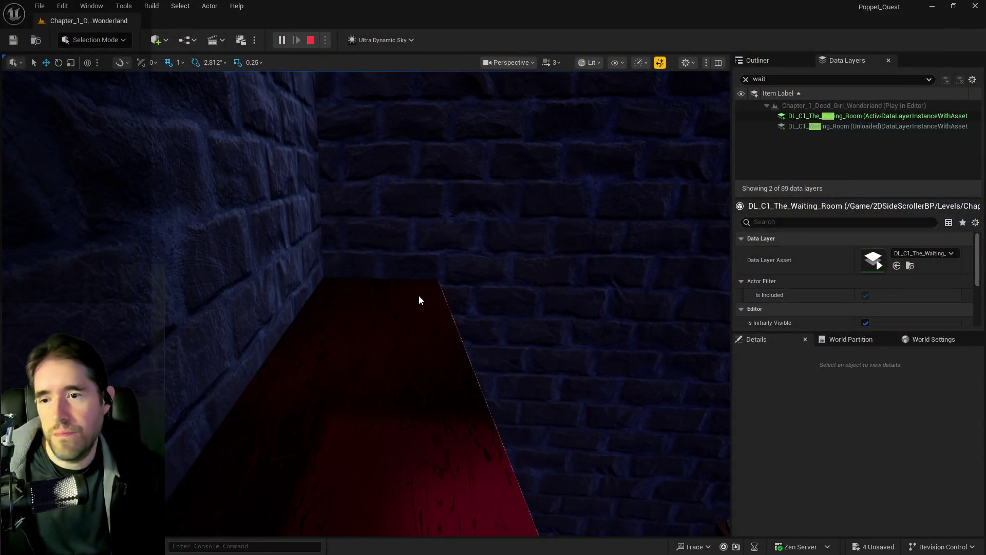
Stop the play session and open the Quick Add actor placement menu.
{"action": "key", "text": "Escape"}
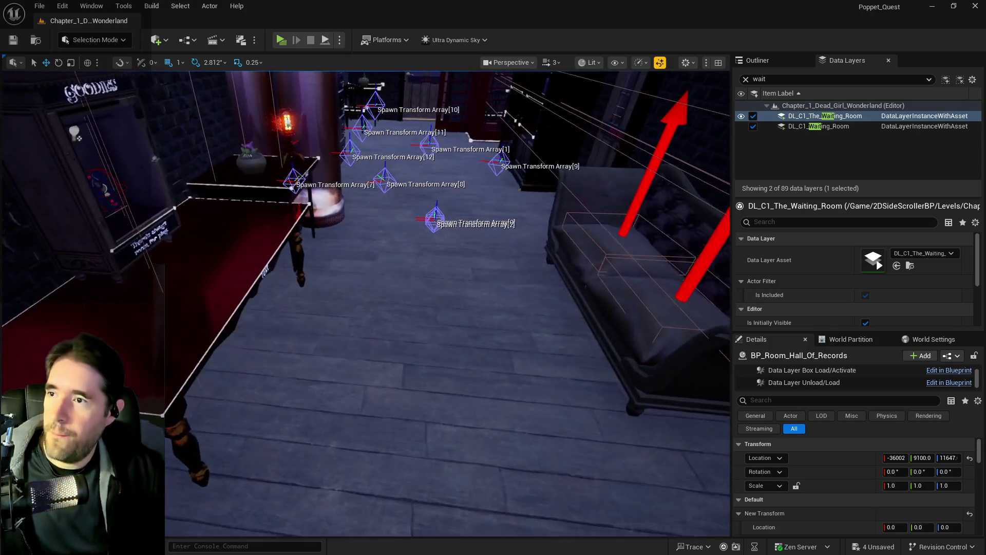
{"action": "left_click", "coordinate": [166, 44]}
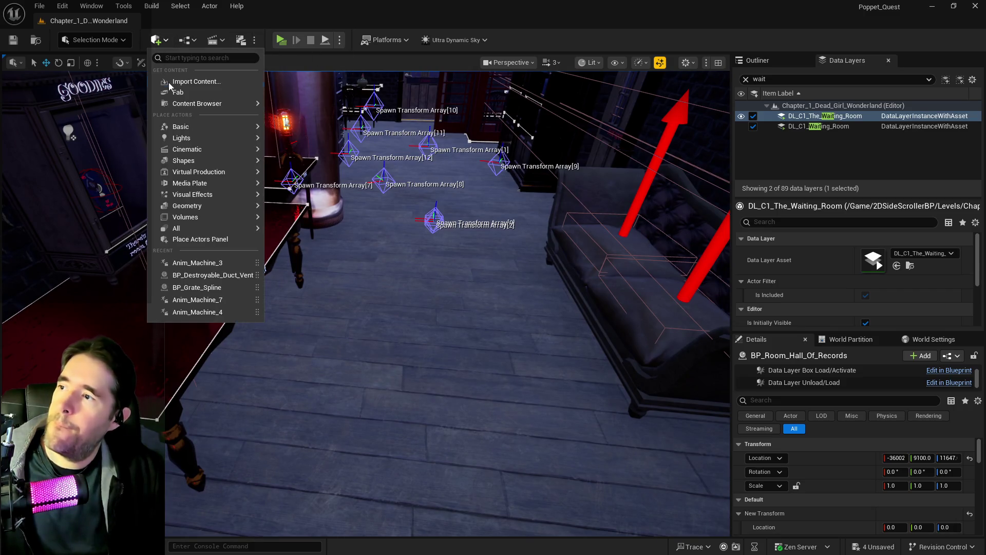
Place a Nav Mesh Bounds Volume scaled to 100 over the room and rebuild navigation.
{"action": "mouse_move", "coordinate": [191, 221]}
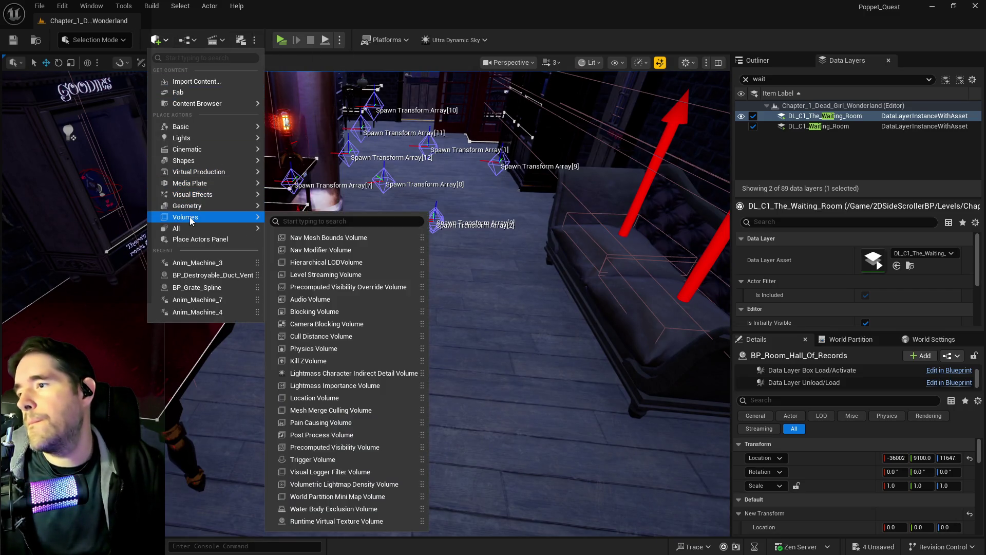
{"action": "left_click", "coordinate": [329, 237]}
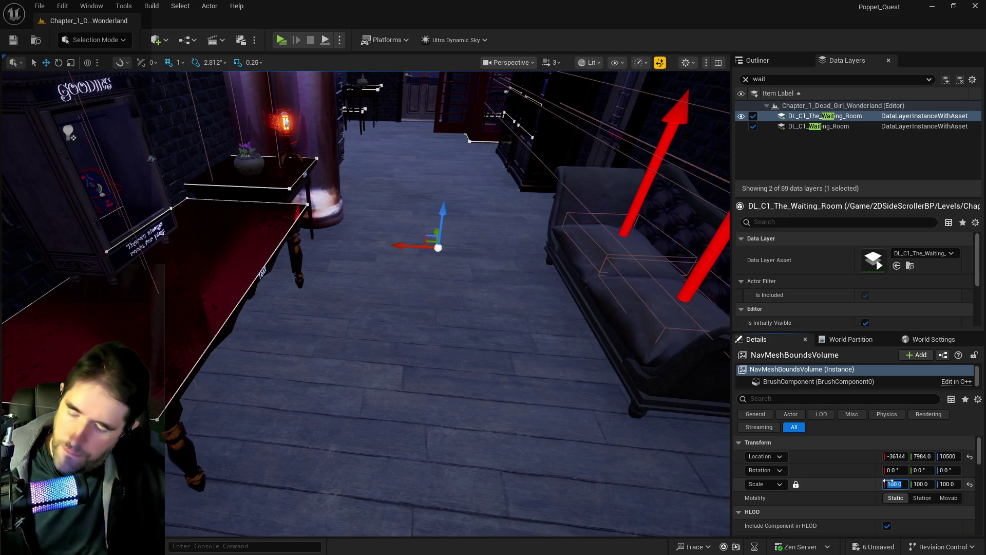
{"action": "key", "text": "Delete"}
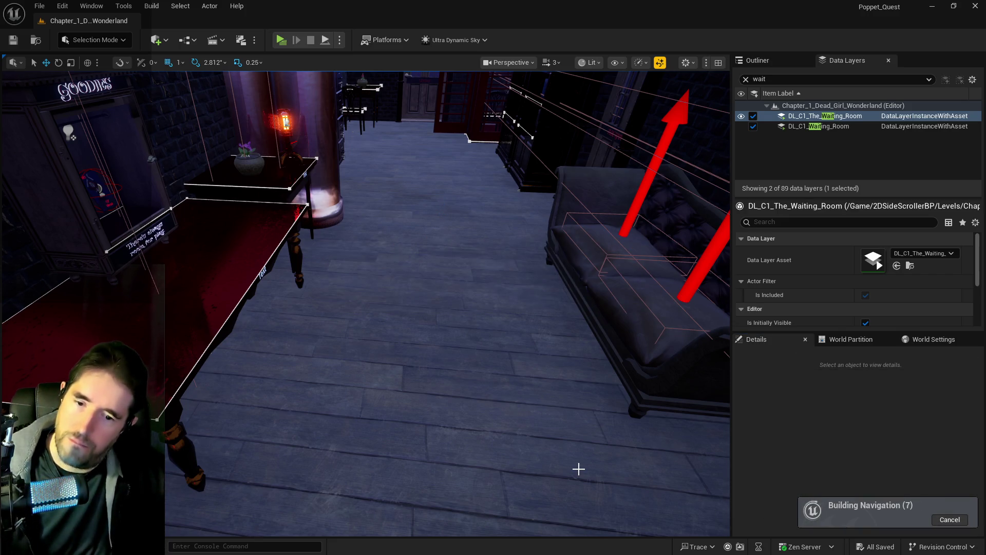
{"action": "scroll", "coordinate": [496, 447], "scroll_direction": "down", "scroll_amount": 5}
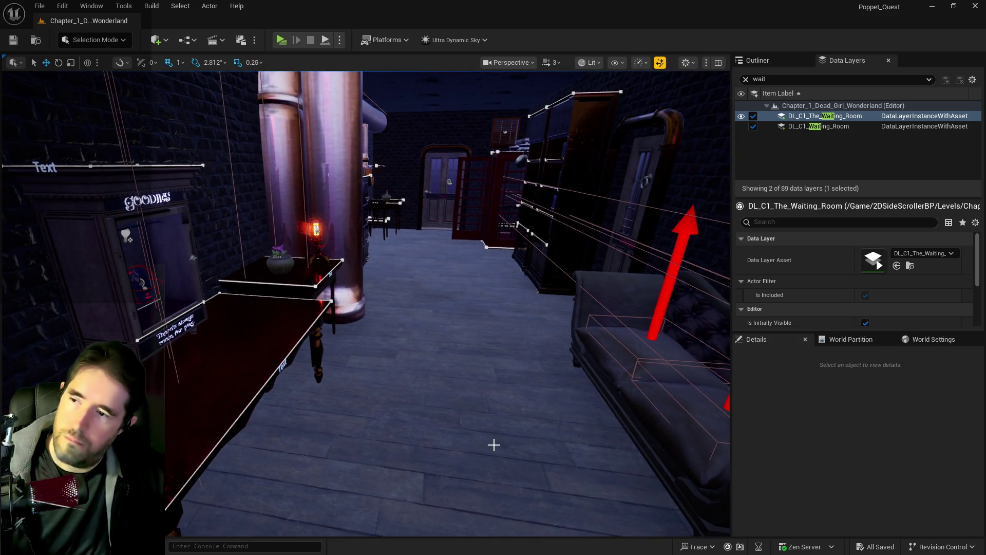
Show the navmesh and check its green coverage around the room and doorways.
{"action": "key", "text": "p"}
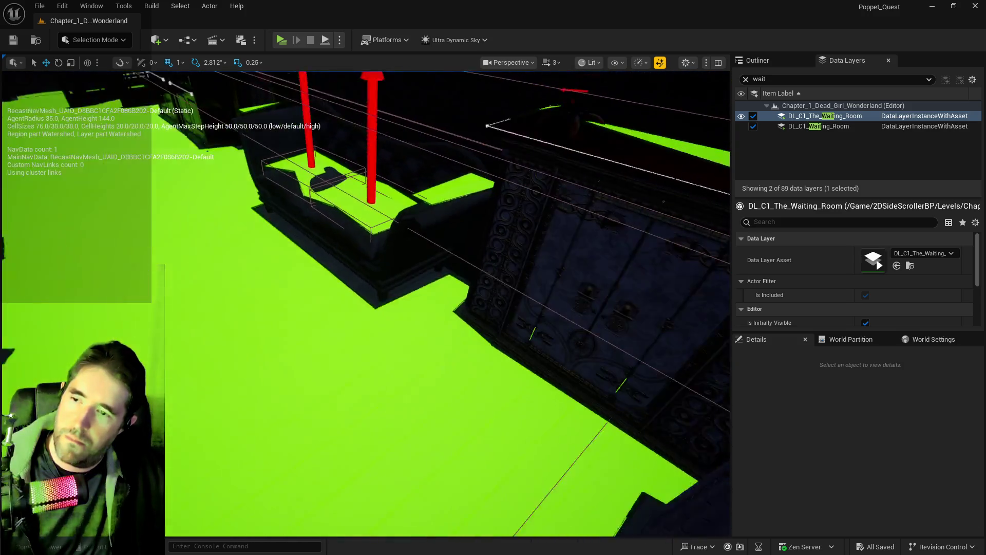
{"action": "left_click_drag", "start_coordinate": [366, 303], "coordinate": [365, 303]}
{"action": "left_click_drag", "start_coordinate": [466, 454], "coordinate": [466, 454]}
Close BP_Phone_Booth2's door by unchecking Is Open in its Details.
{"action": "left_click", "coordinate": [466, 454]}
{"action": "left_click", "coordinate": [887, 514]}
{"action": "left_click_drag", "start_coordinate": [662, 460], "coordinate": [662, 460]}
{"action": "left_click_drag", "start_coordinate": [441, 189], "coordinate": [440, 189]}
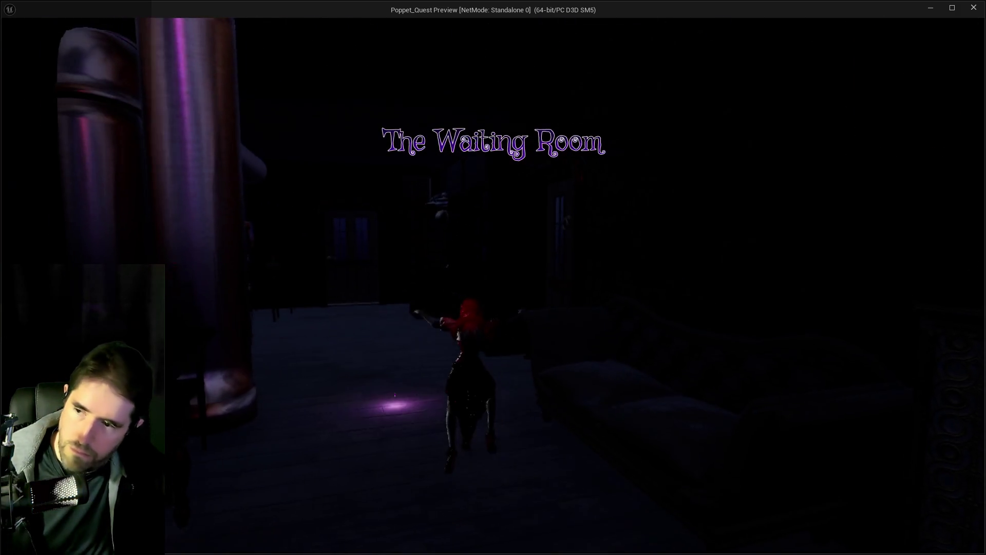
Pick The Library card, jump through the large pot, and run the red carpet toward the cabinet.
{"action": "key", "text": "Tab"}
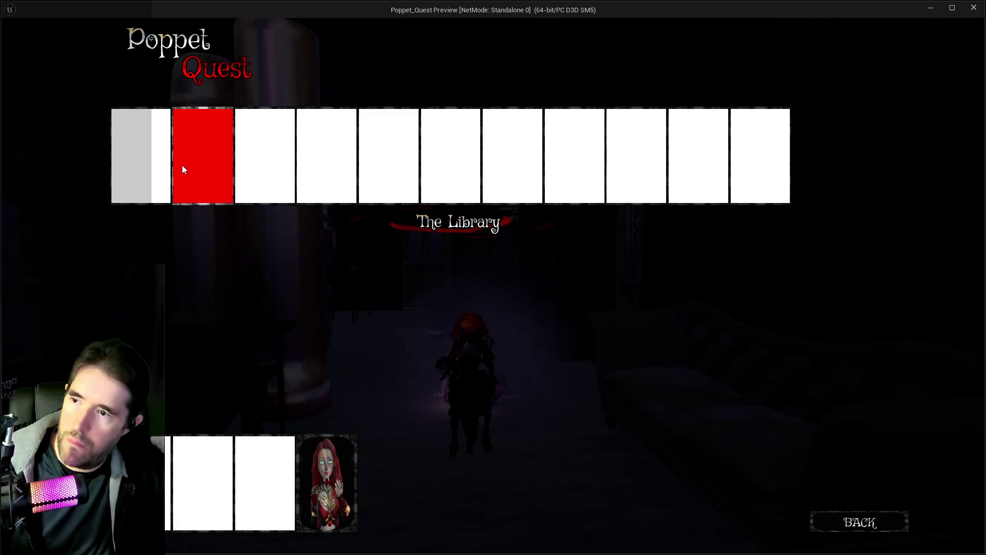
{"action": "left_click", "coordinate": [182, 165]}
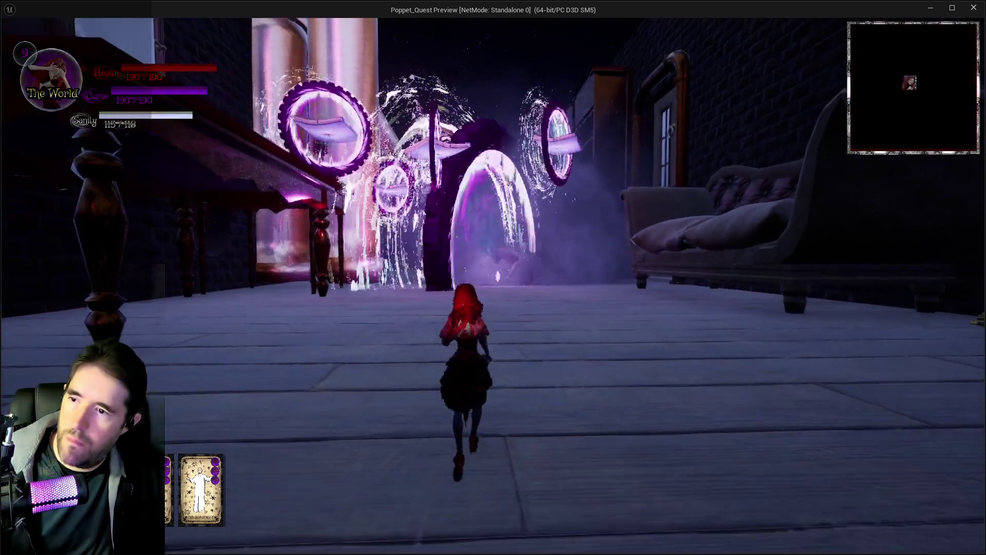
{"action": "key", "text": "a"}
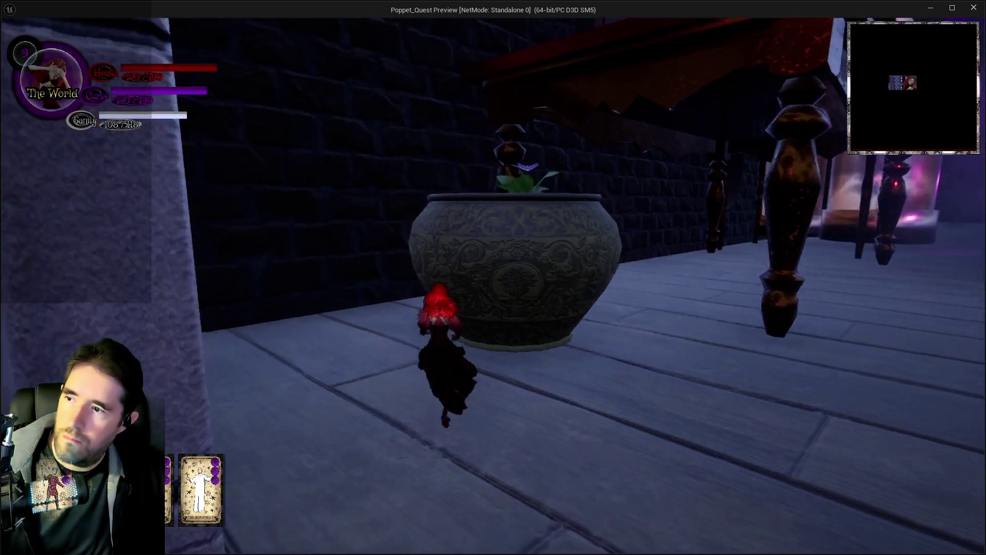
{"action": "key", "text": "space"}
{"action": "key", "text": "space"}
{"action": "key", "text": "w"}
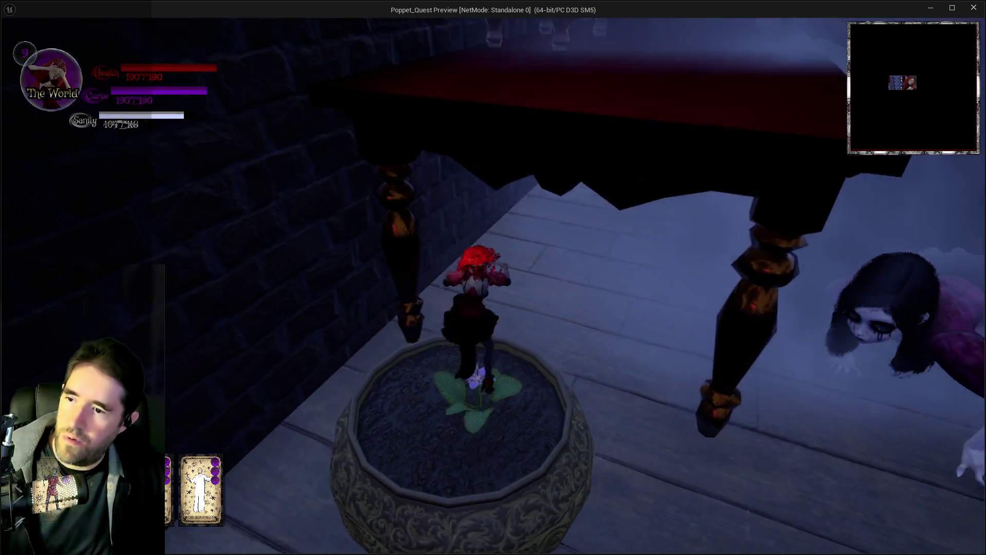
{"action": "key", "text": "w"}
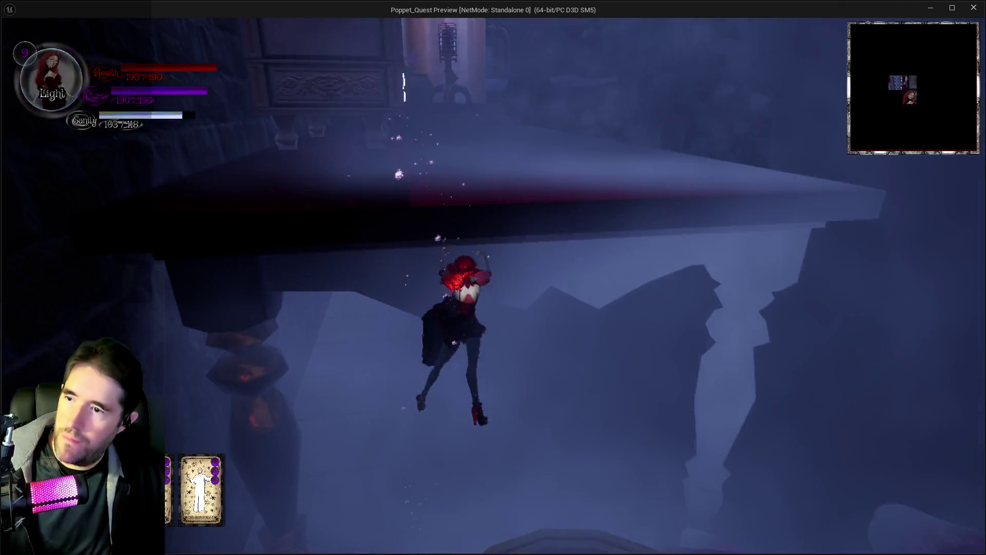
{"action": "key", "text": "w"}
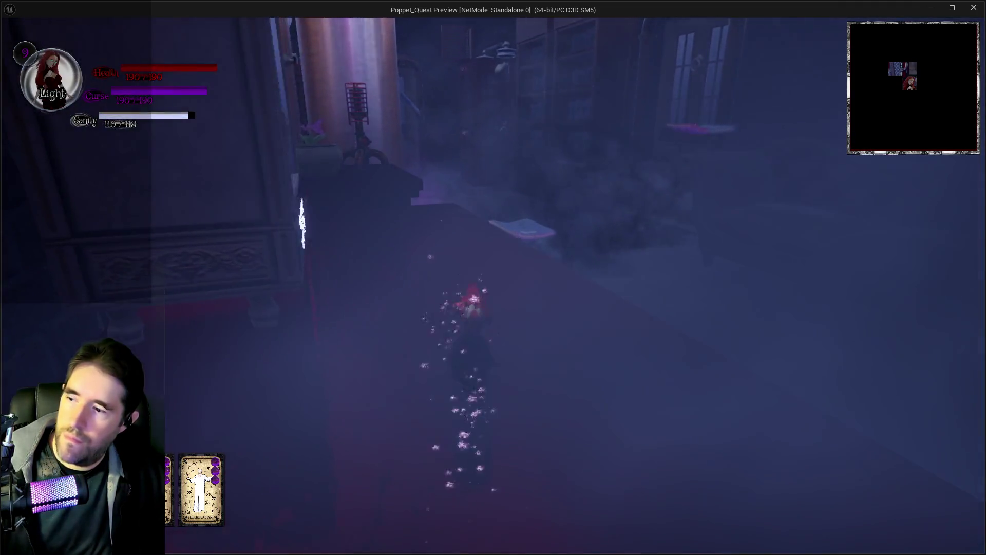
{"action": "key", "text": "w"}
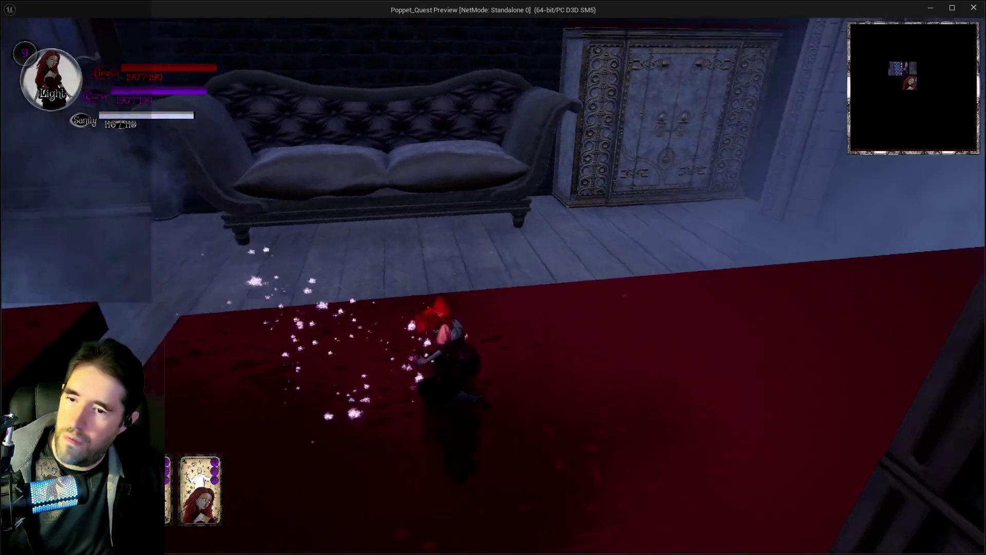
{"action": "key", "text": "w"}
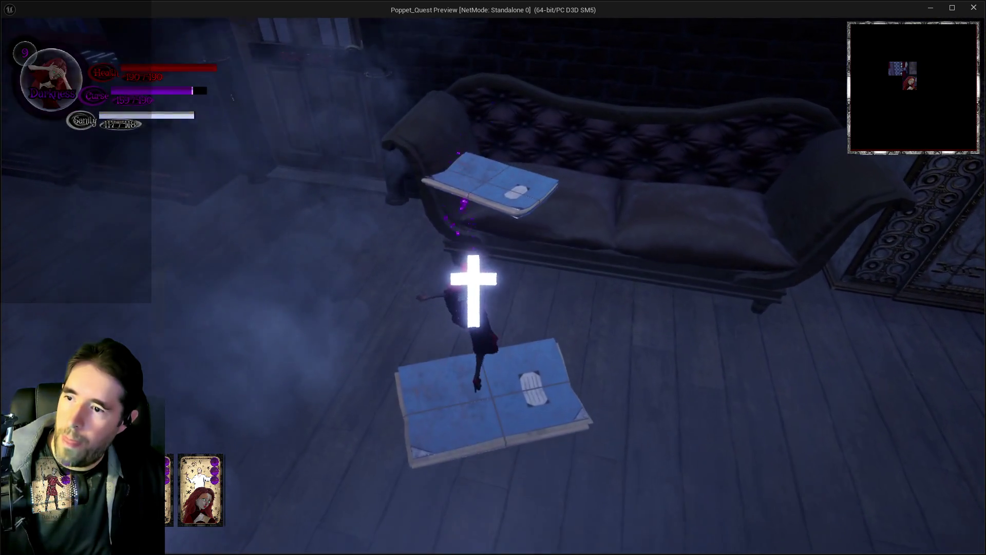
Climb the couch to grab the cross, follow the red ledge, and hop into the plant pot.
{"action": "key", "text": "space"}
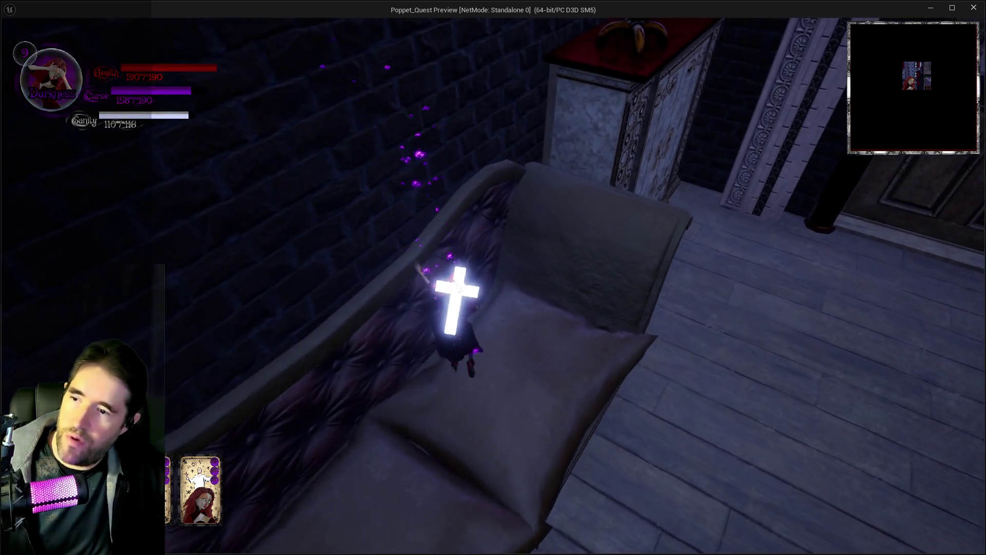
{"action": "key", "text": "w"}
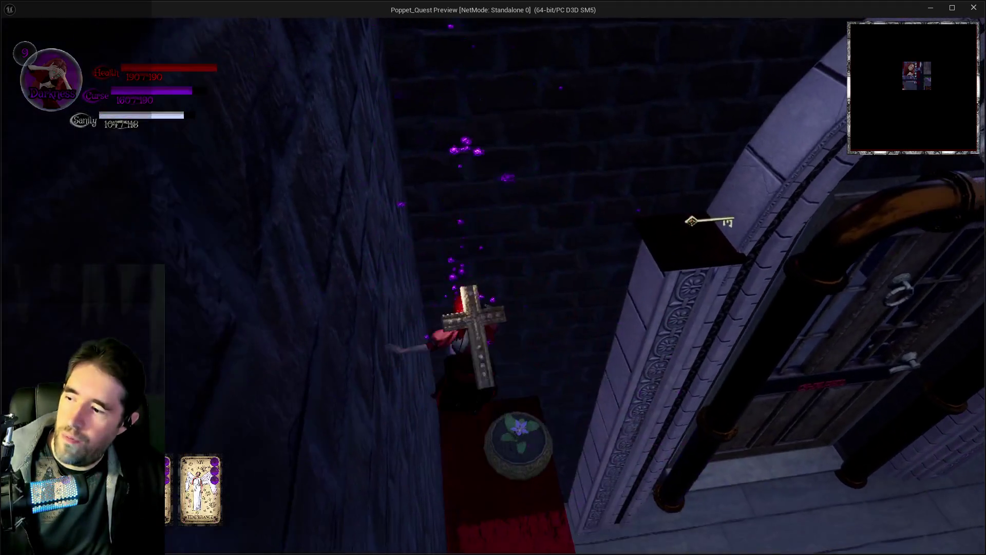
{"action": "key", "text": "w"}
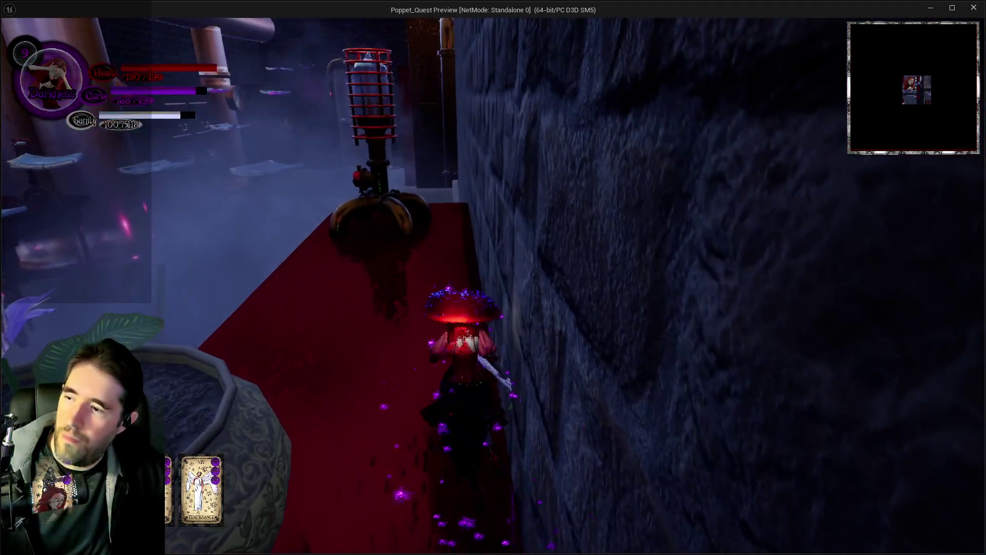
{"action": "key", "text": "w"}
{"action": "key", "text": "w"}
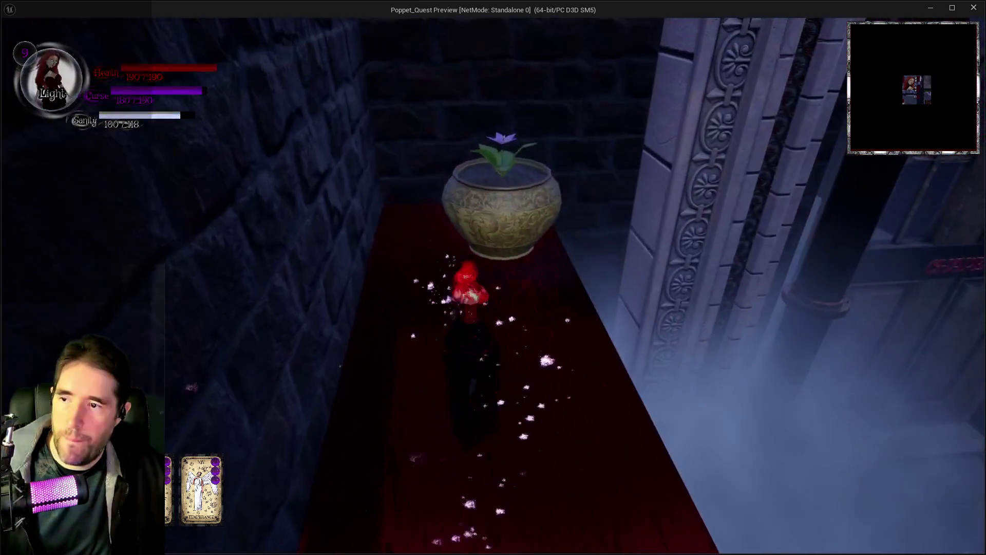
{"action": "key", "text": "space"}
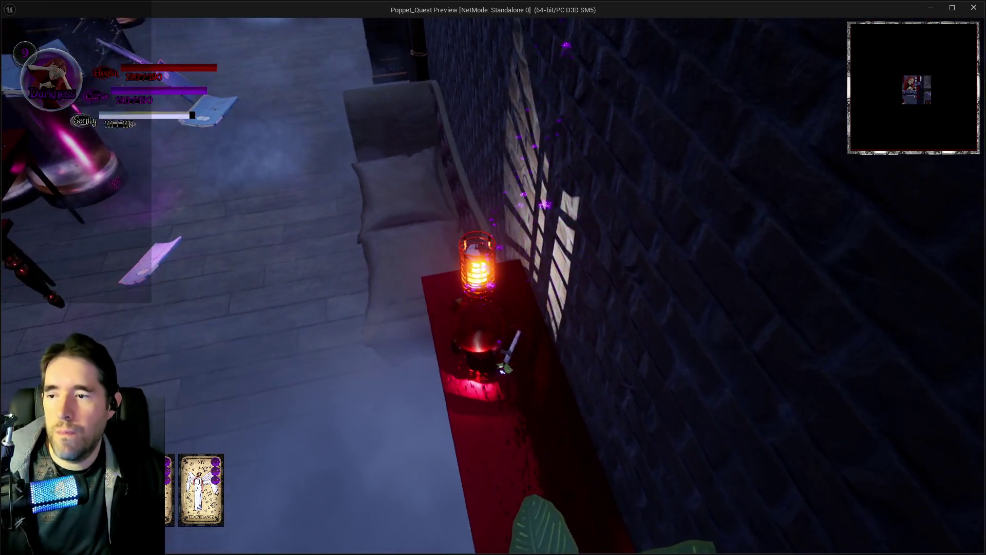
{"action": "key", "text": "w"}
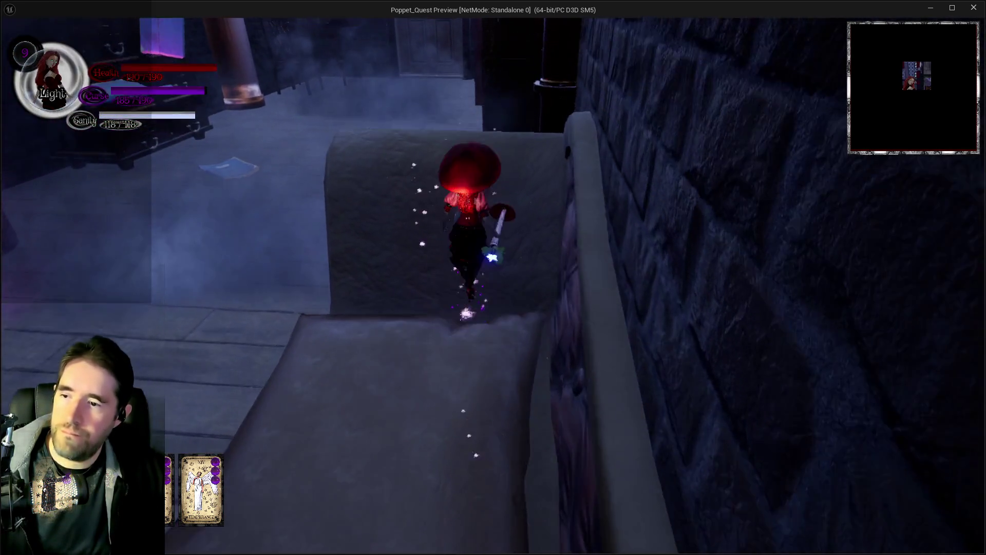
Run down past the blue book and cast a purple spell.
{"action": "key", "text": "w"}
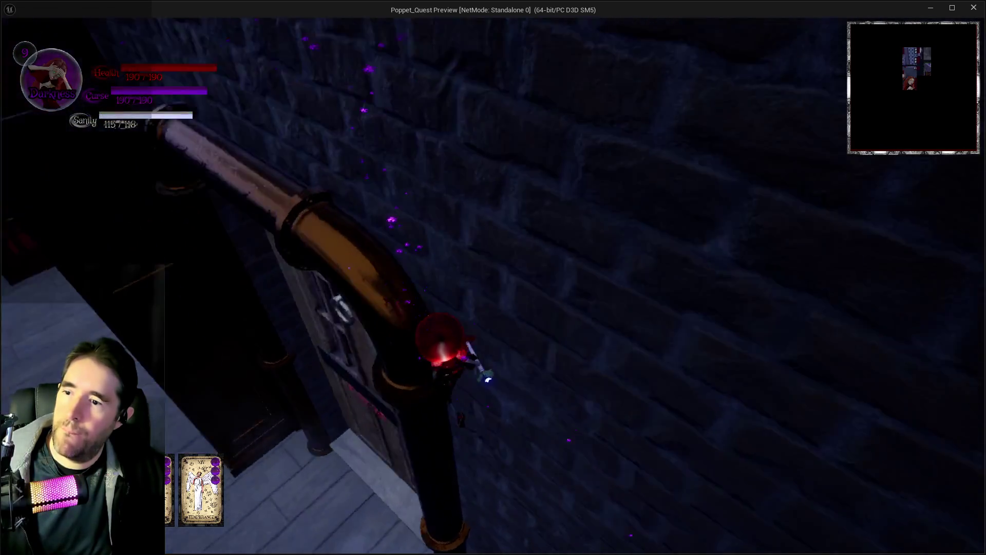
{"action": "key", "text": "w"}
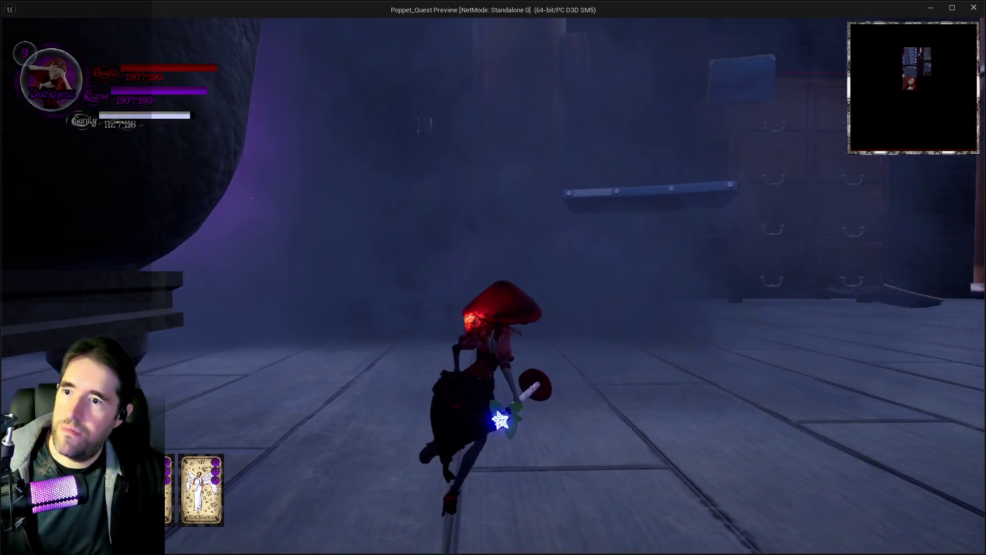
{"action": "key", "text": "w"}
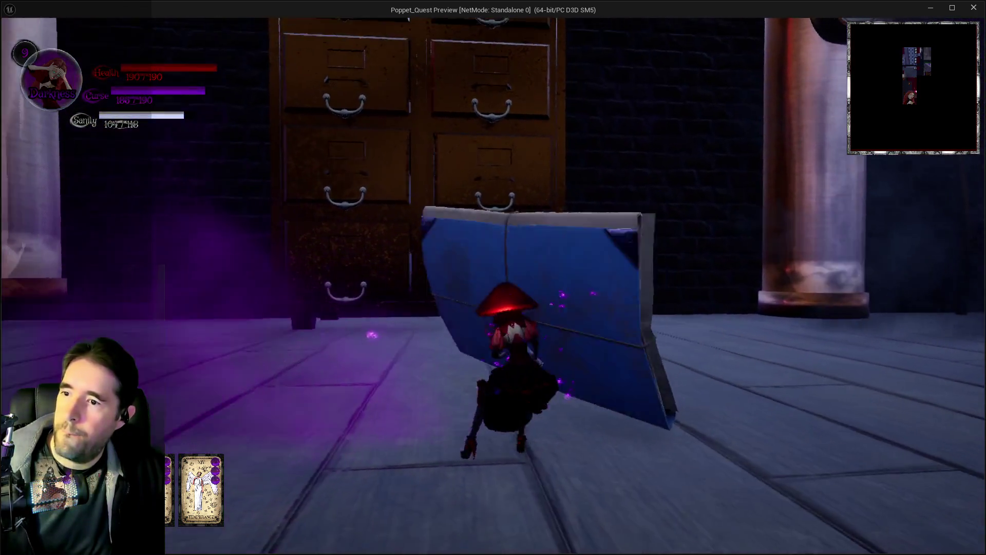
{"action": "key", "text": "w"}
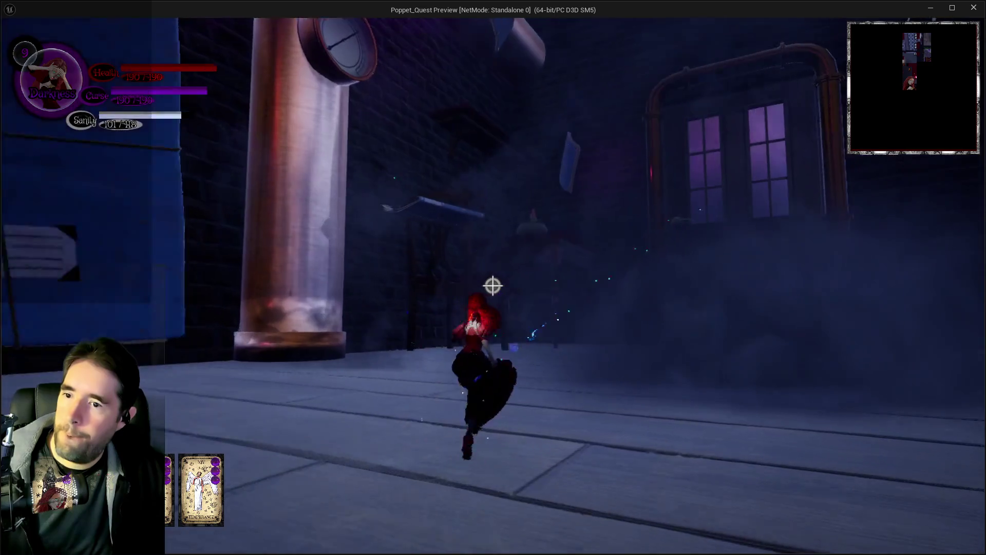
{"action": "left_click", "coordinate": [493, 286]}
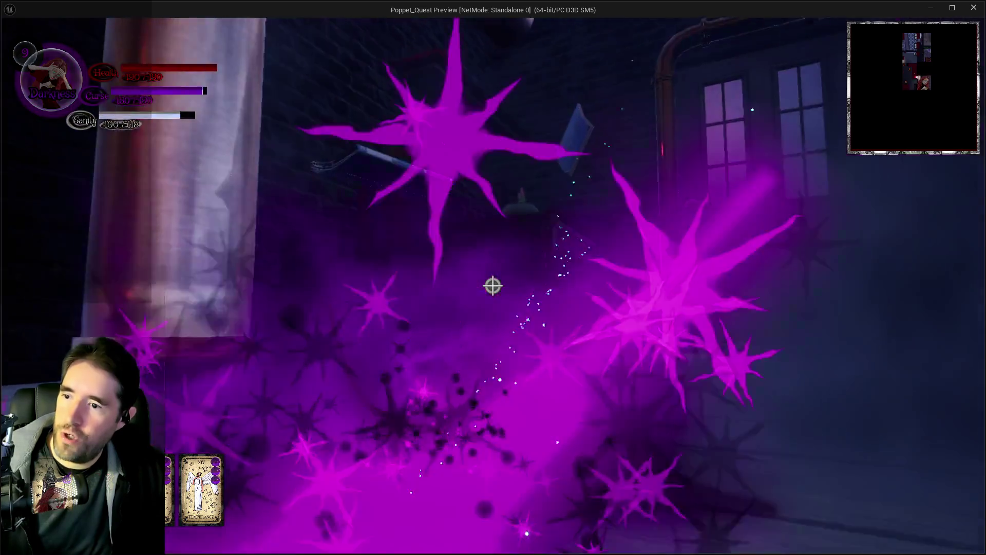
{"action": "key", "text": "w"}
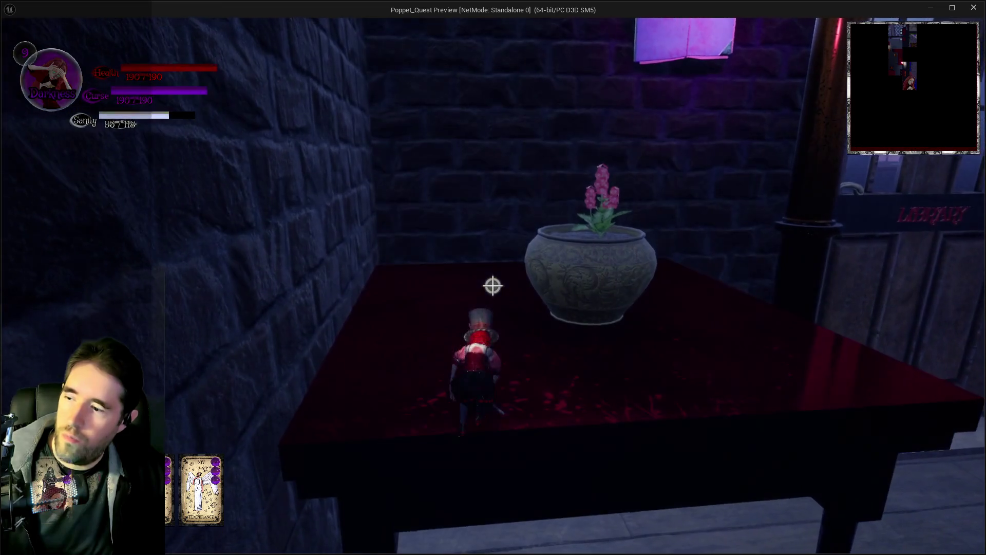
Climb the flower-pot table and blue shelf to the chair's table, then leave the preview.
{"action": "key", "text": "w"}
{"action": "key", "text": "space"}
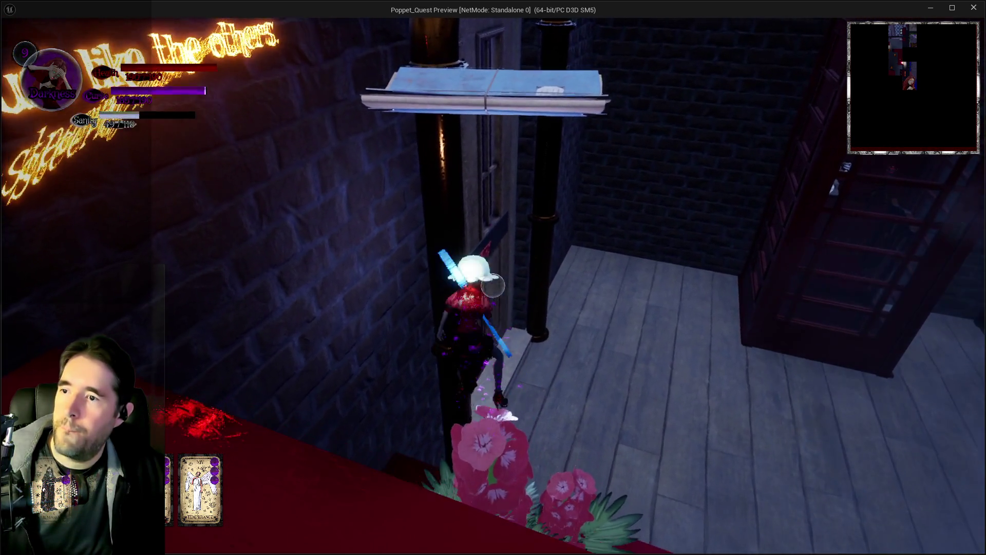
{"action": "key", "text": "space"}
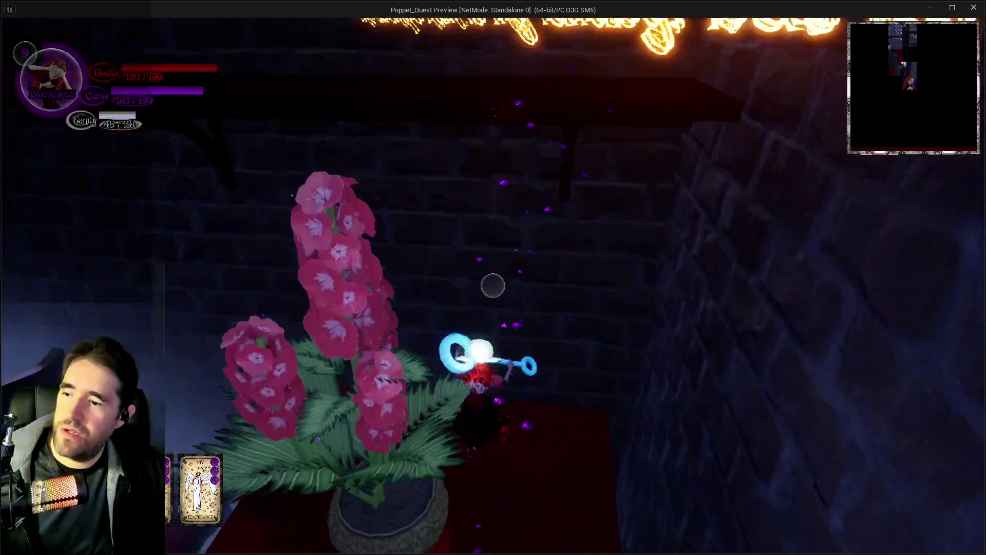
{"action": "key", "text": "w"}
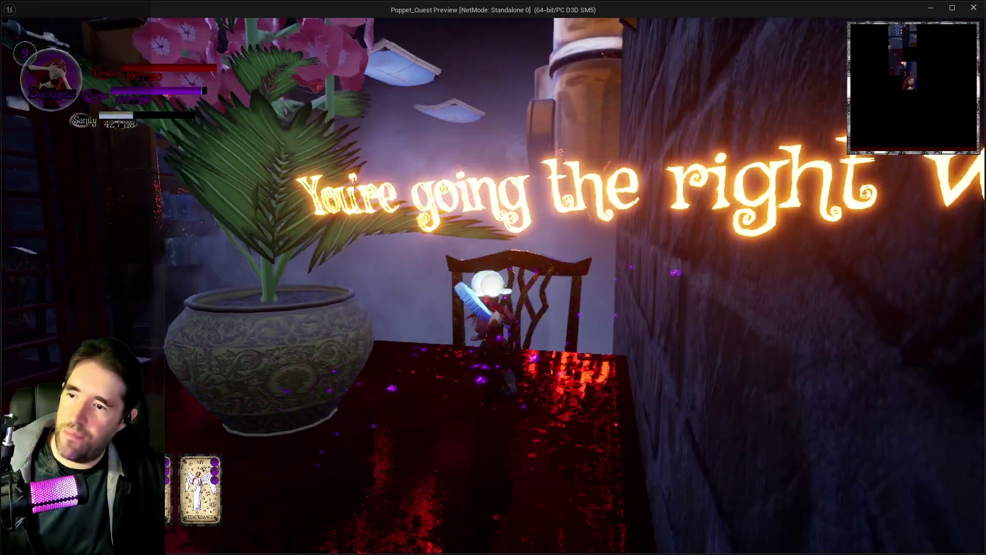
{"action": "key", "text": "alt+Tab"}
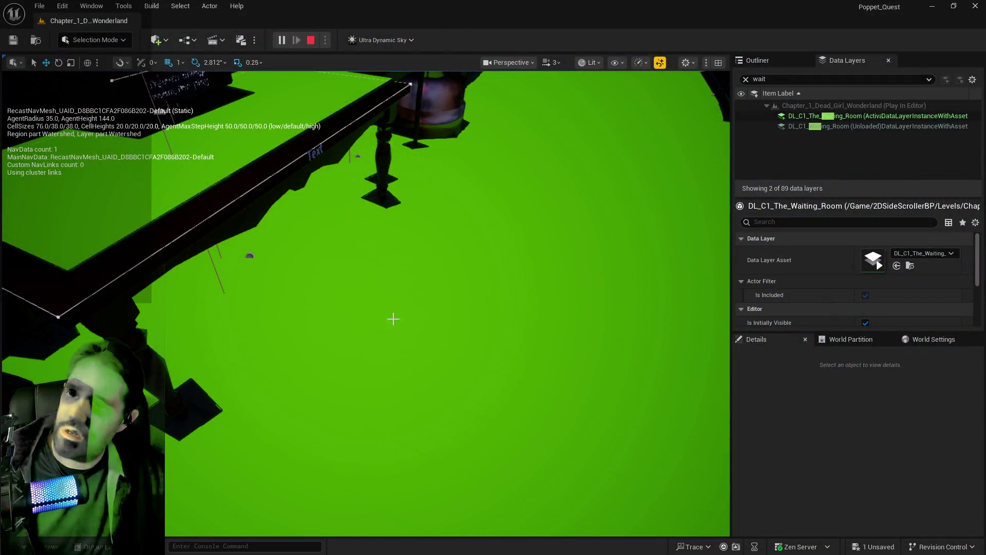
Stop the playtest and frame the selected lamp in the viewport.
{"action": "key", "text": "Escape"}
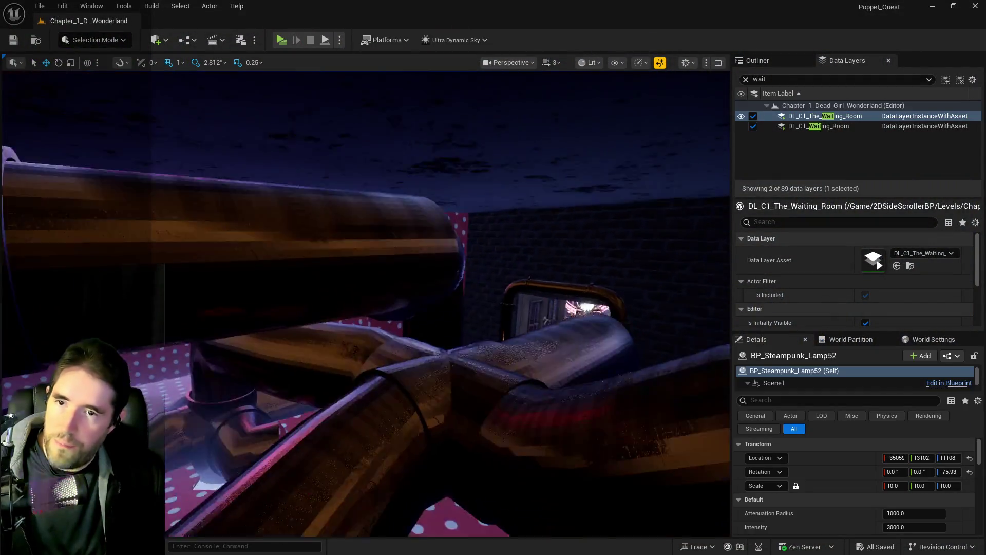
{"action": "key", "text": "f"}
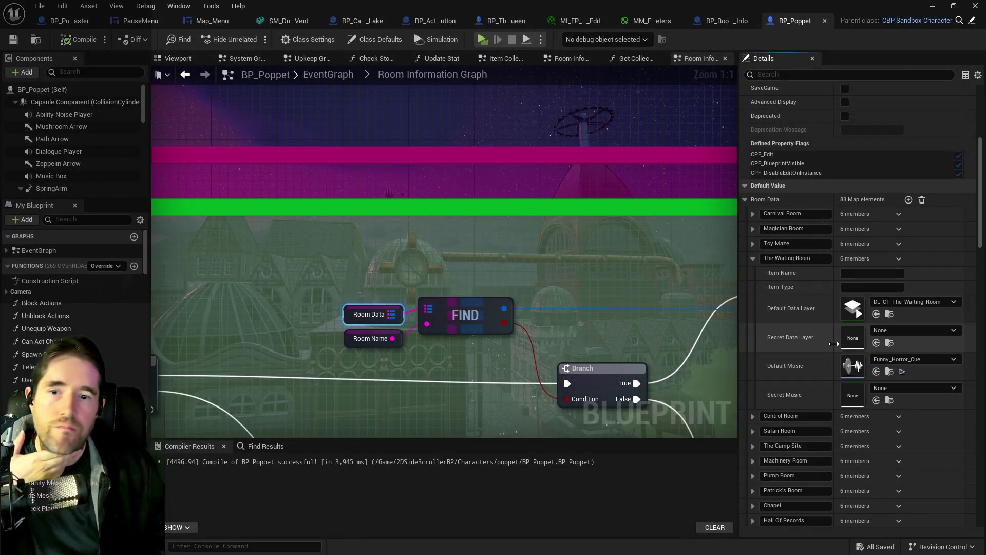
Give The Waiting Room Hall Of Records' Dark_Fantasy_Studio 'Silence is dead' cue as Default Music.
{"action": "scroll", "coordinate": [834, 361], "scroll_direction": "down", "scroll_amount": 10}
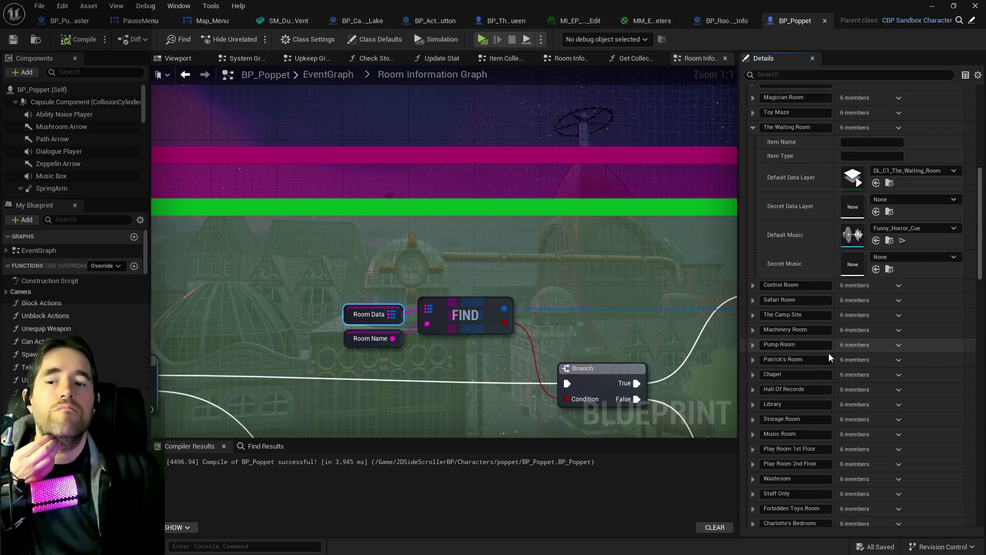
{"action": "scroll", "coordinate": [829, 375], "scroll_direction": "down", "scroll_amount": 9}
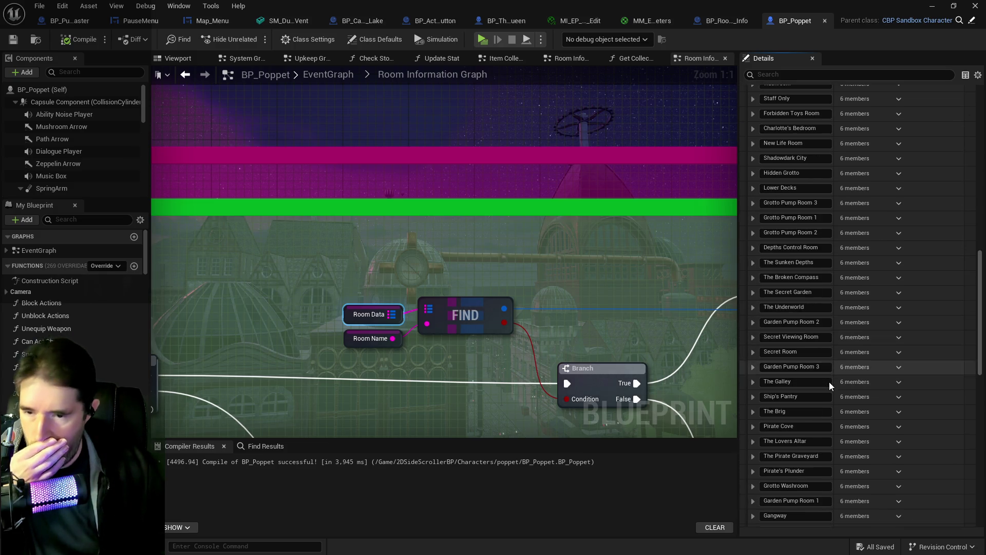
{"action": "scroll", "coordinate": [829, 381], "scroll_direction": "up", "scroll_amount": 4}
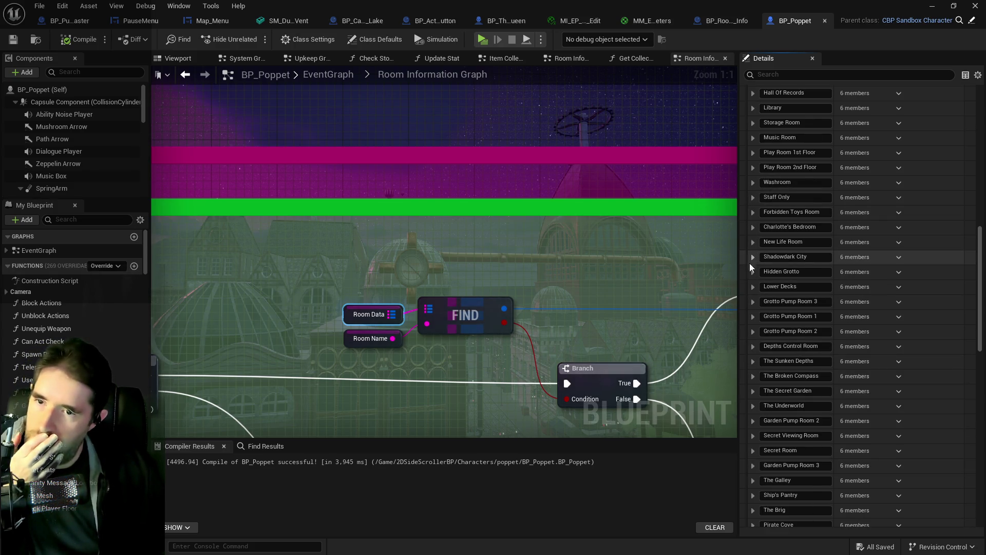
{"action": "scroll", "coordinate": [753, 359], "scroll_direction": "down", "scroll_amount": 1}
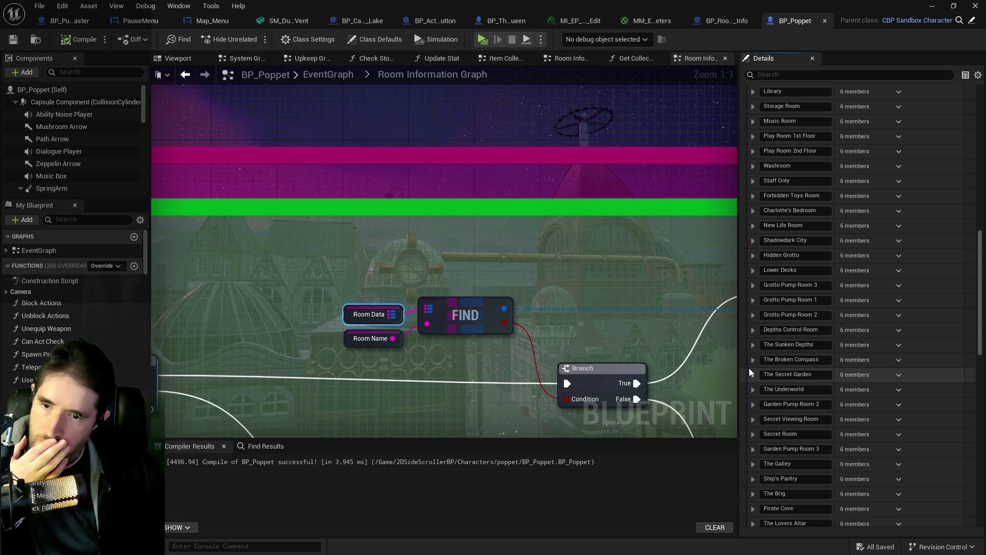
{"action": "scroll", "coordinate": [758, 236], "scroll_direction": "up", "scroll_amount": 6}
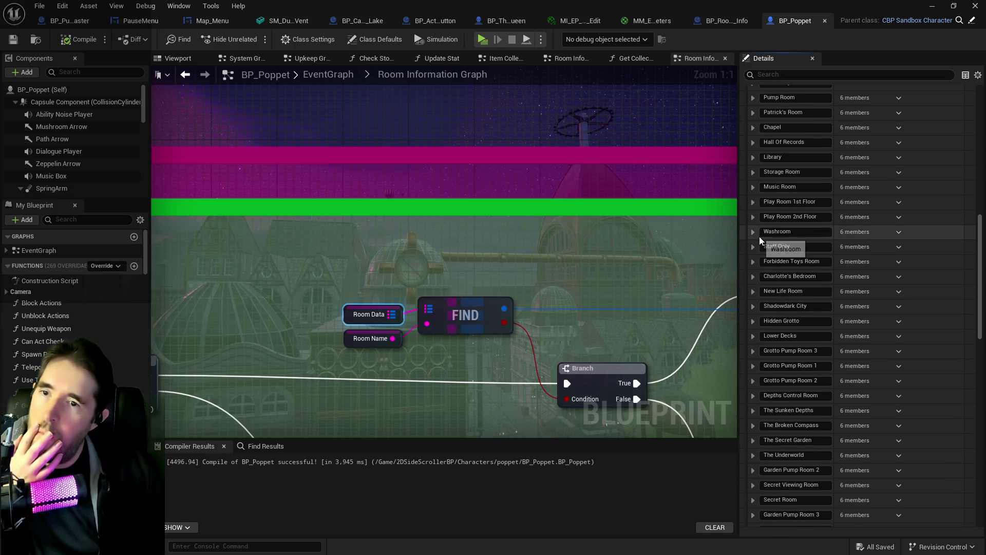
{"action": "left_click", "coordinate": [755, 228]}
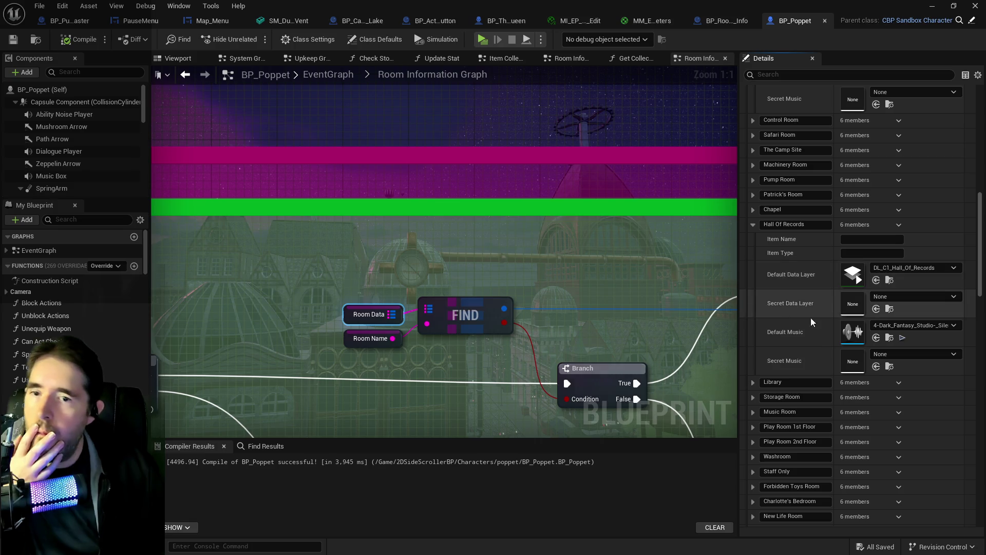
{"action": "scroll", "coordinate": [856, 343], "scroll_direction": "up", "scroll_amount": 1}
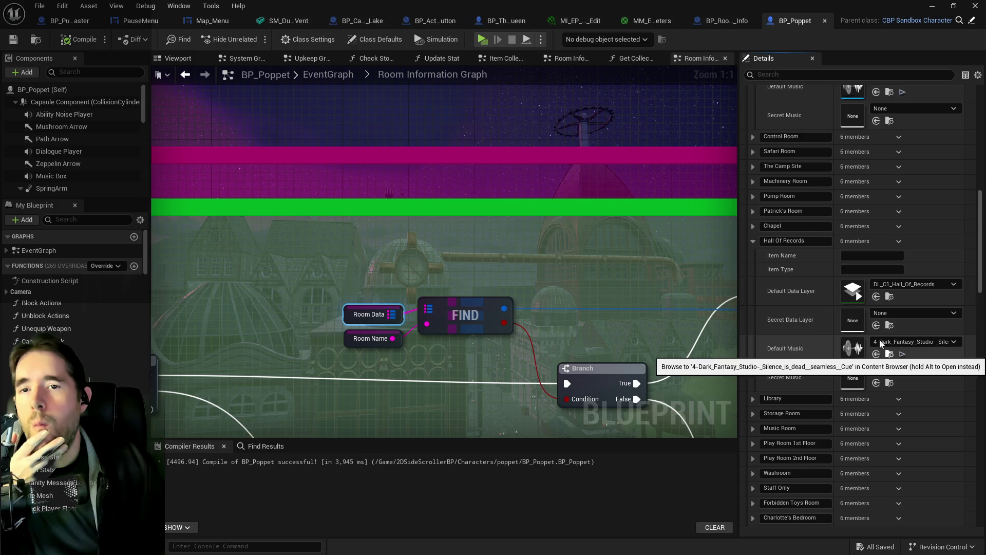
{"action": "scroll", "coordinate": [915, 344], "scroll_direction": "up", "scroll_amount": 4}
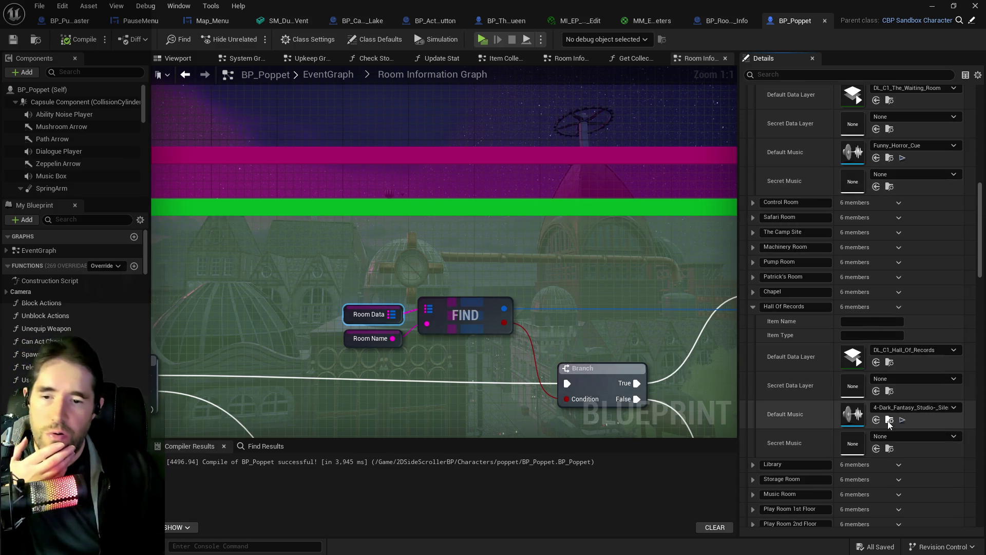
{"action": "left_click", "coordinate": [877, 159]}
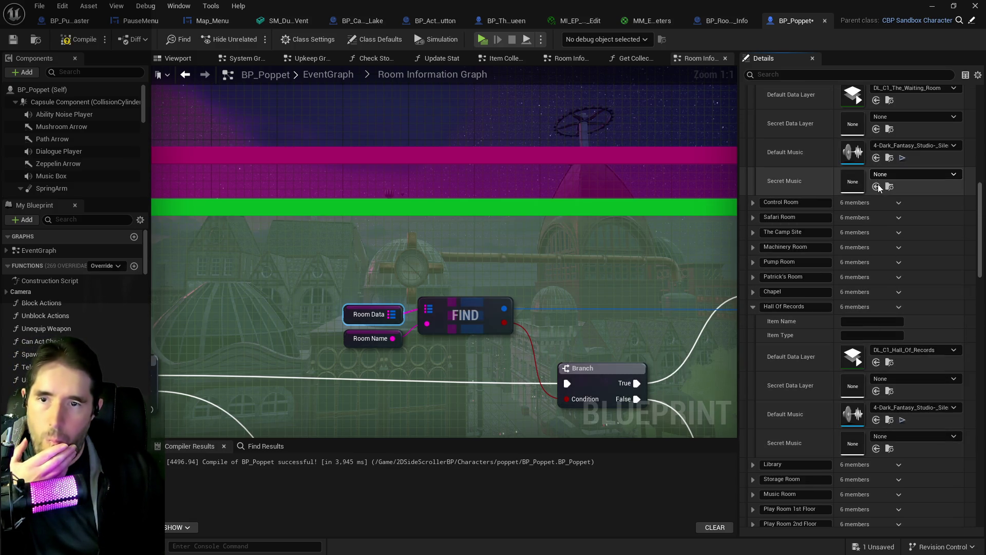
Set Hall Of Records' Default Music to Funny_Horror_Cue.
{"action": "left_click", "coordinate": [911, 408]}
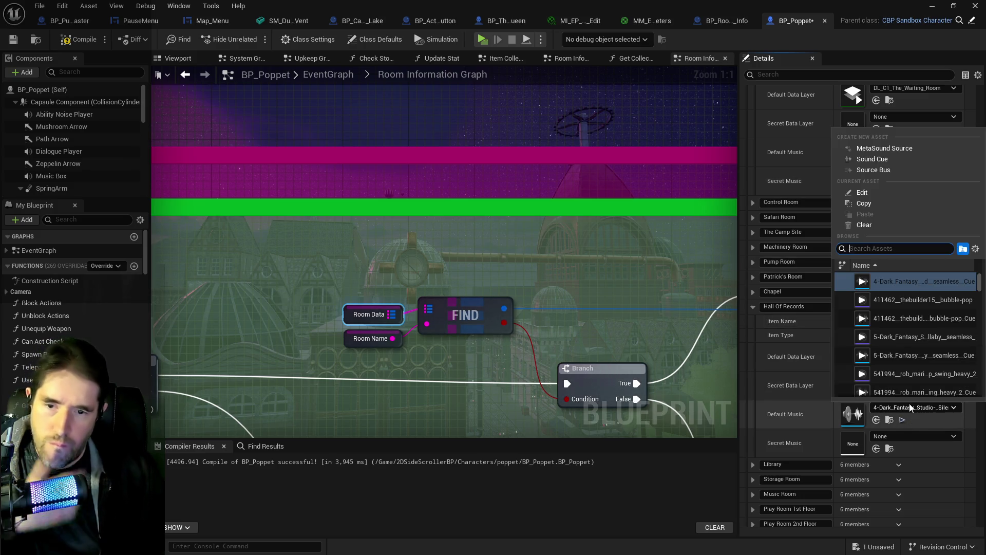
{"action": "type", "text": "FUNNN"}
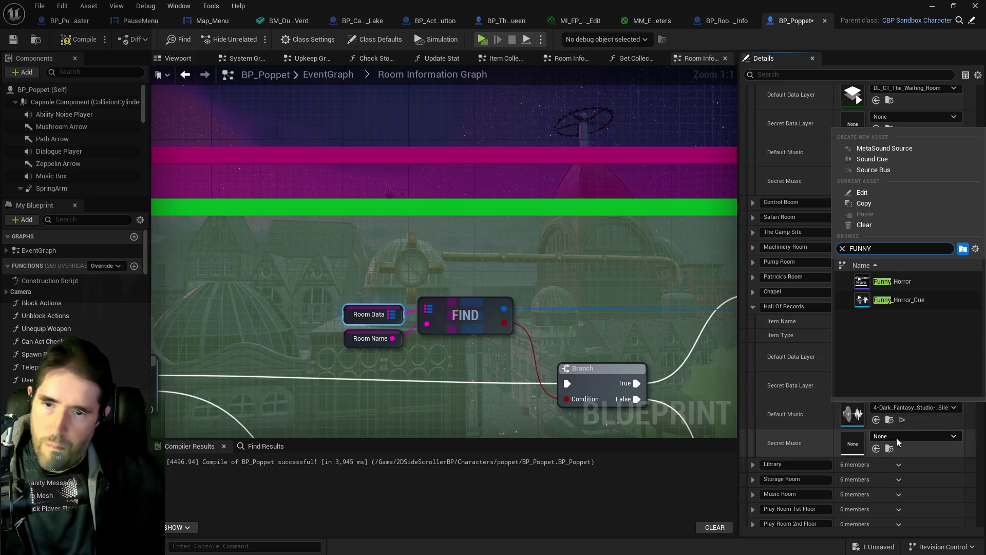
{"action": "left_click", "coordinate": [891, 302]}
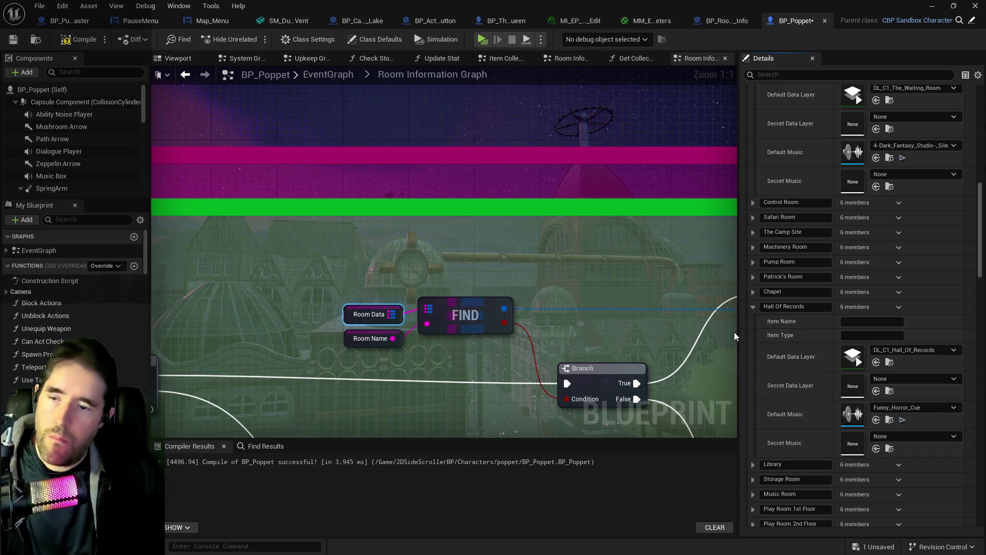
Save the BP_Poppet blueprint and return to the level.
{"action": "left_click_drag", "start_coordinate": [590, 309], "coordinate": [747, 319]}
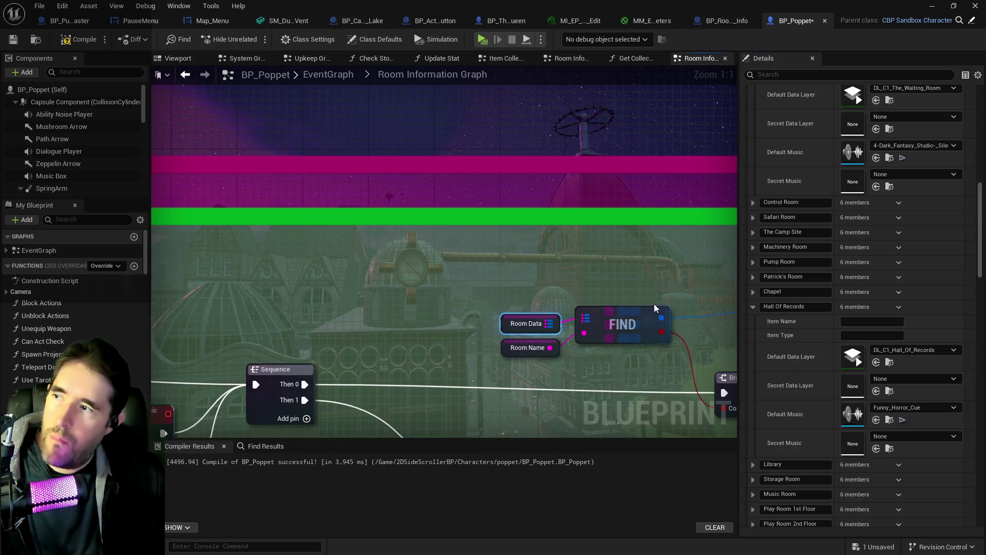
{"action": "key", "text": "ctrl+s"}
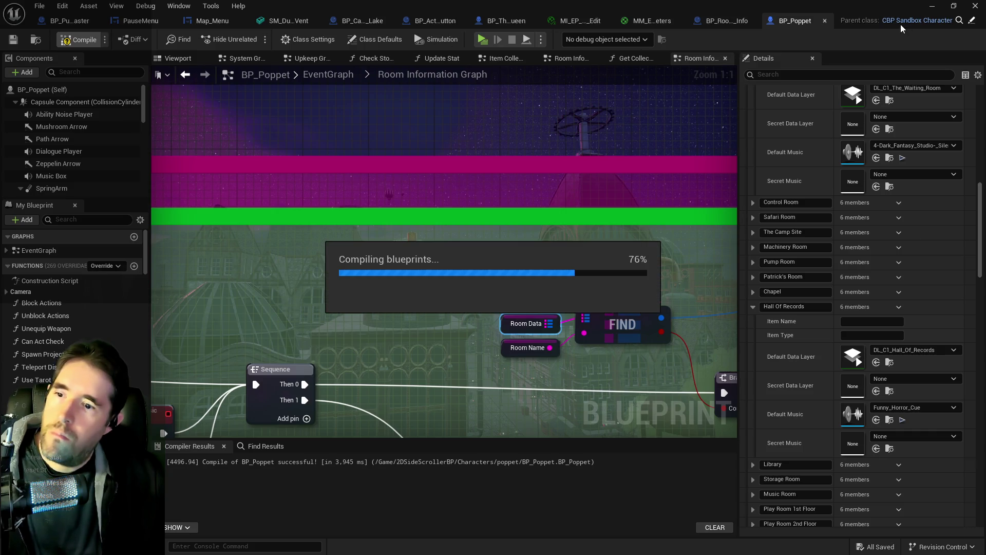
{"action": "left_click", "coordinate": [930, 7]}
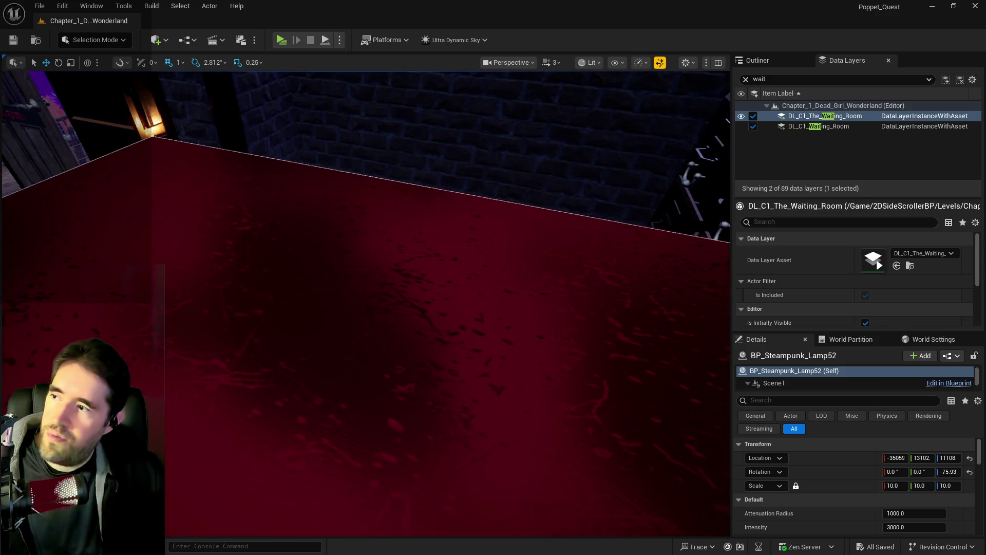
Slide and adjust the Waiting Room cabinet along the wall with the move, rotate and scale gizmos.
{"action": "left_click", "coordinate": [202, 228]}
{"action": "left_click_drag", "start_coordinate": [192, 238], "coordinate": [342, 280]}
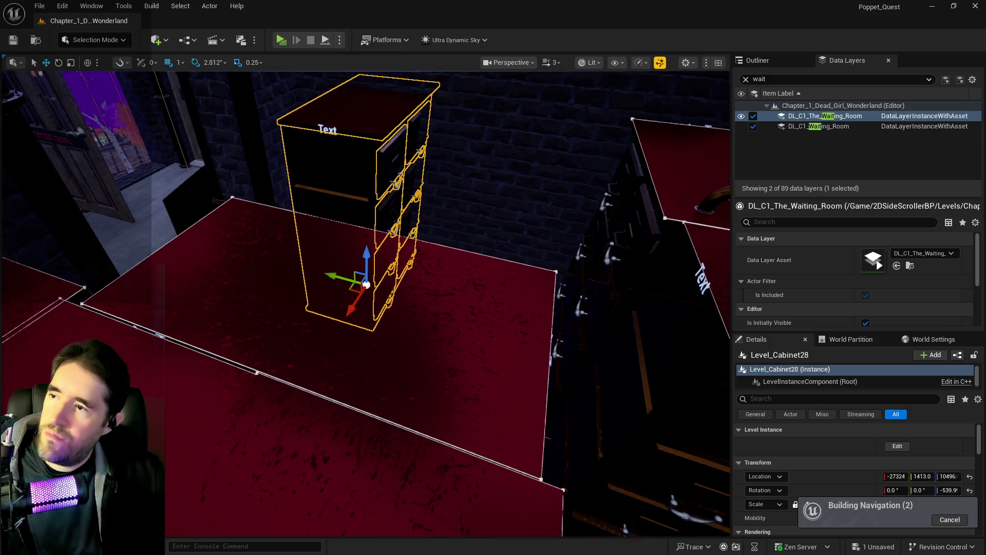
{"action": "key", "text": "e"}
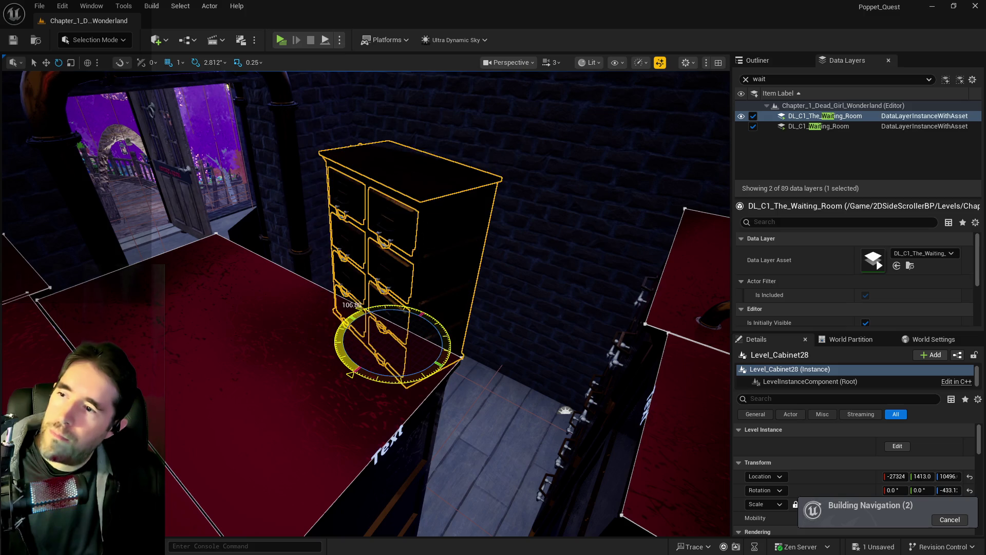
{"action": "mouse_move", "coordinate": [543, 324]}
{"action": "left_mouse_down"}
{"action": "mouse_move", "coordinate": [530, 378]}
{"action": "mouse_move", "coordinate": [564, 212]}
{"action": "left_mouse_up"}
{"action": "key", "text": "r"}
{"action": "mouse_move", "coordinate": [415, 287]}
{"action": "left_mouse_down"}
{"action": "mouse_move", "coordinate": [375, 318]}
{"action": "mouse_move", "coordinate": [360, 308]}
{"action": "mouse_move", "coordinate": [339, 236]}
{"action": "mouse_move", "coordinate": [318, 226]}
{"action": "mouse_move", "coordinate": [437, 238]}
{"action": "left_mouse_up"}
{"action": "scroll", "coordinate": [409, 287], "scroll_direction": "up", "scroll_amount": 3}
{"action": "left_click", "coordinate": [437, 238]}
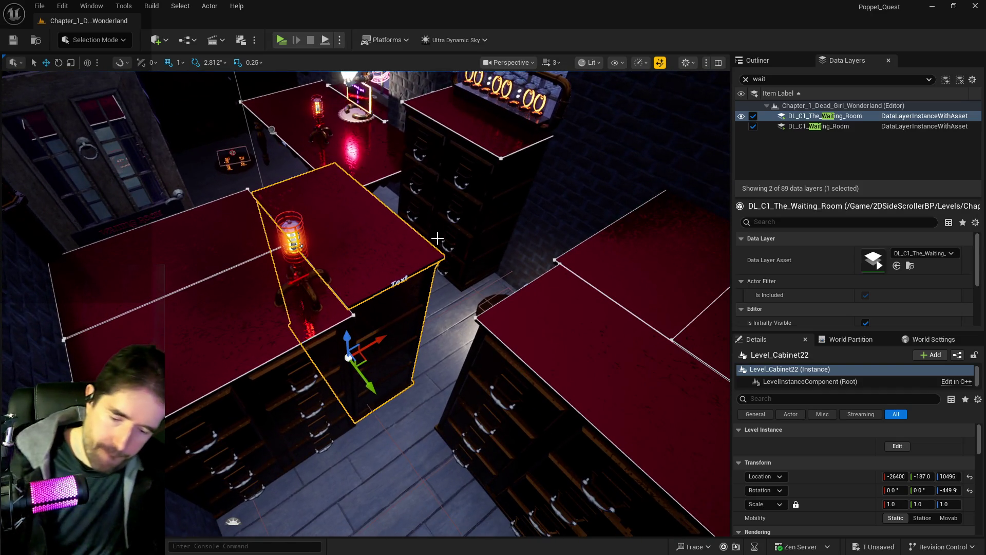
{"action": "left_click", "coordinate": [584, 341]}
{"action": "mouse_move", "coordinate": [583, 341]}
{"action": "left_mouse_down"}
{"action": "mouse_move", "coordinate": [560, 348]}
{"action": "mouse_move", "coordinate": [466, 326]}
{"action": "mouse_move", "coordinate": [488, 329]}
{"action": "mouse_move", "coordinate": [497, 374]}
{"action": "left_mouse_up"}
Move the 'Watch That First Step' landmine onto the red desk, turned about 87 degrees.
{"action": "left_click", "coordinate": [570, 465]}
{"action": "left_click_drag", "start_coordinate": [570, 465], "coordinate": [409, 351]}
{"action": "mouse_move", "coordinate": [327, 272]}
{"action": "left_mouse_down"}
{"action": "mouse_move", "coordinate": [465, 310]}
{"action": "mouse_move", "coordinate": [455, 382]}
{"action": "mouse_move", "coordinate": [424, 468]}
{"action": "mouse_move", "coordinate": [447, 480]}
{"action": "left_mouse_up"}
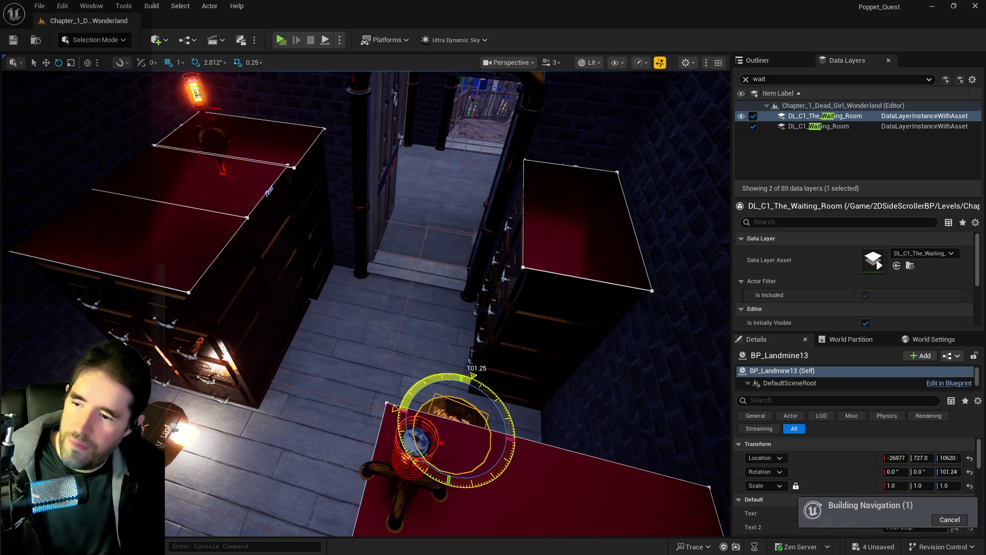
{"action": "key", "text": "r"}
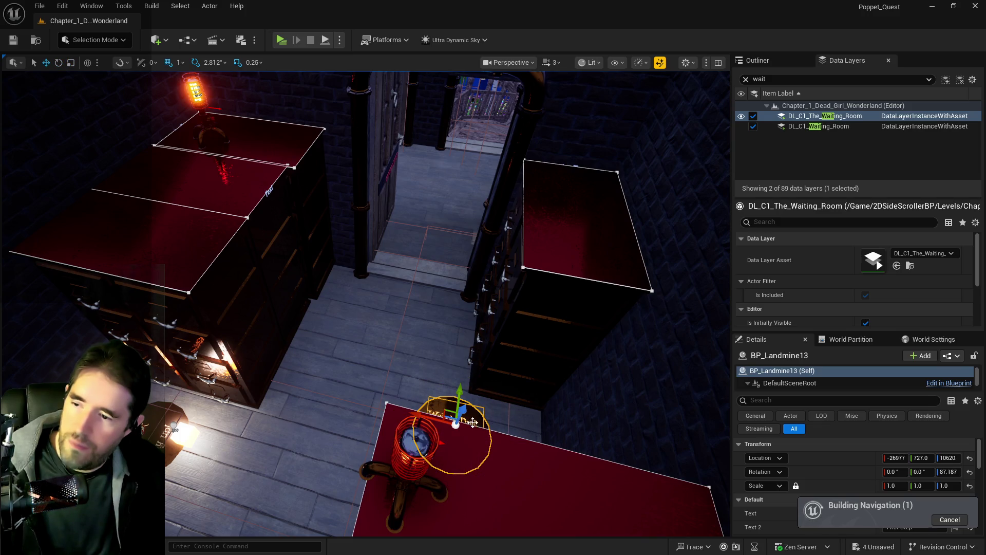
{"action": "mouse_move", "coordinate": [473, 423]}
{"action": "left_mouse_down"}
{"action": "mouse_move", "coordinate": [400, 414]}
{"action": "mouse_move", "coordinate": [444, 415]}
{"action": "mouse_move", "coordinate": [503, 318]}
{"action": "left_mouse_up"}
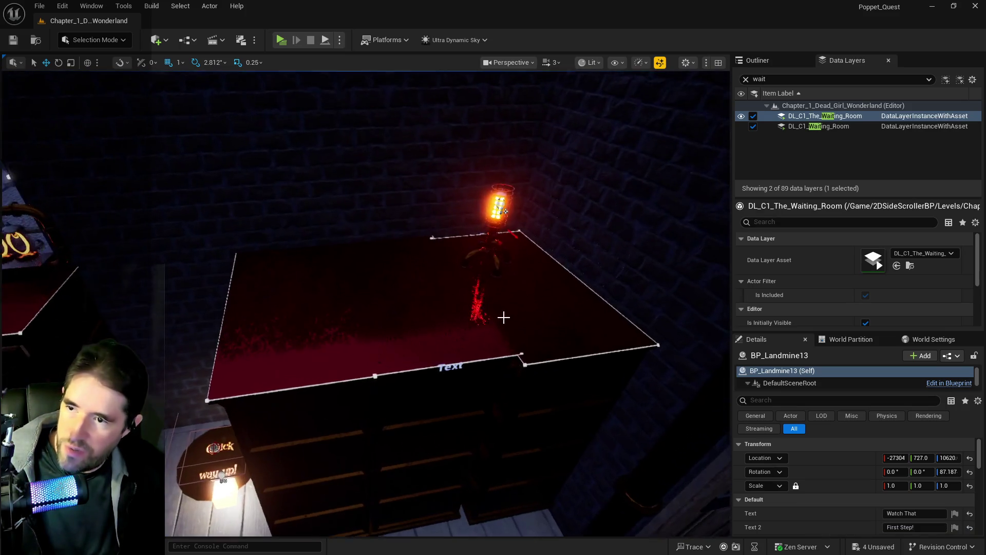
Slide the steampunk lamp along the table cabinet's top.
{"action": "left_click", "coordinate": [504, 317]}
{"action": "left_click", "coordinate": [493, 255]}
{"action": "left_click_drag", "start_coordinate": [499, 263], "coordinate": [431, 291]}
{"action": "left_click", "coordinate": [431, 291]}
{"action": "mouse_move", "coordinate": [568, 331]}
{"action": "left_mouse_down"}
{"action": "mouse_move", "coordinate": [524, 301]}
{"action": "mouse_move", "coordinate": [471, 323]}
{"action": "left_mouse_up"}
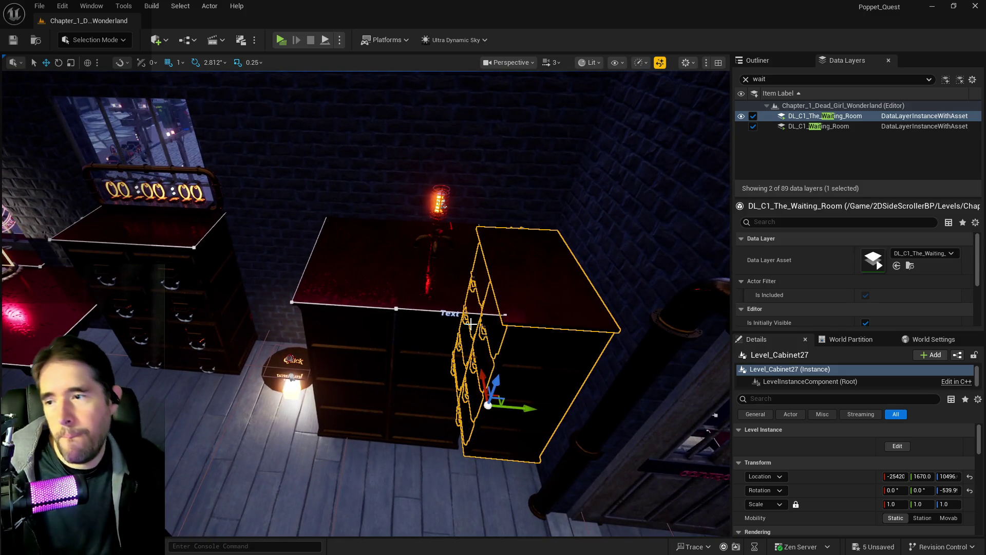
Delete the middle cabinet Level_Cabinet23 and set the lamp on the right cabinet.
{"action": "left_click", "coordinate": [409, 327]}
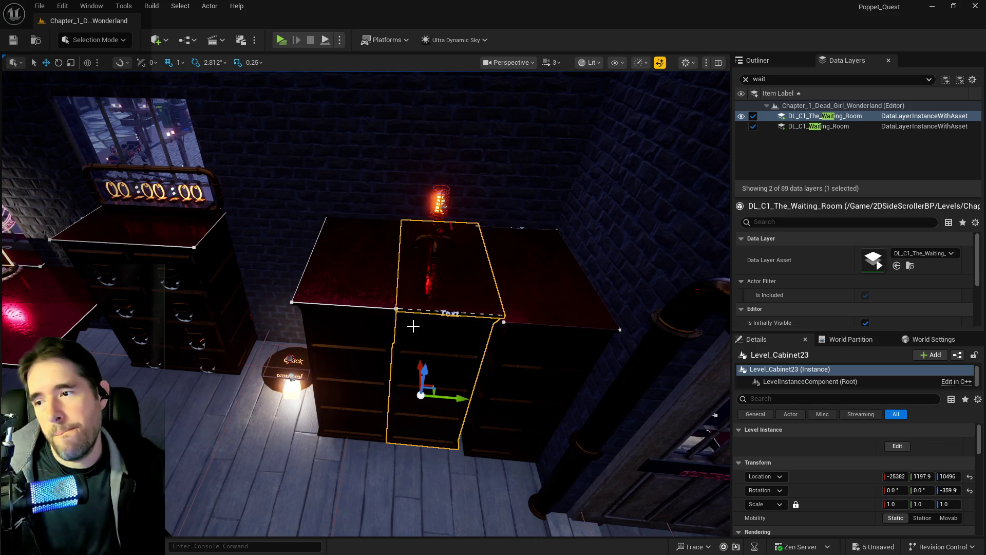
{"action": "key", "text": "f"}
{"action": "key", "text": "Delete"}
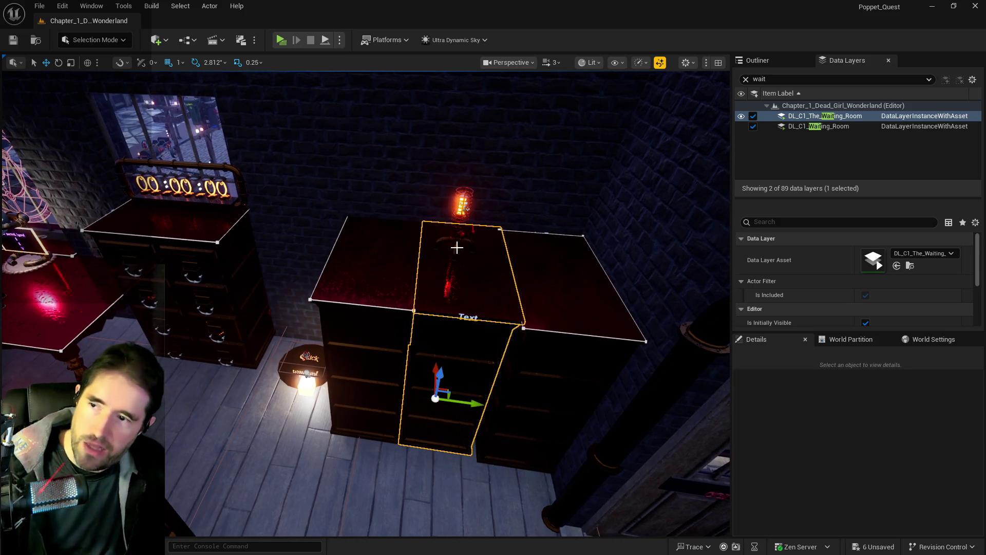
{"action": "left_click", "coordinate": [462, 216]}
{"action": "left_click_drag", "start_coordinate": [470, 247], "coordinate": [575, 265]}
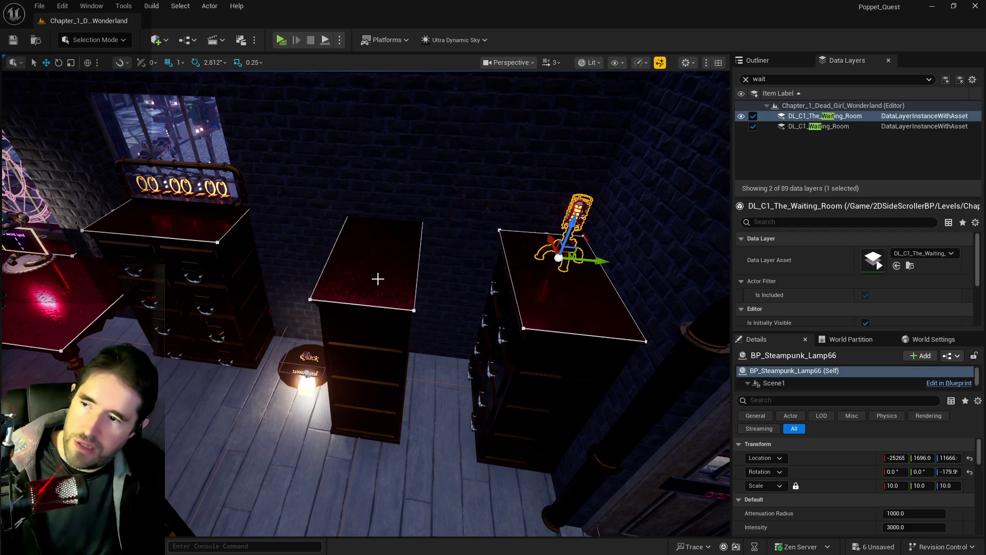
Turn Level_Cabinet24 to face the room and push it back toward the wall.
{"action": "left_click", "coordinate": [379, 280]}
{"action": "key", "text": "e"}
{"action": "mouse_move", "coordinate": [393, 400]}
{"action": "left_mouse_down"}
{"action": "mouse_move", "coordinate": [409, 432]}
{"action": "mouse_move", "coordinate": [370, 441]}
{"action": "mouse_move", "coordinate": [329, 411]}
{"action": "left_mouse_up"}
{"action": "key", "text": "w"}
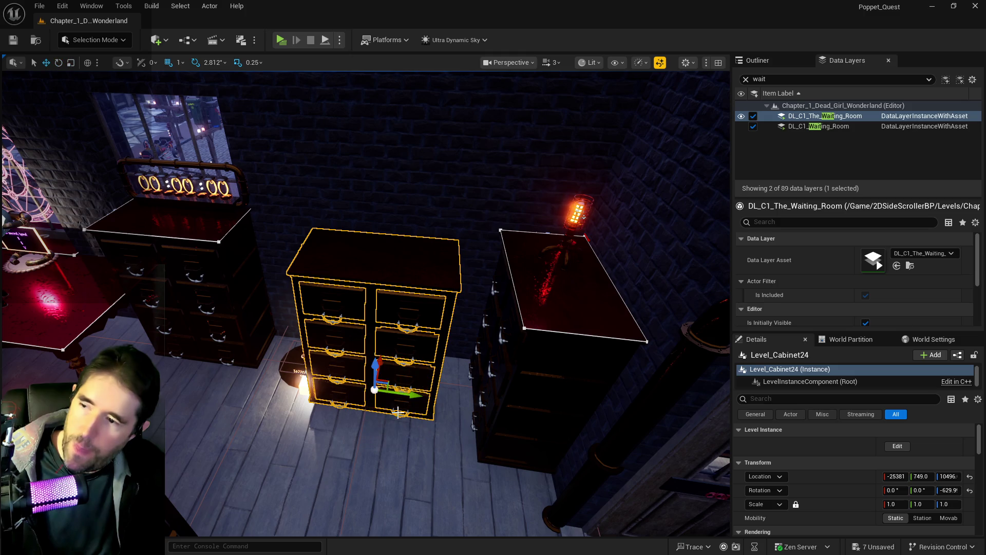
{"action": "mouse_move", "coordinate": [378, 363]}
{"action": "left_mouse_down"}
{"action": "mouse_move", "coordinate": [391, 334]}
{"action": "mouse_move", "coordinate": [216, 300]}
{"action": "left_mouse_up"}
{"action": "mouse_move", "coordinate": [447, 303]}
{"action": "left_mouse_down"}
{"action": "mouse_move", "coordinate": [493, 288]}
{"action": "mouse_move", "coordinate": [398, 305]}
{"action": "left_mouse_up"}
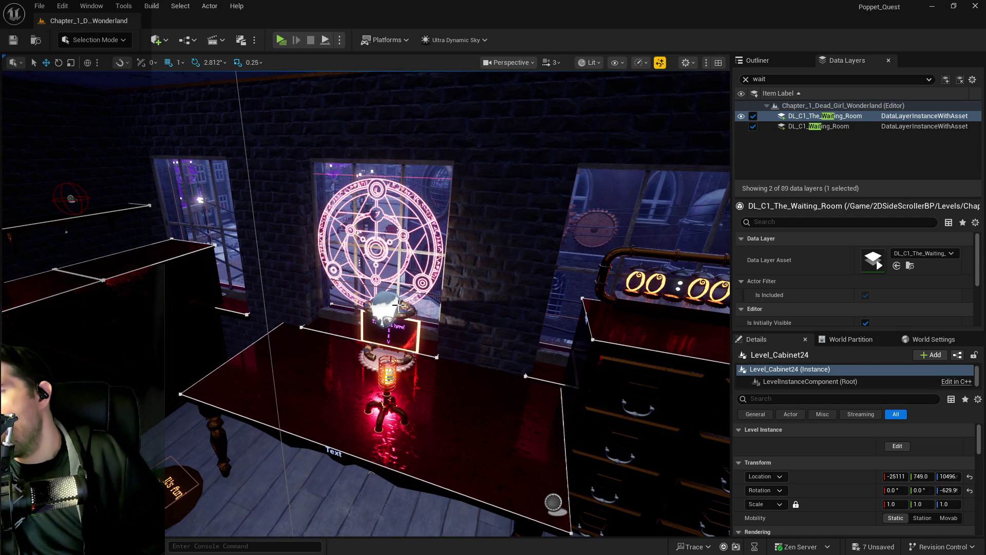
{"action": "left_click_drag", "start_coordinate": [434, 308], "coordinate": [434, 319]}
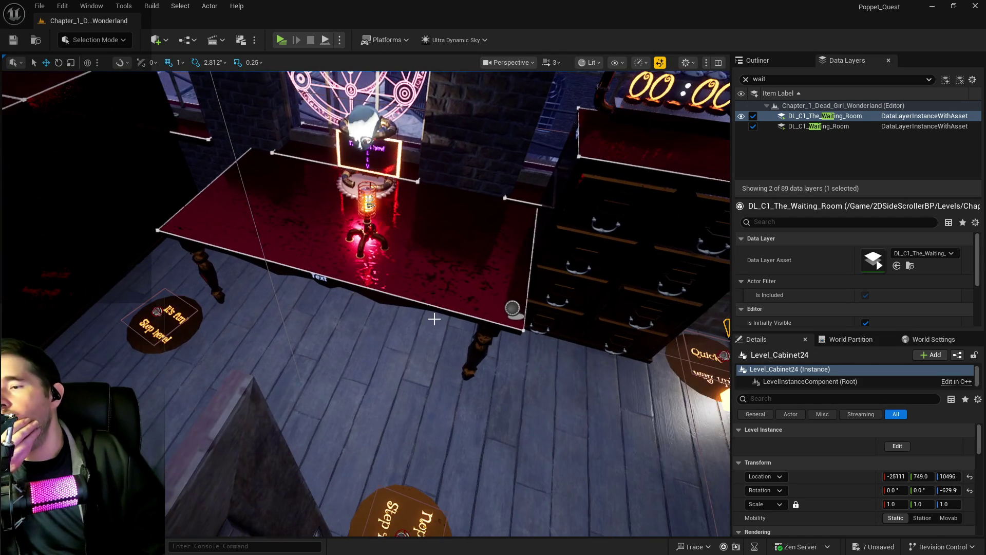
{"action": "left_click_drag", "start_coordinate": [440, 285], "coordinate": [439, 286]}
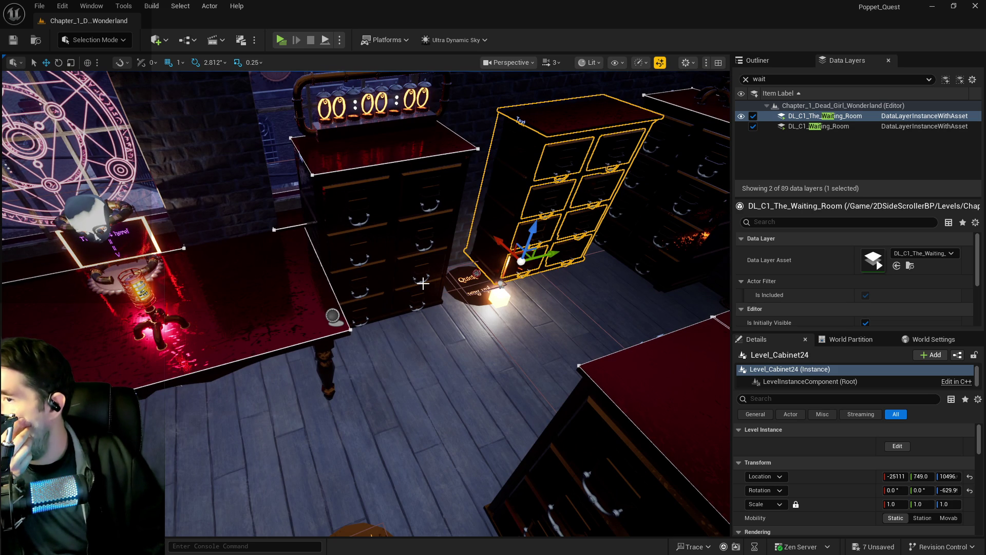
{"action": "left_click_drag", "start_coordinate": [380, 203], "coordinate": [380, 202]}
Move BP_Steam_Clock7 onto another cabinet.
{"action": "left_click", "coordinate": [358, 184]}
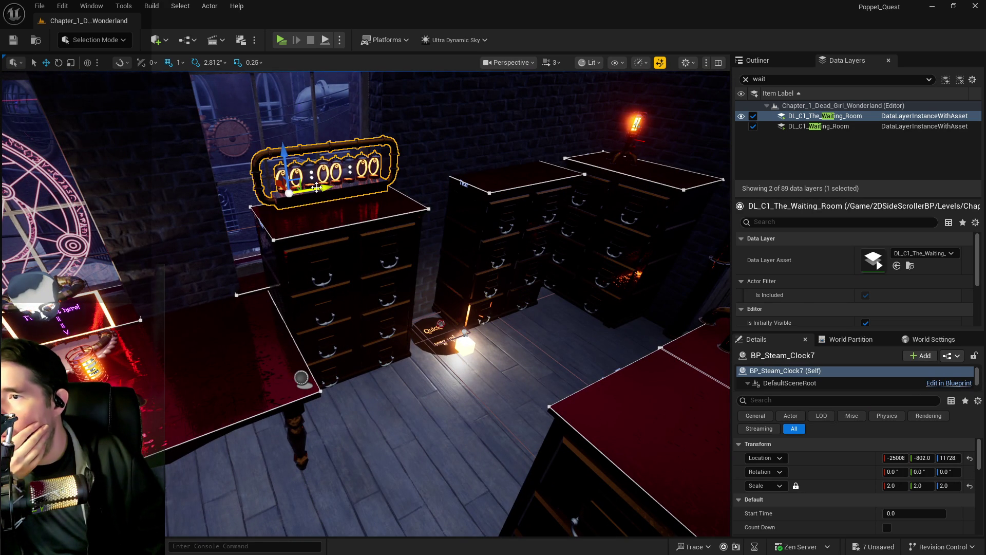
{"action": "left_click_drag", "start_coordinate": [498, 187], "coordinate": [463, 249]}
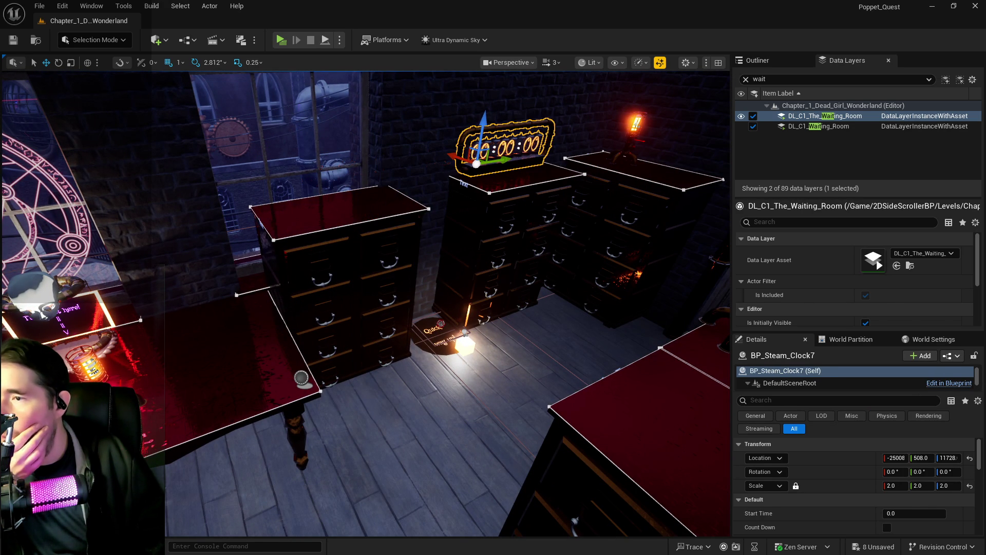
{"action": "left_click", "coordinate": [339, 287]}
{"action": "mouse_move", "coordinate": [339, 288]}
{"action": "left_mouse_down"}
{"action": "mouse_move", "coordinate": [362, 226]}
{"action": "mouse_move", "coordinate": [390, 241]}
{"action": "mouse_move", "coordinate": [360, 242]}
{"action": "mouse_move", "coordinate": [375, 247]}
{"action": "mouse_move", "coordinate": [365, 244]}
{"action": "mouse_move", "coordinate": [369, 257]}
{"action": "mouse_move", "coordinate": [362, 249]}
{"action": "mouse_move", "coordinate": [391, 241]}
{"action": "mouse_move", "coordinate": [349, 257]}
{"action": "mouse_move", "coordinate": [289, 223]}
{"action": "mouse_move", "coordinate": [330, 236]}
{"action": "left_mouse_up"}
Delete the glass vitrine and put Level_Cabinet18 in its spot, turned to -90 degrees.
{"action": "left_click", "coordinate": [342, 234]}
{"action": "scroll", "coordinate": [341, 234], "scroll_direction": "down", "scroll_amount": 10}
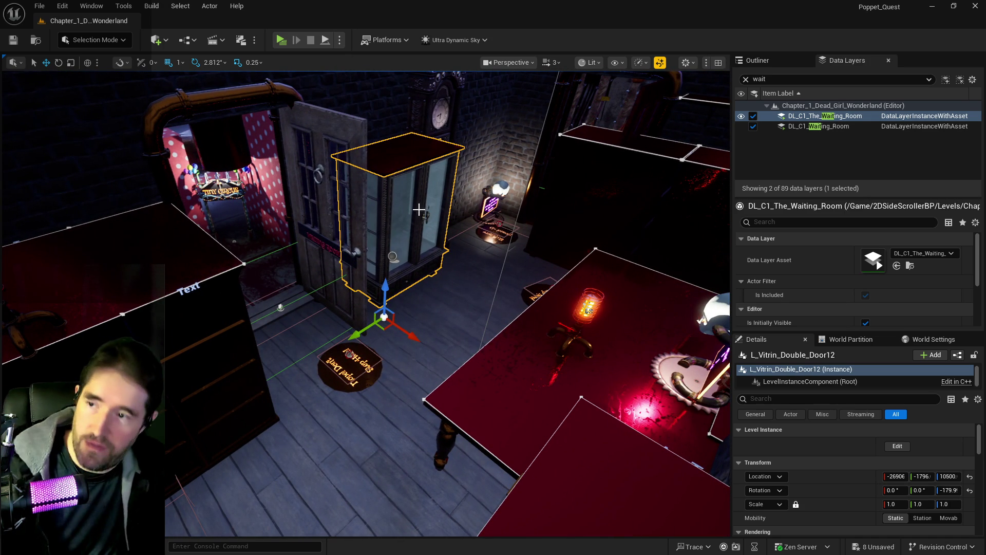
{"action": "key", "text": "Delete"}
{"action": "left_click", "coordinate": [612, 206]}
{"action": "left_click_drag", "start_coordinate": [567, 276], "coordinate": [447, 314]}
{"action": "mouse_move", "coordinate": [514, 373]}
{"action": "left_mouse_down"}
{"action": "mouse_move", "coordinate": [473, 377]}
{"action": "mouse_move", "coordinate": [459, 362]}
{"action": "left_mouse_up"}
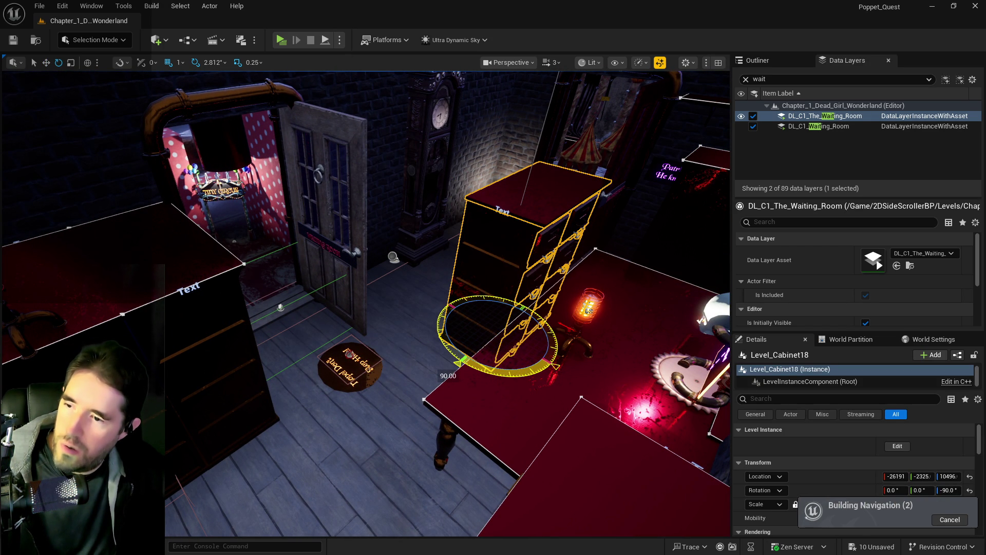
{"action": "key", "text": "w"}
{"action": "left_click_drag", "start_coordinate": [540, 346], "coordinate": [509, 338]}
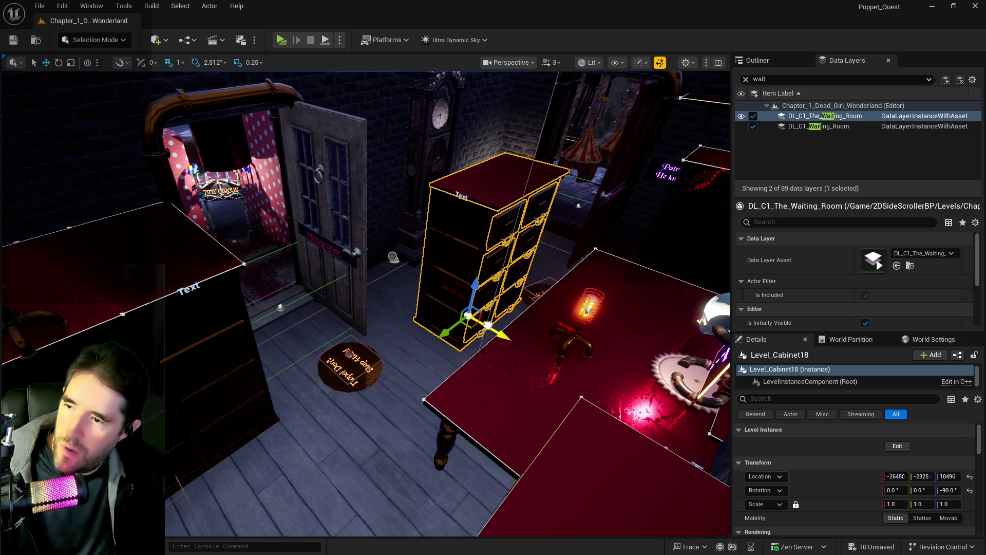
{"action": "left_click", "coordinate": [765, 61]}
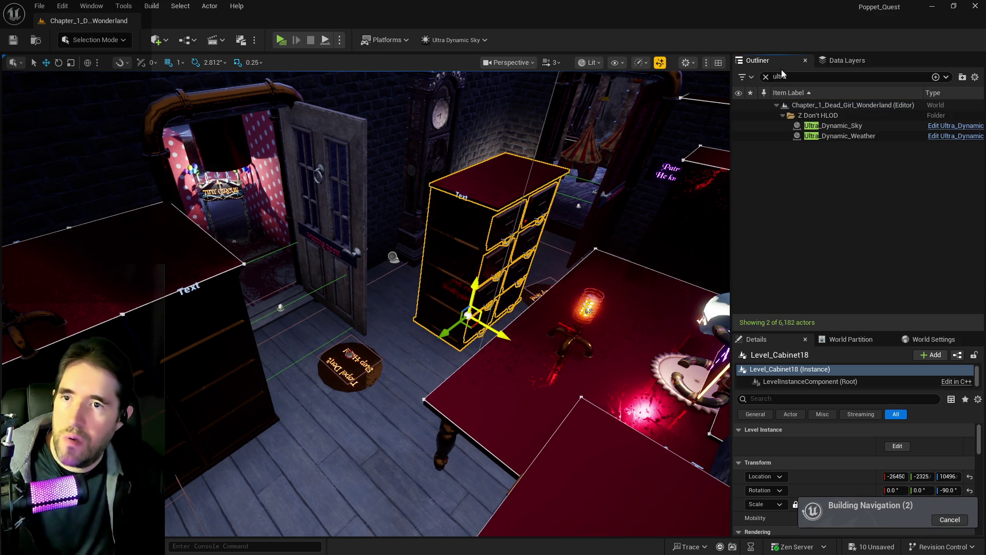
Reset Ultra_Dynamic_Sky's Time of Day to 960, delete the NavMeshBoundsVolume, and save.
{"action": "left_click", "coordinate": [833, 126]}
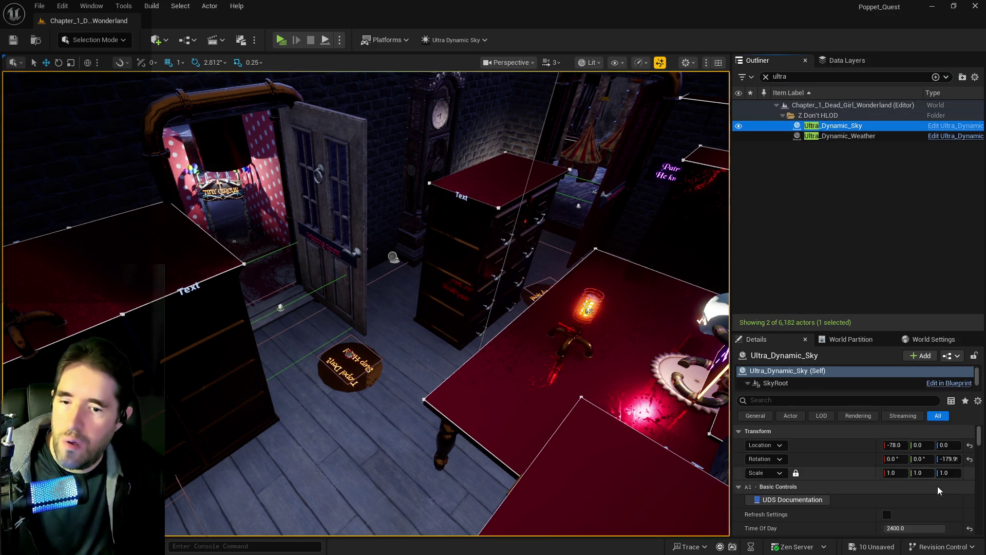
{"action": "left_click", "coordinate": [970, 528]}
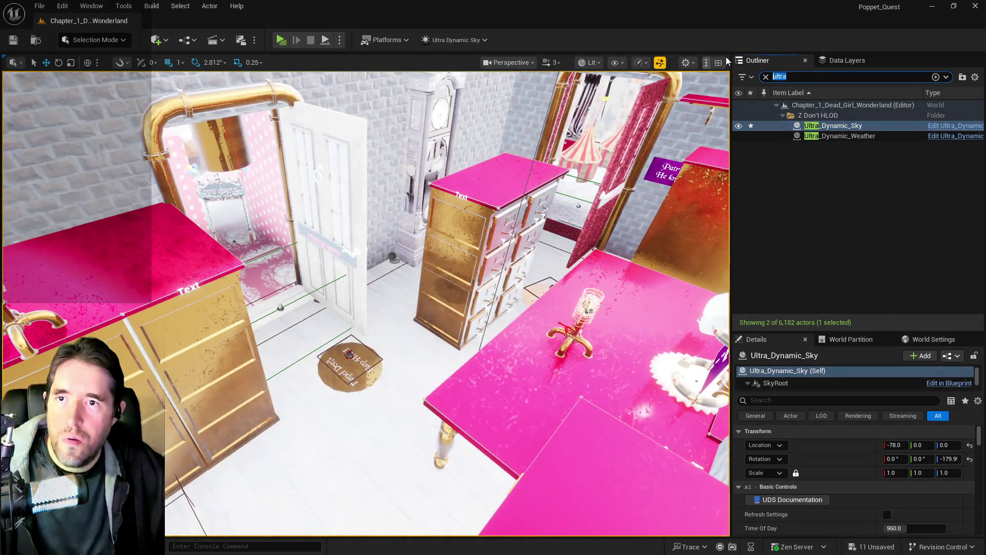
{"action": "type", "text": "nav"}
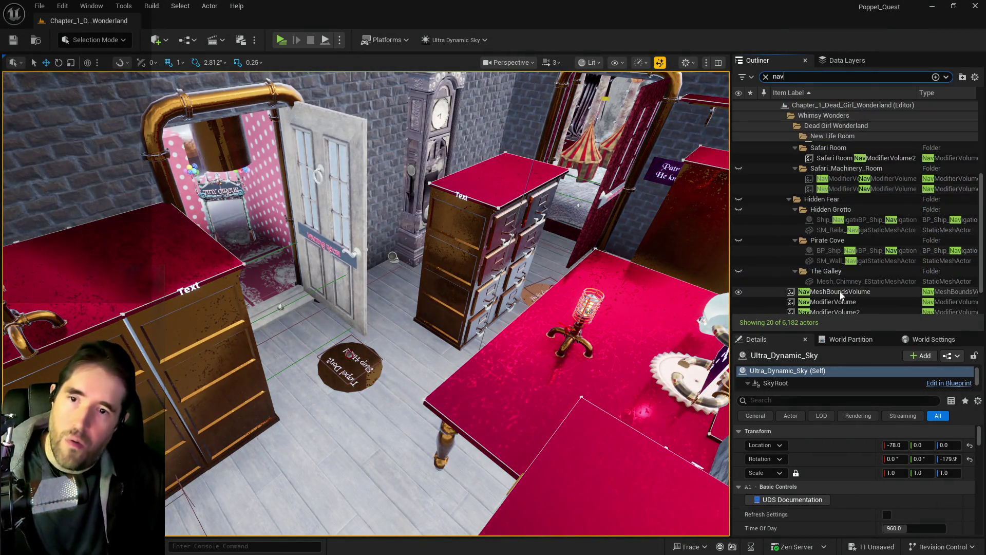
{"action": "left_click", "coordinate": [841, 292]}
{"action": "key", "text": "Delete"}
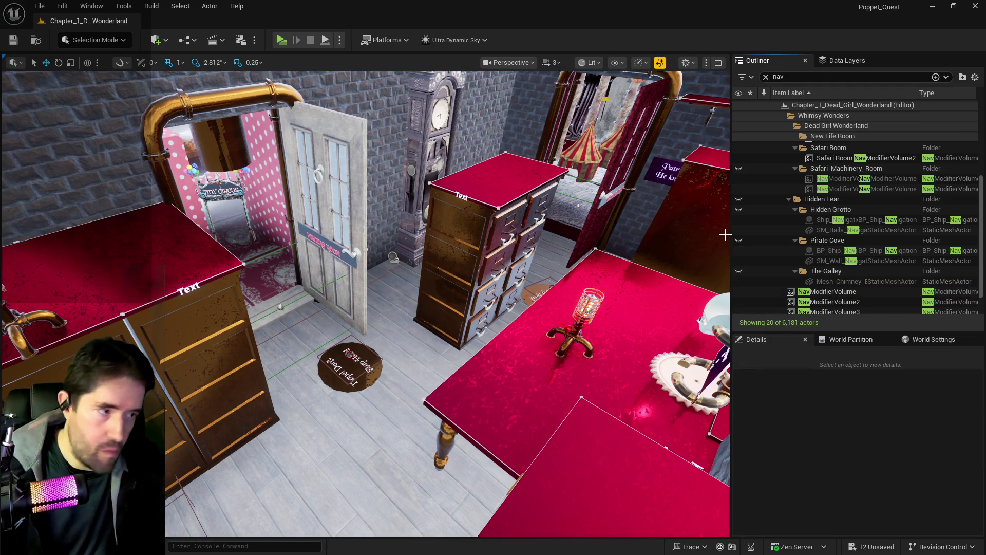
{"action": "key", "text": "ctrl+s"}
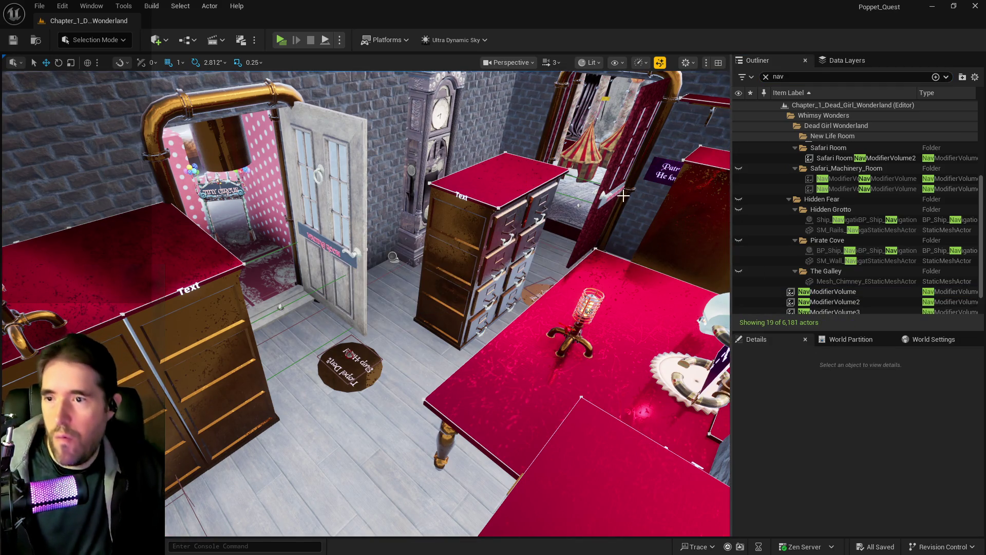
{"action": "left_click", "coordinate": [478, 257]}
Drop the landmine disc onto the floor and lower the moveable light cube.
{"action": "left_click_drag", "start_coordinate": [483, 268], "coordinate": [411, 234]}
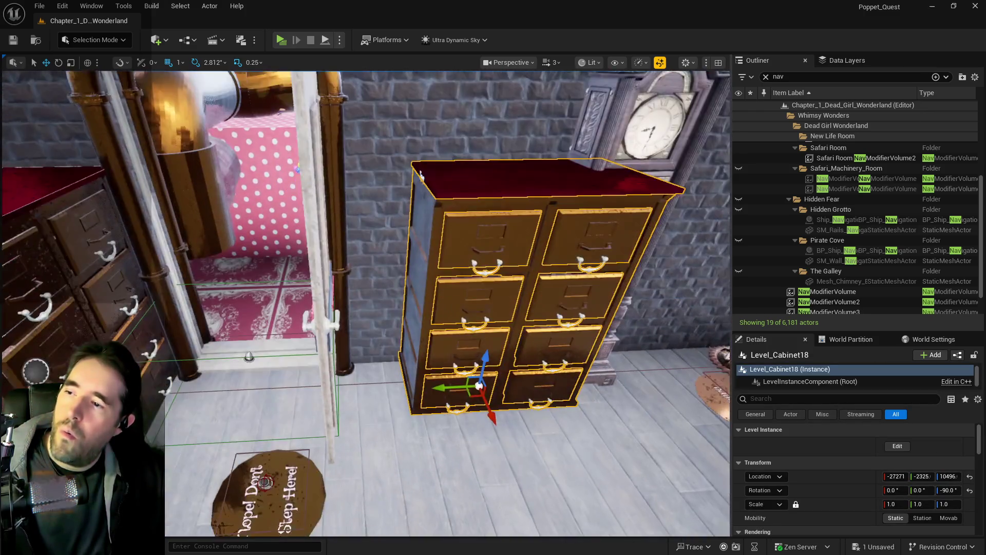
{"action": "left_click_drag", "start_coordinate": [434, 350], "coordinate": [435, 350]}
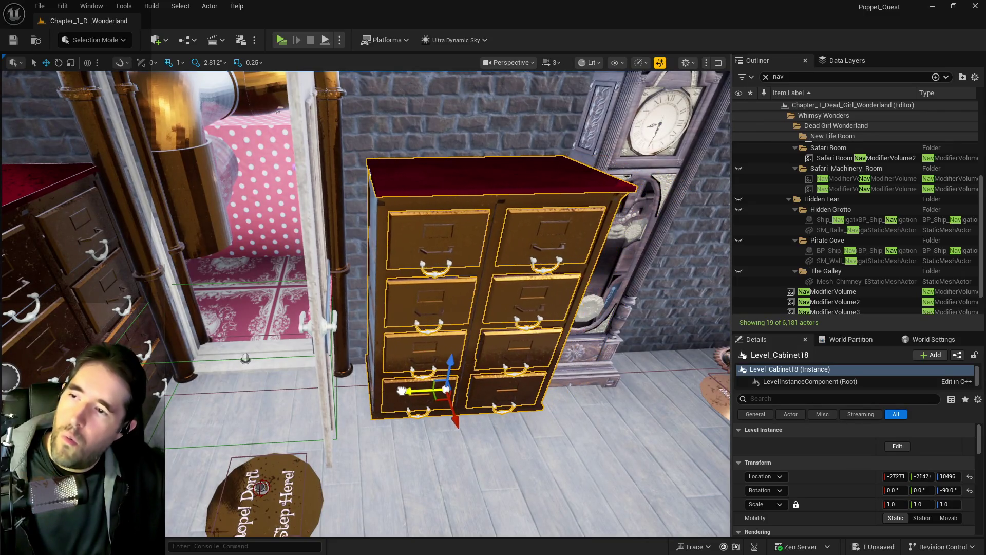
{"action": "left_click_drag", "start_coordinate": [386, 390], "coordinate": [386, 390]}
{"action": "left_click_drag", "start_coordinate": [396, 307], "coordinate": [396, 307]}
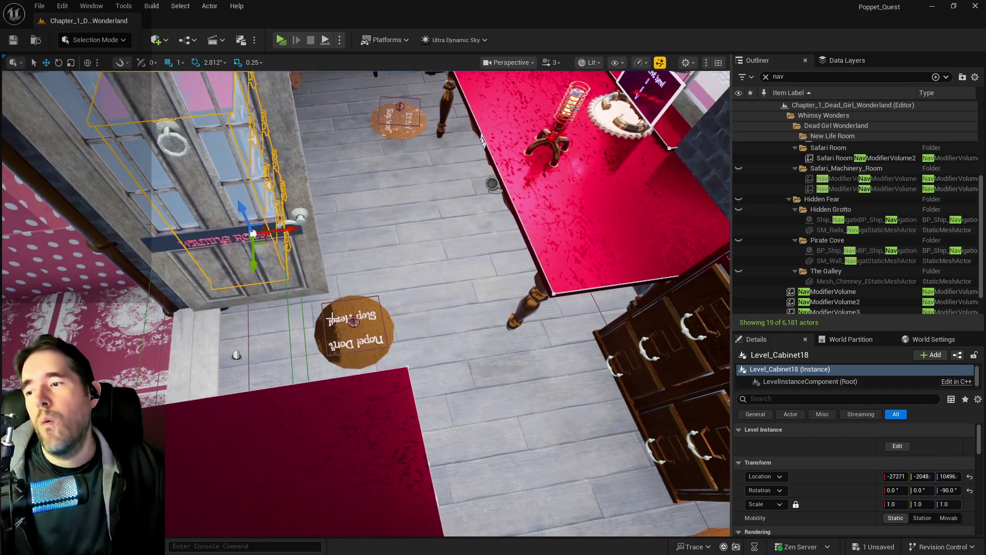
{"action": "left_click", "coordinate": [332, 318]}
{"action": "left_click_drag", "start_coordinate": [505, 316], "coordinate": [505, 316]}
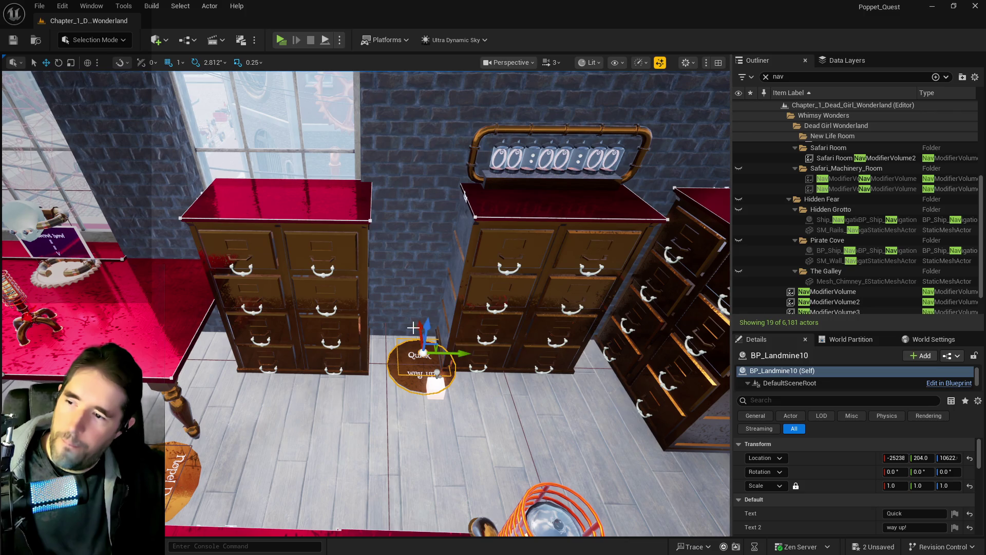
{"action": "key", "text": "End"}
{"action": "left_click", "coordinate": [436, 386]}
{"action": "left_click", "coordinate": [436, 389]}
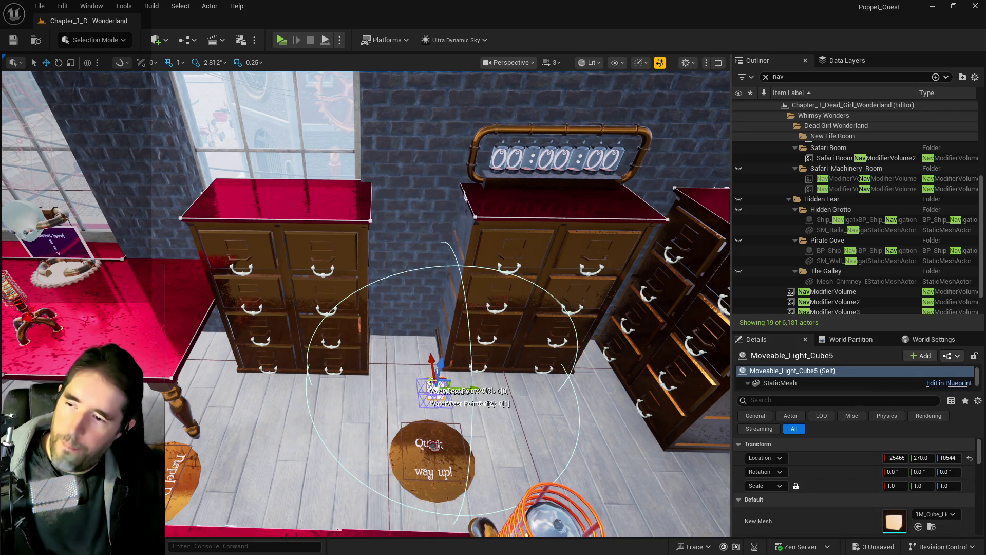
{"action": "mouse_move", "coordinate": [430, 367]}
{"action": "left_mouse_down"}
{"action": "mouse_move", "coordinate": [437, 399]}
{"action": "mouse_move", "coordinate": [548, 384]}
{"action": "left_mouse_up"}
Shift the filing cabinet and its timer sign to the left together.
{"action": "left_click", "coordinate": [543, 190]}
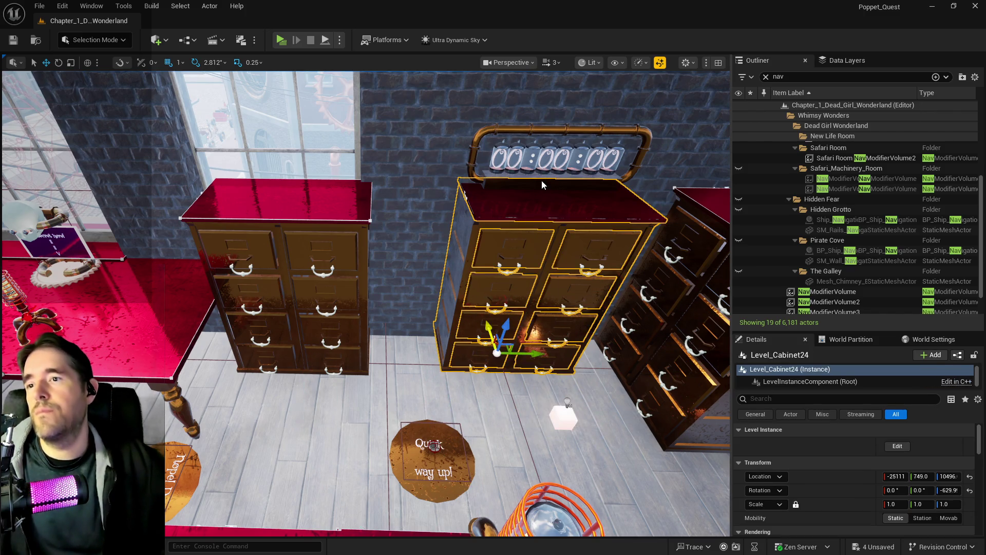
{"action": "left_click", "coordinate": [542, 181], "text": "ctrl"}
{"action": "left_click_drag", "start_coordinate": [534, 174], "coordinate": [501, 175]}
{"action": "mouse_move", "coordinate": [403, 143]}
{"action": "left_mouse_down"}
{"action": "mouse_move", "coordinate": [370, 127]}
{"action": "mouse_move", "coordinate": [378, 129]}
{"action": "left_mouse_up"}
Delete the spare left filing cabinet Level_Cabinet26.
{"action": "left_click", "coordinate": [288, 231]}
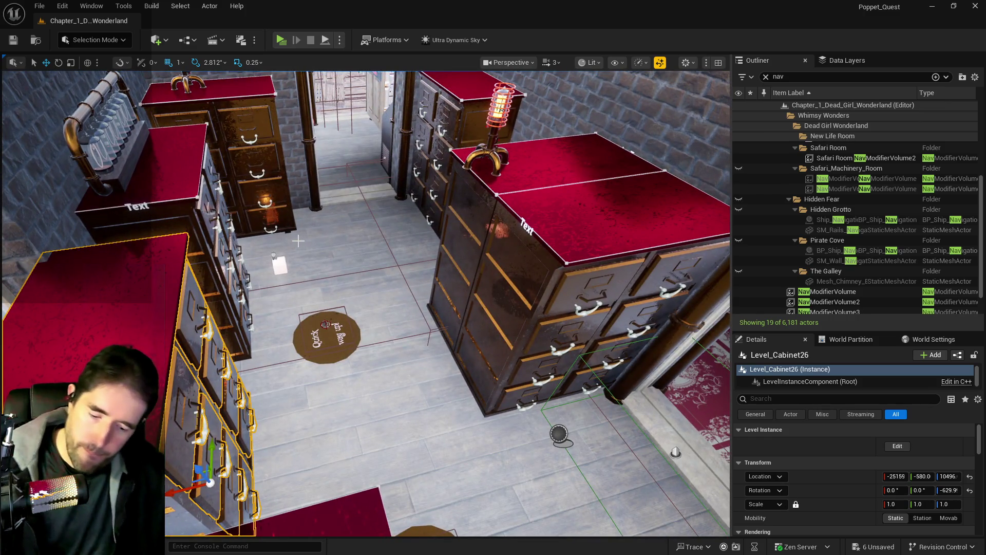
{"action": "left_click_drag", "start_coordinate": [298, 240], "coordinate": [298, 241]}
{"action": "key", "text": "Delete"}
{"action": "left_click_drag", "start_coordinate": [440, 290], "coordinate": [440, 290]}
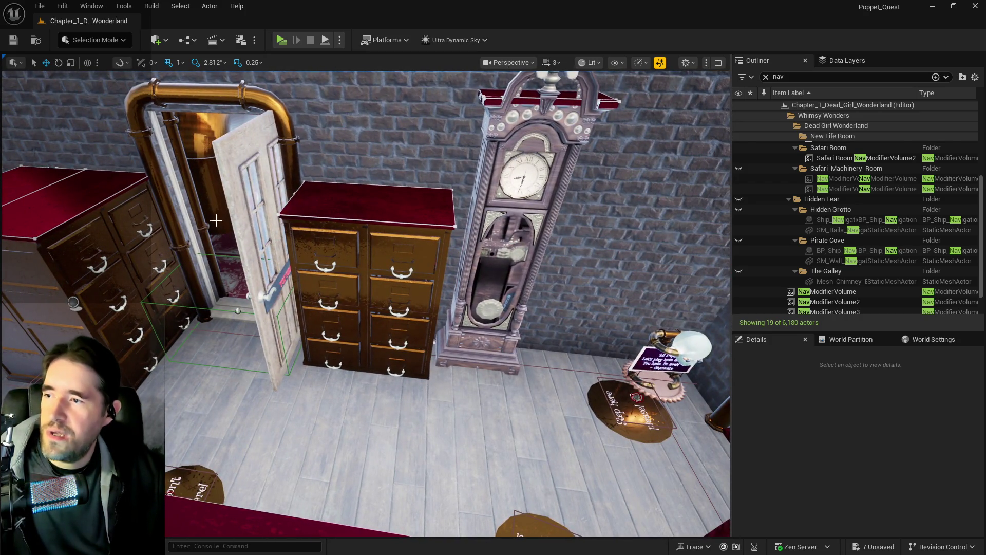
{"action": "left_click_drag", "start_coordinate": [68, 224], "coordinate": [188, 231]}
Slide the grandfather clock along Y and move the Charlotte stand to X -27188, Y -4057.
{"action": "left_click", "coordinate": [307, 300]}
{"action": "mouse_move", "coordinate": [293, 384]}
{"action": "left_mouse_down"}
{"action": "mouse_move", "coordinate": [371, 355]}
{"action": "mouse_move", "coordinate": [349, 368]}
{"action": "left_mouse_up"}
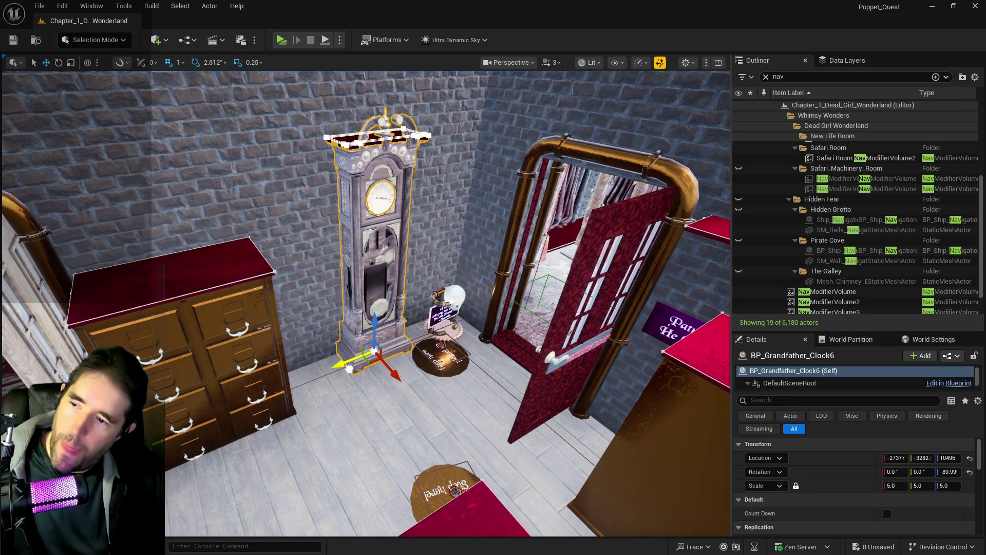
{"action": "left_click", "coordinate": [442, 313]}
{"action": "key", "text": "f"}
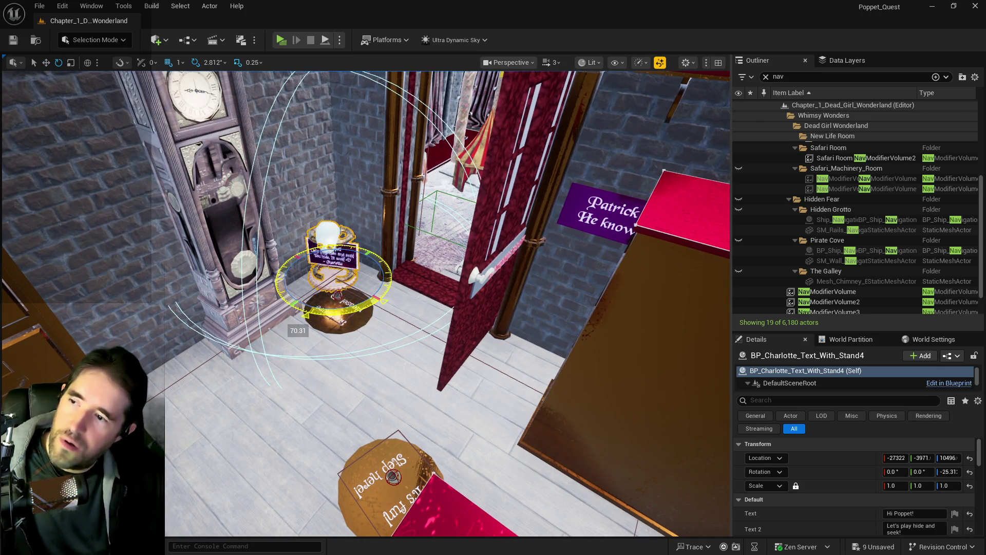
{"action": "mouse_move", "coordinate": [355, 287]}
{"action": "left_mouse_down"}
{"action": "mouse_move", "coordinate": [369, 291]}
{"action": "mouse_move", "coordinate": [331, 295]}
{"action": "mouse_move", "coordinate": [360, 267]}
{"action": "mouse_move", "coordinate": [324, 154]}
{"action": "mouse_move", "coordinate": [469, 286]}
{"action": "left_mouse_up"}
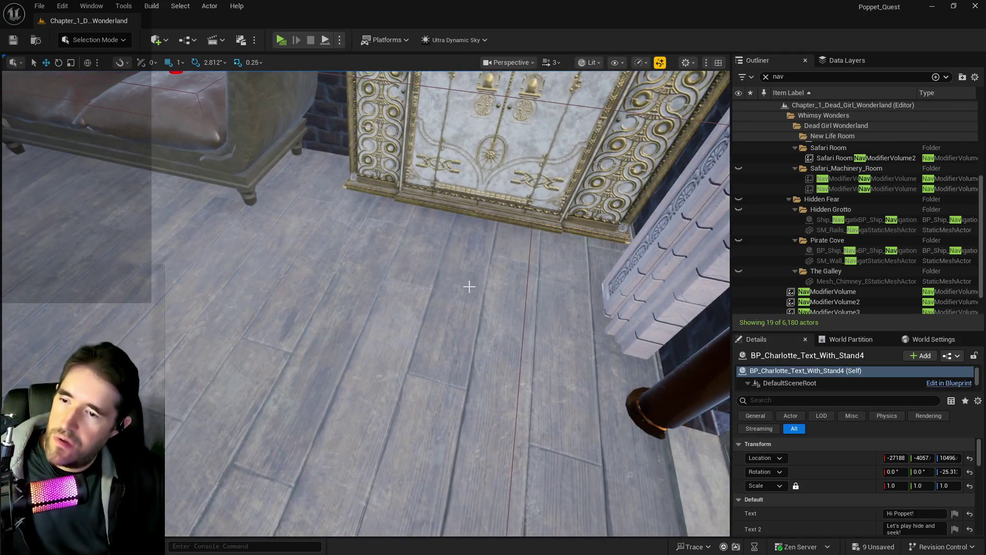
Paste a Charlotte sign stand copy by the ornate doors, turn it about -112.9 degrees, and save.
{"action": "right_click", "coordinate": [496, 266]}
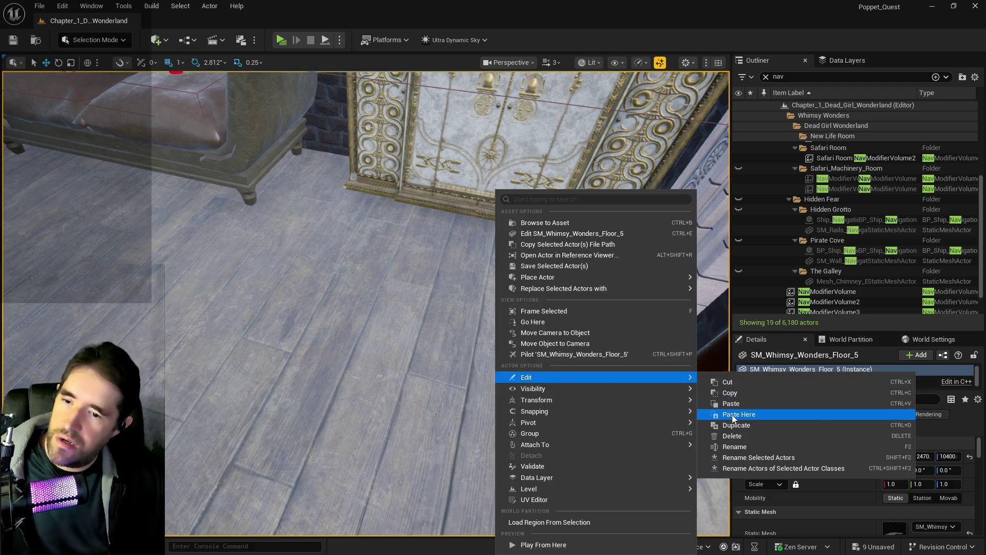
{"action": "left_click", "coordinate": [599, 334]}
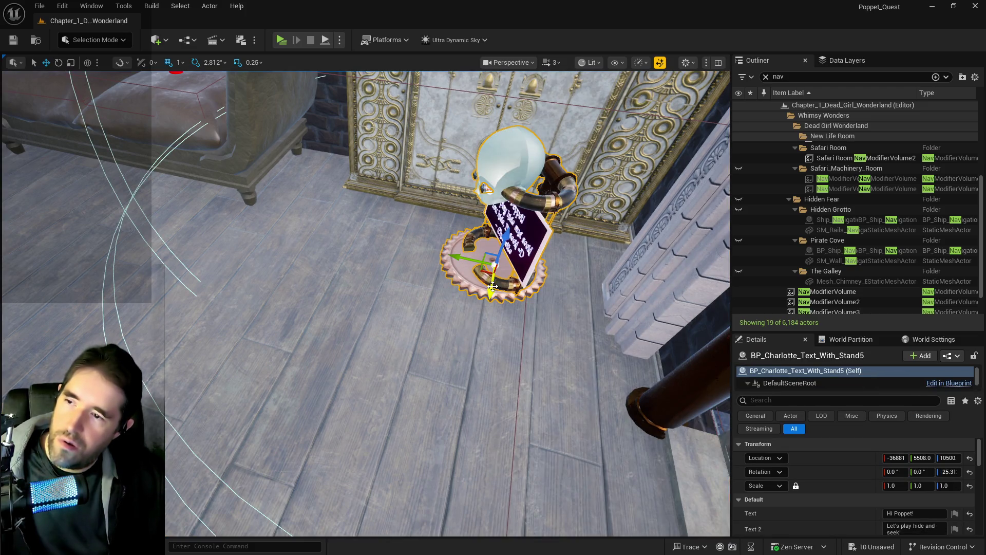
{"action": "mouse_move", "coordinate": [458, 282]}
{"action": "left_mouse_down"}
{"action": "mouse_move", "coordinate": [491, 322]}
{"action": "mouse_move", "coordinate": [554, 304]}
{"action": "mouse_move", "coordinate": [567, 280]}
{"action": "left_mouse_up"}
{"action": "left_click_drag", "start_coordinate": [476, 260], "coordinate": [440, 263]}
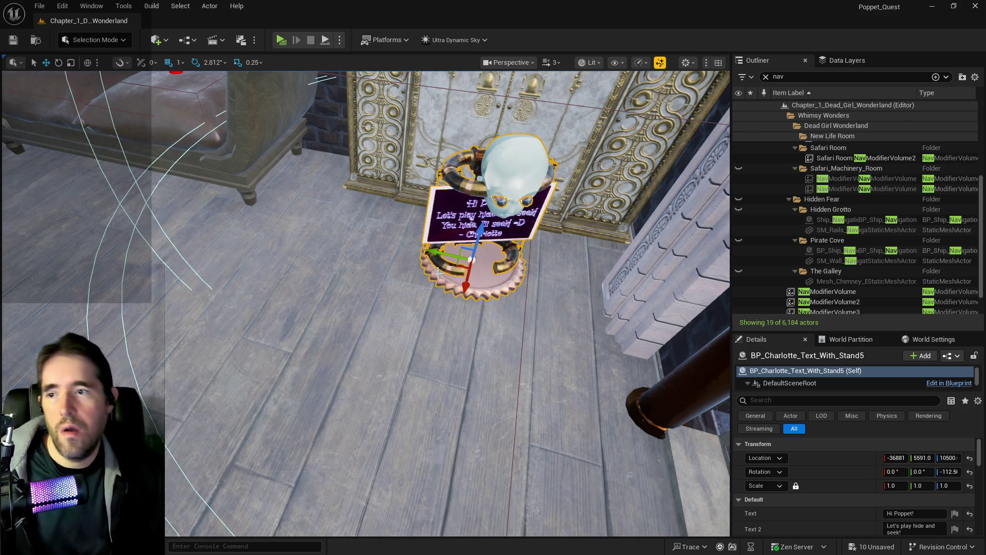
{"action": "key", "text": "ctrl+s"}
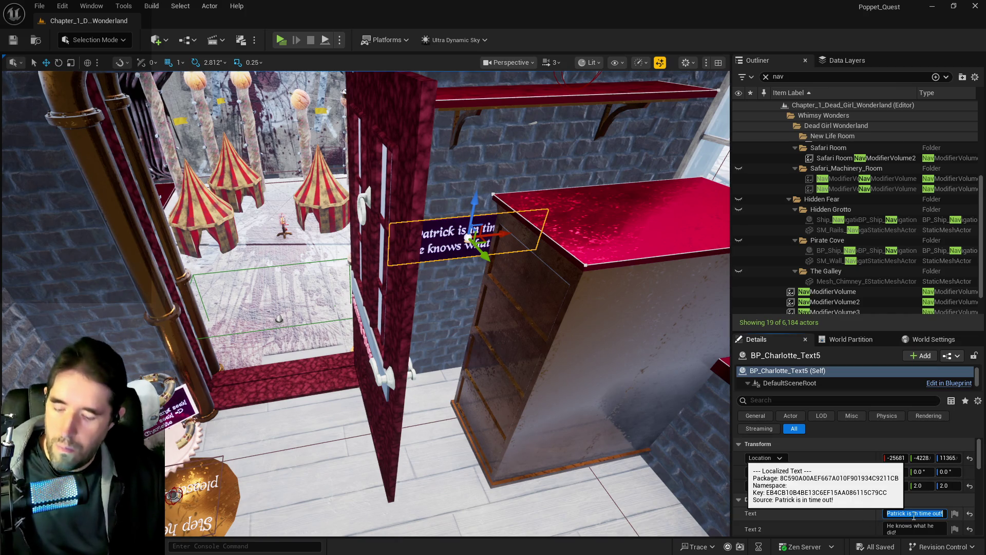
Copy the time-out message from the wall sign's Text fields.
{"action": "left_click_drag", "start_coordinate": [466, 399], "coordinate": [466, 399]}
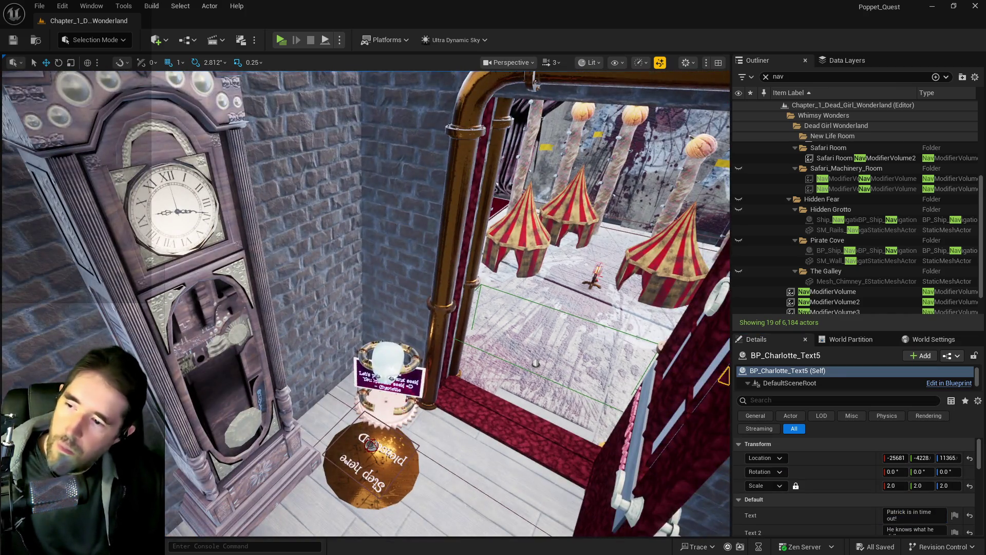
{"action": "left_click", "coordinate": [388, 383]}
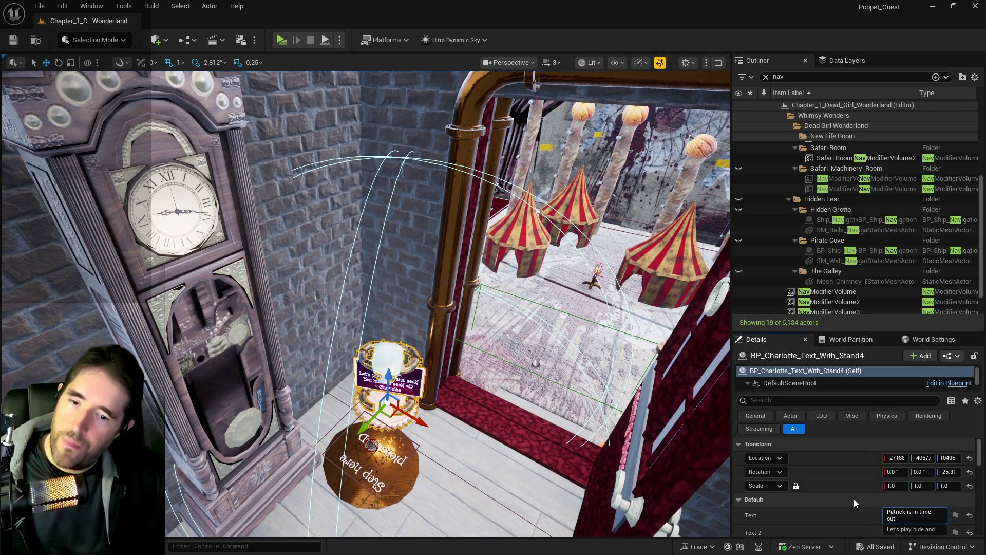
{"action": "left_click_drag", "start_coordinate": [451, 414], "coordinate": [451, 415]}
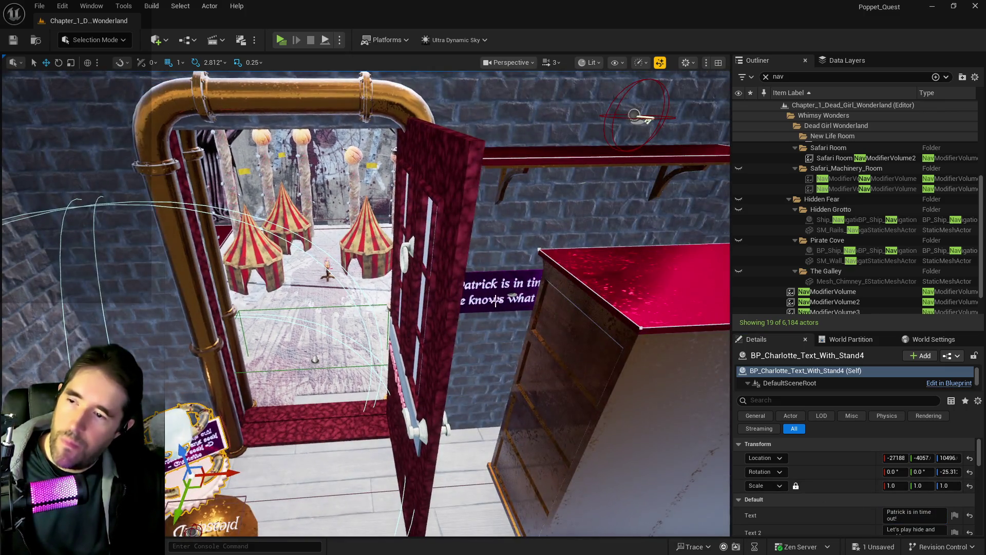
{"action": "left_click", "coordinate": [496, 302]}
{"action": "left_click", "coordinate": [886, 523]}
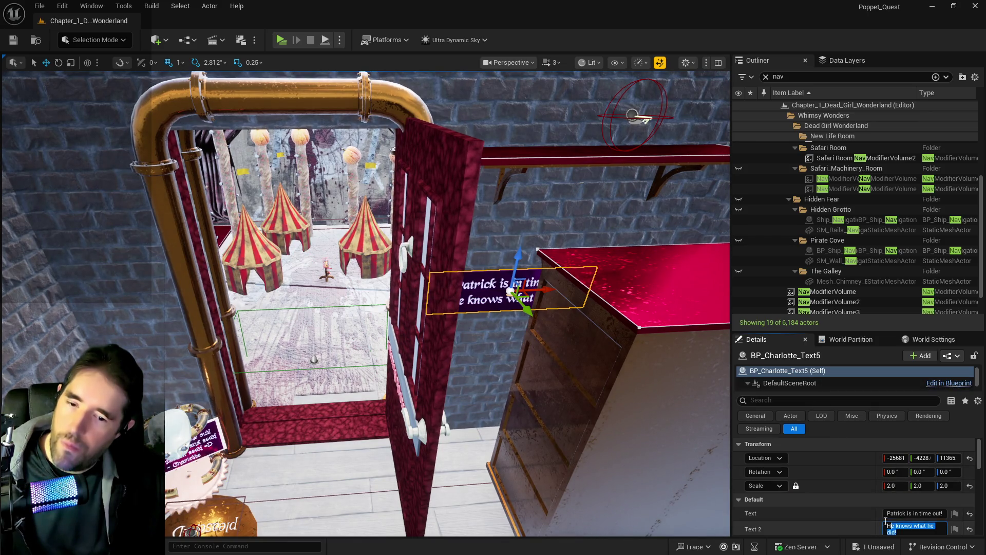
Paste the message into the Charlotte stand's Text and Text 2, clearing Text 3.
{"action": "left_click_drag", "start_coordinate": [470, 471], "coordinate": [409, 409]}
{"action": "left_click", "coordinate": [410, 410]}
{"action": "scroll", "coordinate": [919, 523], "scroll_direction": "down", "scroll_amount": 2}
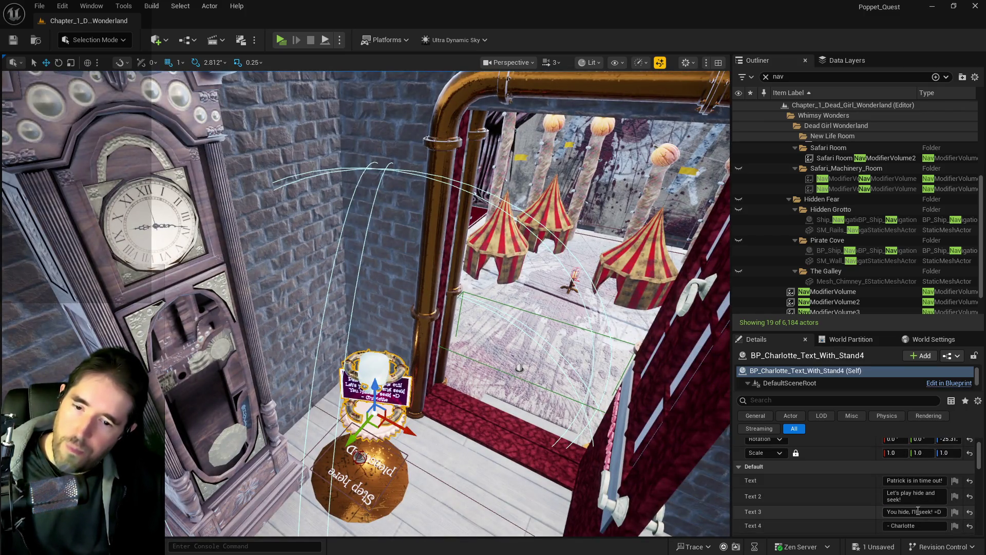
{"action": "left_click", "coordinate": [901, 498]}
{"action": "left_click", "coordinate": [904, 513]}
{"action": "type", "text": "He knows what he did!"}
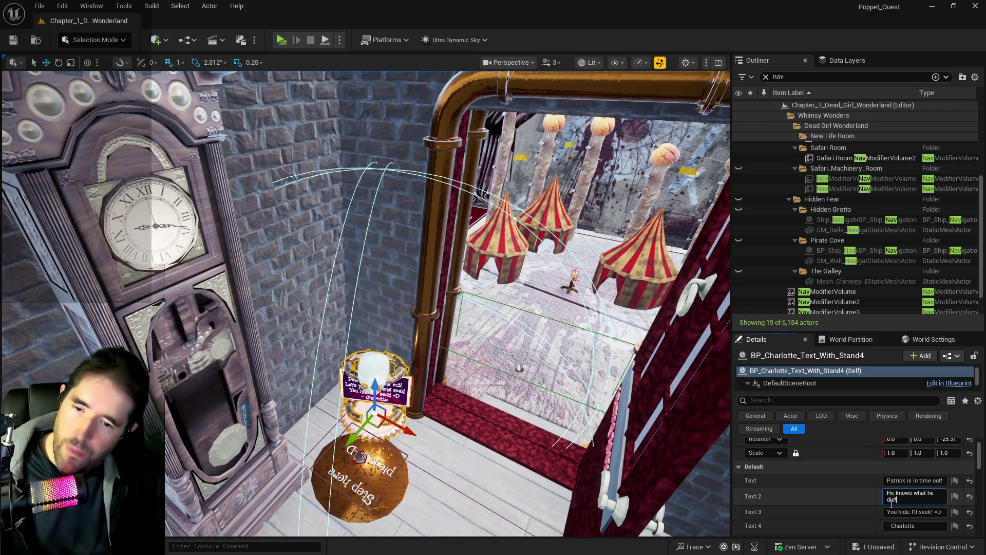
{"action": "left_click_drag", "start_coordinate": [941, 512], "coordinate": [914, 512]}
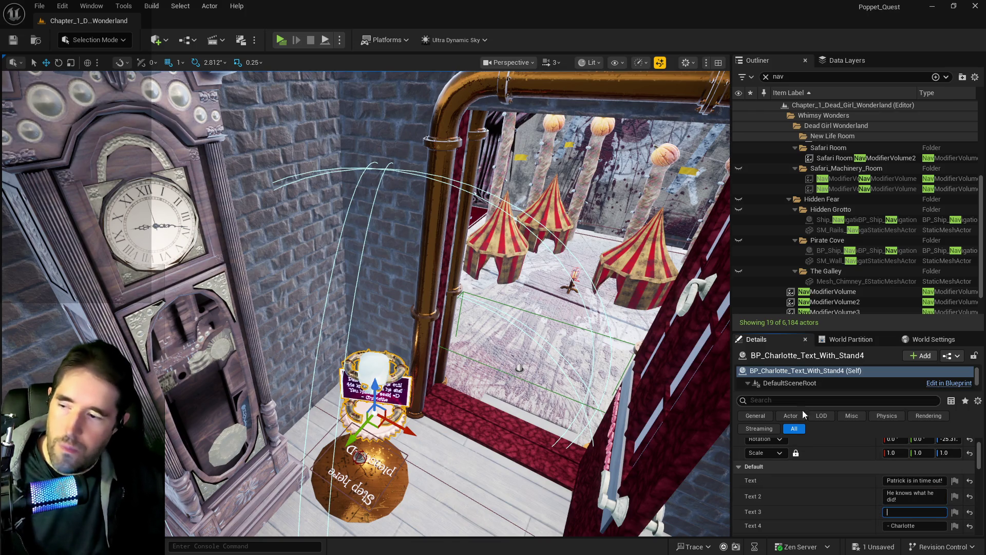
{"action": "left_click", "coordinate": [483, 484]}
Delete the time-out wall sign.
{"action": "left_click_drag", "start_coordinate": [462, 381], "coordinate": [474, 380]}
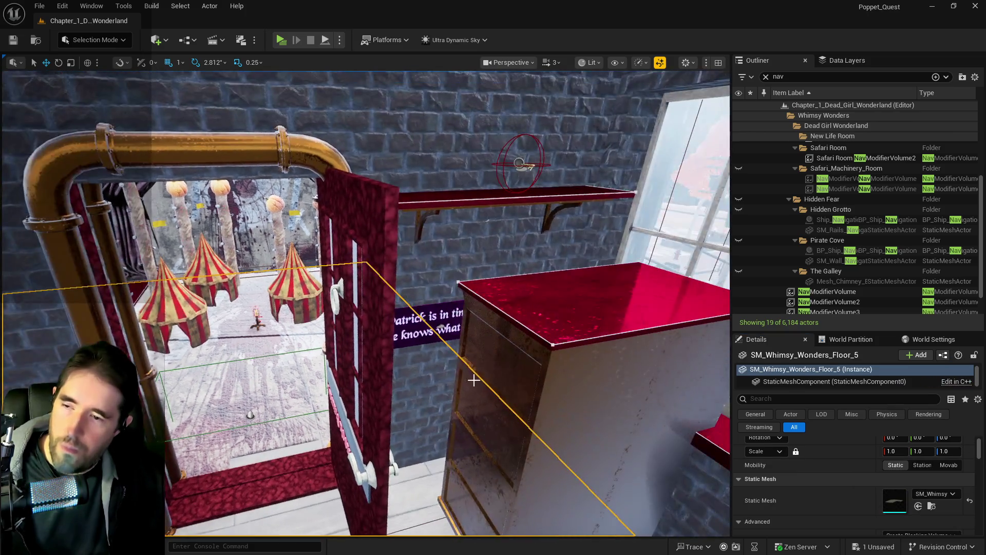
{"action": "left_click", "coordinate": [426, 324]}
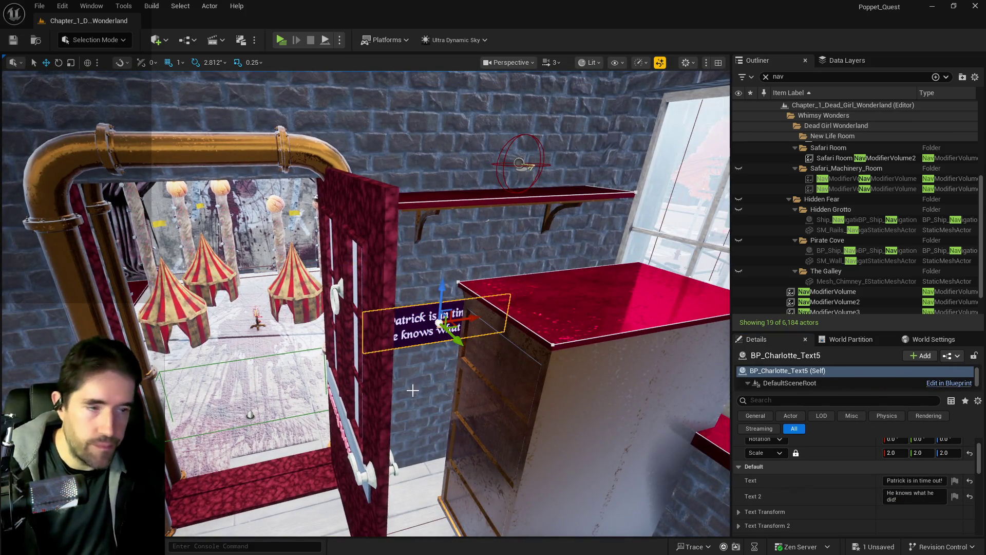
{"action": "key", "text": "Delete"}
{"action": "mouse_move", "coordinate": [440, 293]}
{"action": "left_mouse_down"}
{"action": "mouse_move", "coordinate": [452, 288]}
{"action": "mouse_move", "coordinate": [441, 329]}
{"action": "mouse_move", "coordinate": [441, 242]}
{"action": "mouse_move", "coordinate": [437, 262]}
{"action": "mouse_move", "coordinate": [451, 251]}
{"action": "mouse_move", "coordinate": [409, 307]}
{"action": "mouse_move", "coordinate": [319, 355]}
{"action": "mouse_move", "coordinate": [266, 398]}
{"action": "mouse_move", "coordinate": [396, 282]}
{"action": "mouse_move", "coordinate": [395, 207]}
{"action": "left_mouse_up"}
Turn Level_Cabinet19 to -90 yaw and frame it in the view.
{"action": "left_click", "coordinate": [451, 251]}
{"action": "left_click_drag", "start_coordinate": [352, 230], "coordinate": [301, 257]}
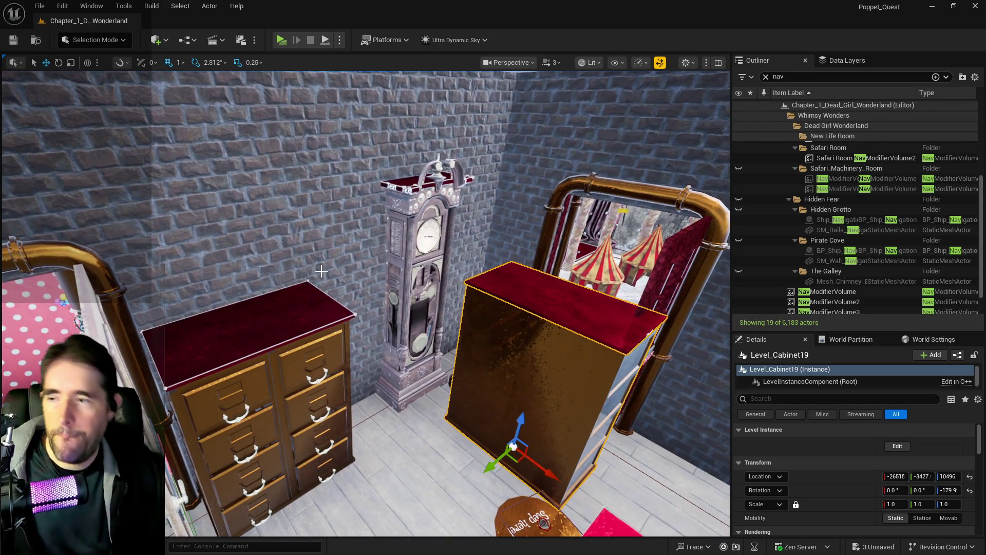
{"action": "left_click_drag", "start_coordinate": [323, 270], "coordinate": [317, 267]}
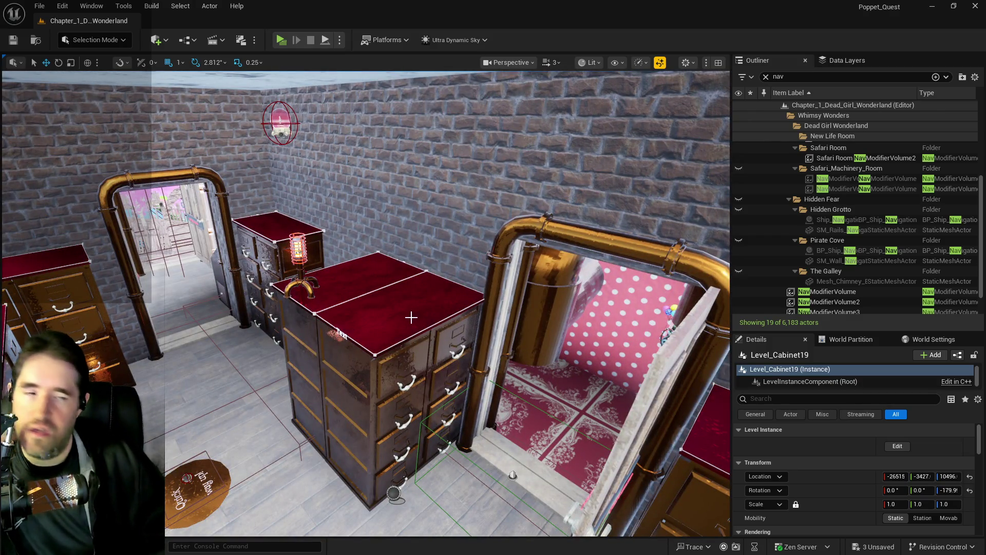
{"action": "mouse_move", "coordinate": [410, 313]}
{"action": "left_mouse_down"}
{"action": "mouse_move", "coordinate": [393, 311]}
{"action": "mouse_move", "coordinate": [393, 292]}
{"action": "left_mouse_up"}
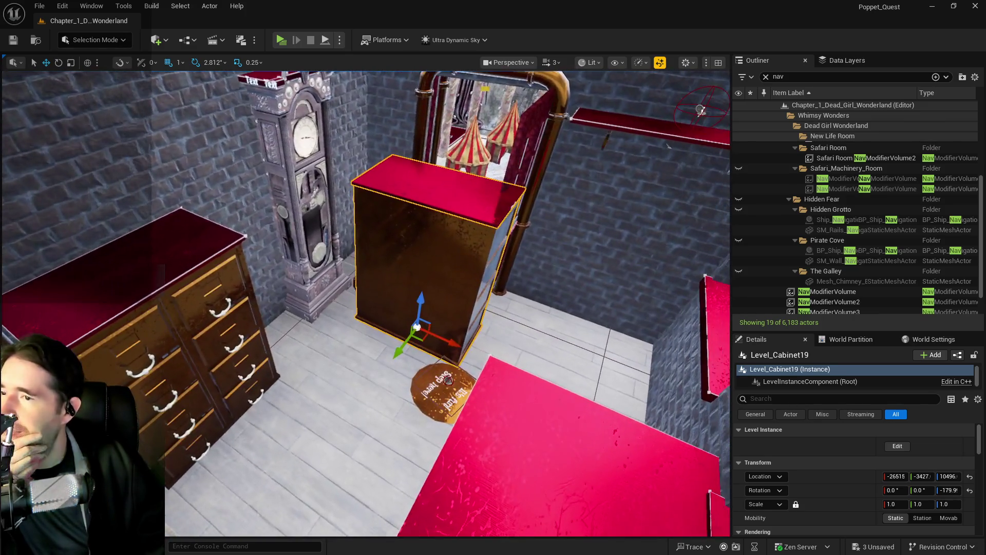
{"action": "left_click", "coordinate": [304, 262]}
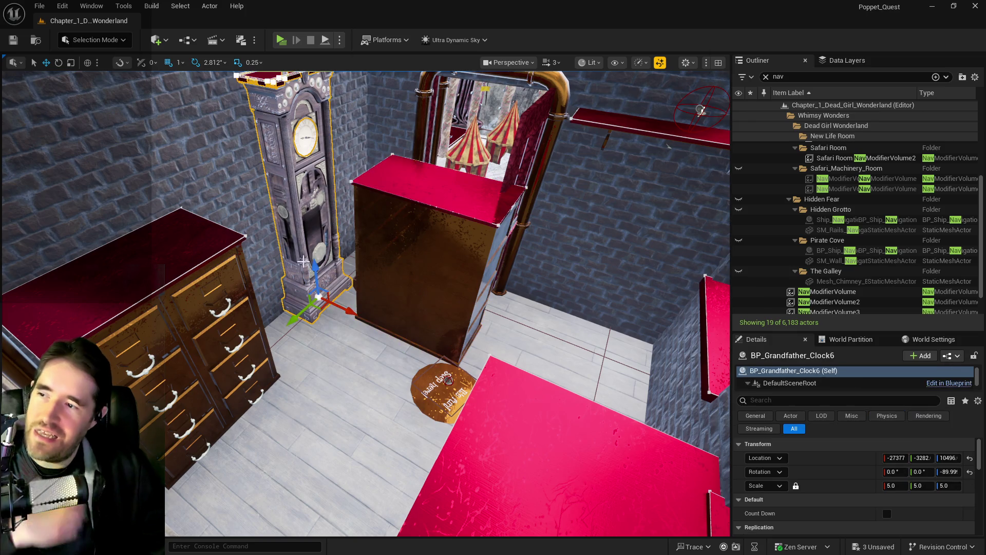
{"action": "left_click", "coordinate": [415, 313]}
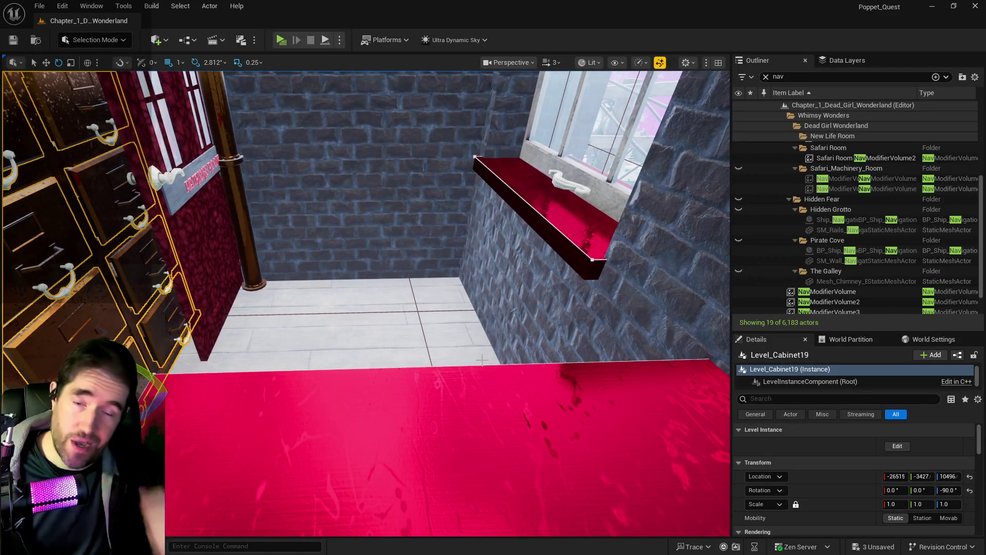
{"action": "left_click_drag", "start_coordinate": [470, 395], "coordinate": [470, 395]}
{"action": "key", "text": "f"}
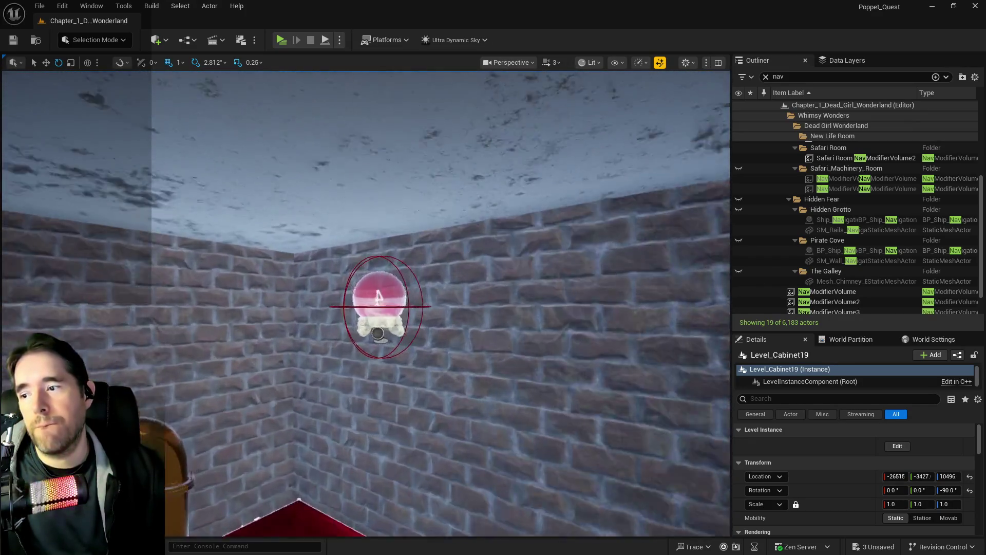
Inspect the crystal ball, the red table and its 'No secret here!' Charlotte stand.
{"action": "left_click", "coordinate": [386, 297]}
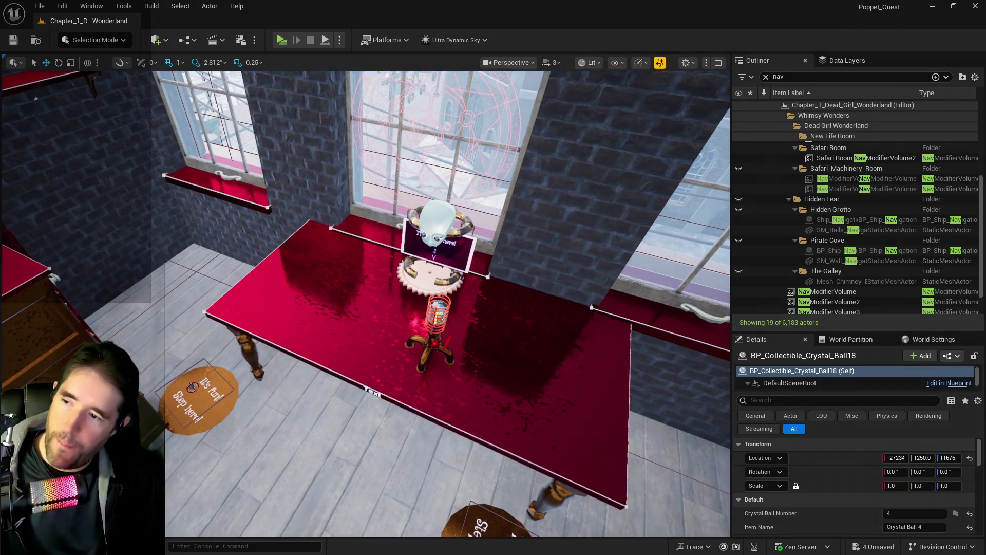
{"action": "left_click", "coordinate": [397, 347]}
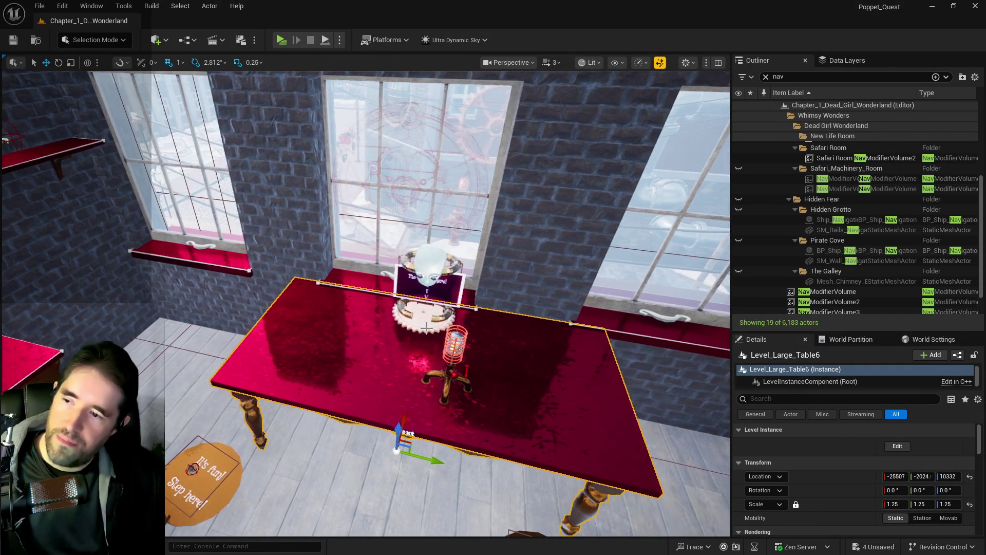
{"action": "left_click", "coordinate": [422, 308]}
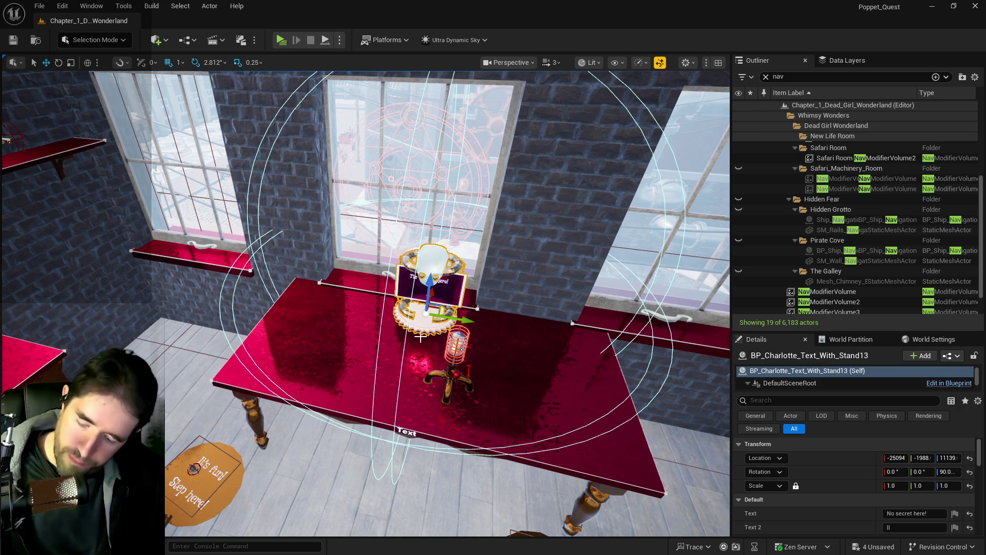
Delete the Charlotte stand, fly to the red table, and undo a trial vase move.
{"action": "key", "text": "Delete"}
{"action": "key", "text": "w"}
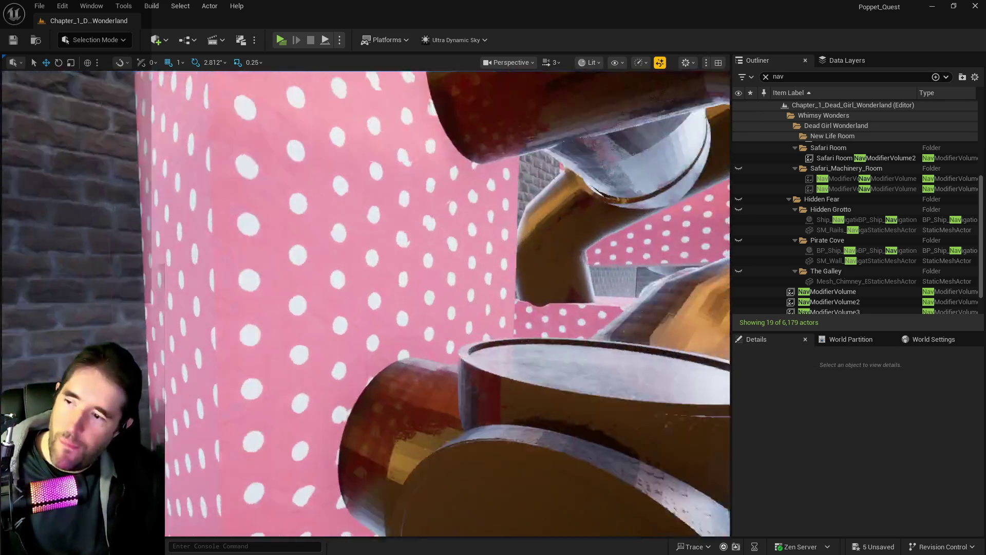
{"action": "key", "text": "w"}
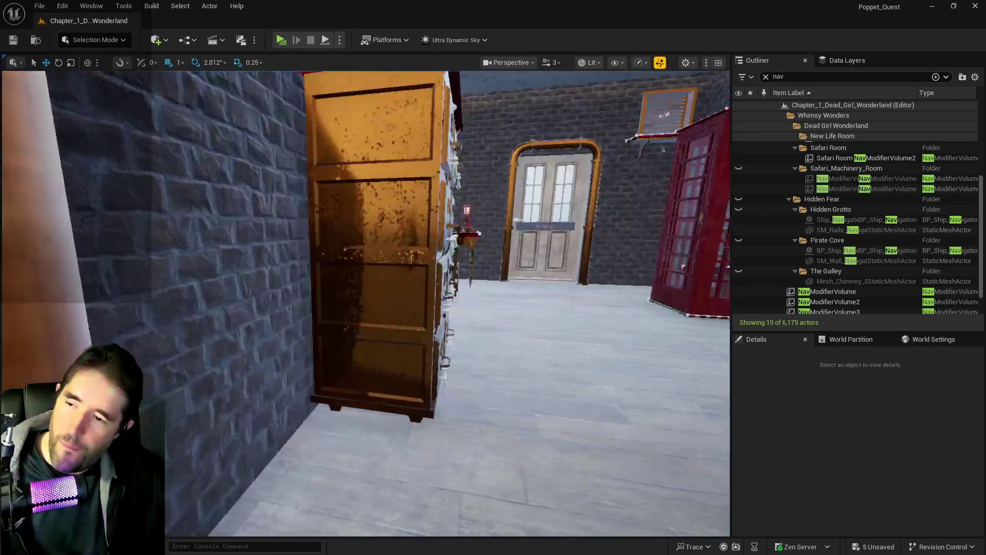
{"action": "key", "text": "d"}
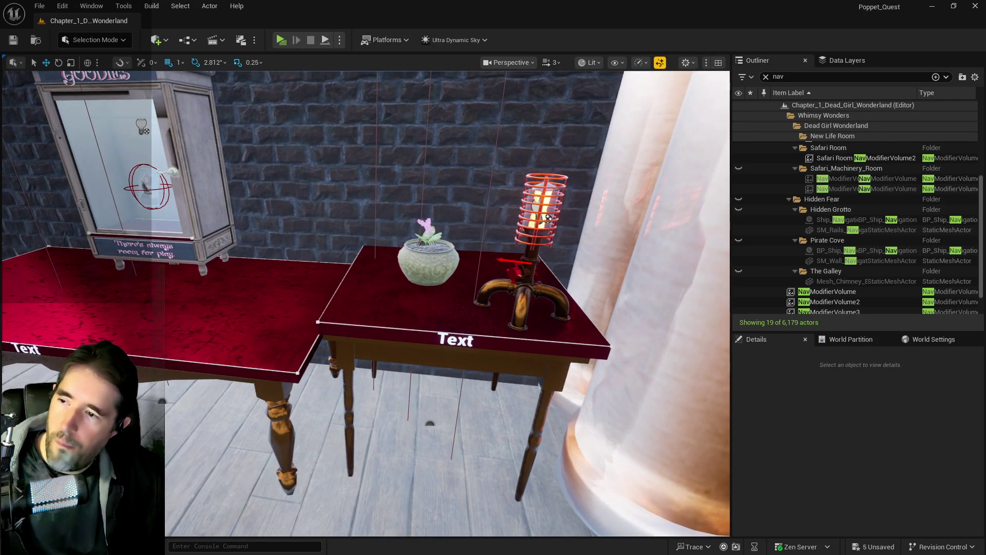
{"action": "left_click_drag", "start_coordinate": [391, 232], "coordinate": [391, 232]}
{"action": "left_click", "coordinate": [405, 253]}
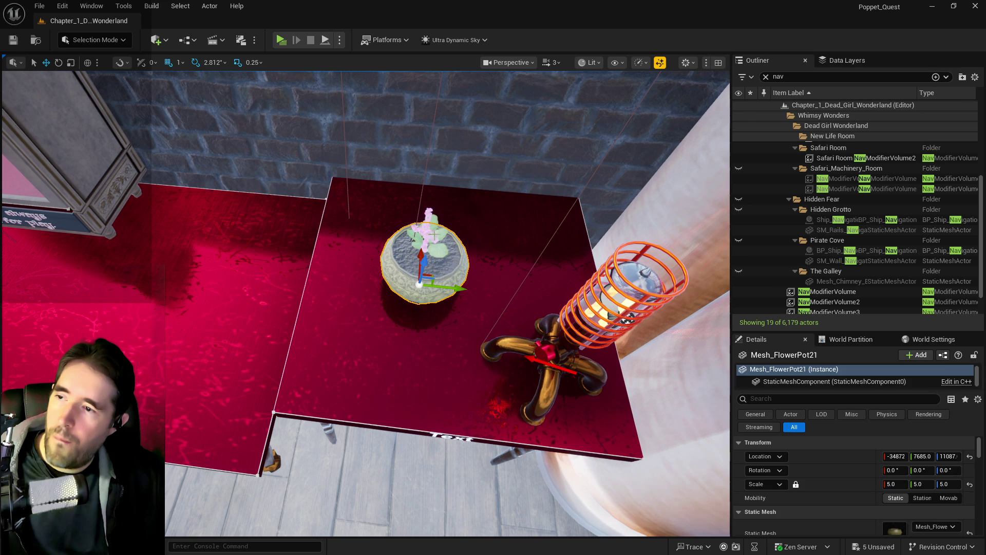
{"action": "mouse_move", "coordinate": [459, 250]}
{"action": "left_mouse_down"}
{"action": "mouse_move", "coordinate": [199, 208]}
{"action": "mouse_move", "coordinate": [194, 219]}
{"action": "left_mouse_up"}
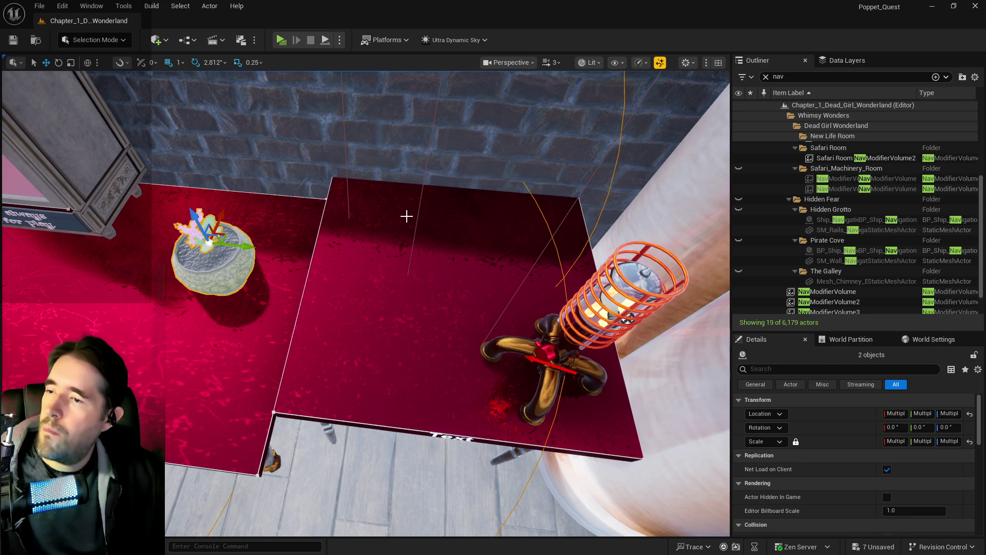
{"action": "key", "text": "ctrl+z"}
{"action": "key", "text": "ctrl+z"}
{"action": "key", "text": "ctrl+z"}
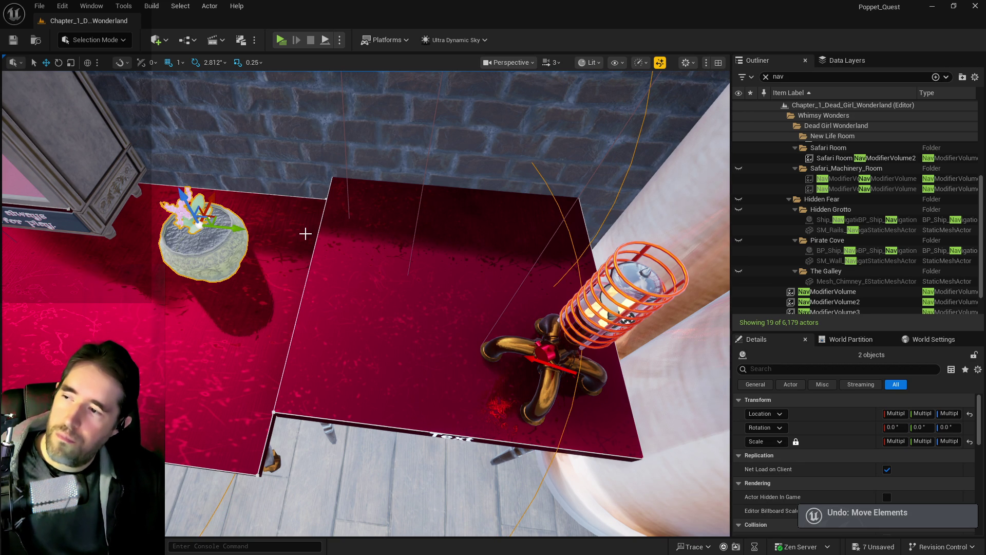
Paste the 'No secret here!' sign onto the large table, frame it, and show Data Layers.
{"action": "right_click", "coordinate": [246, 235]}
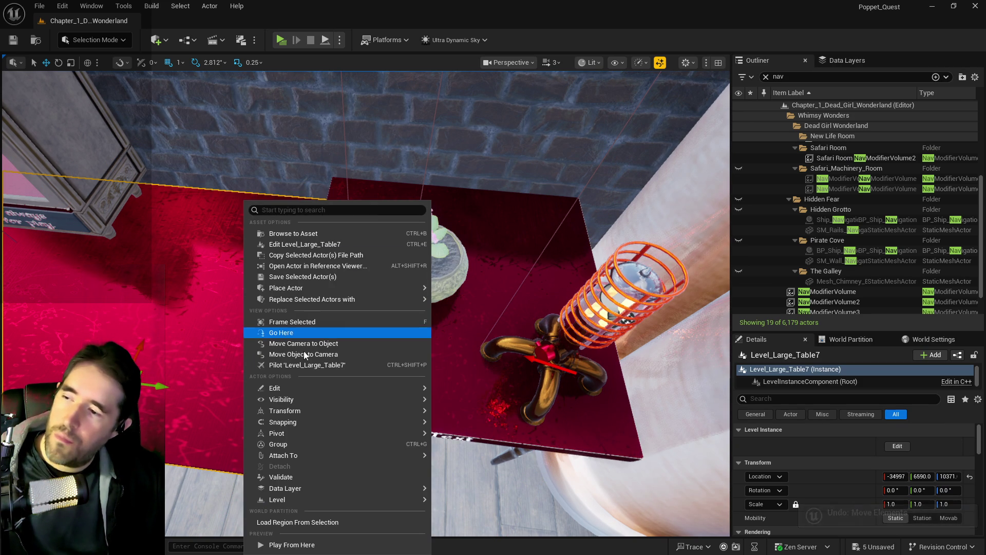
{"action": "mouse_move", "coordinate": [310, 389]}
{"action": "left_click", "coordinate": [452, 414]}
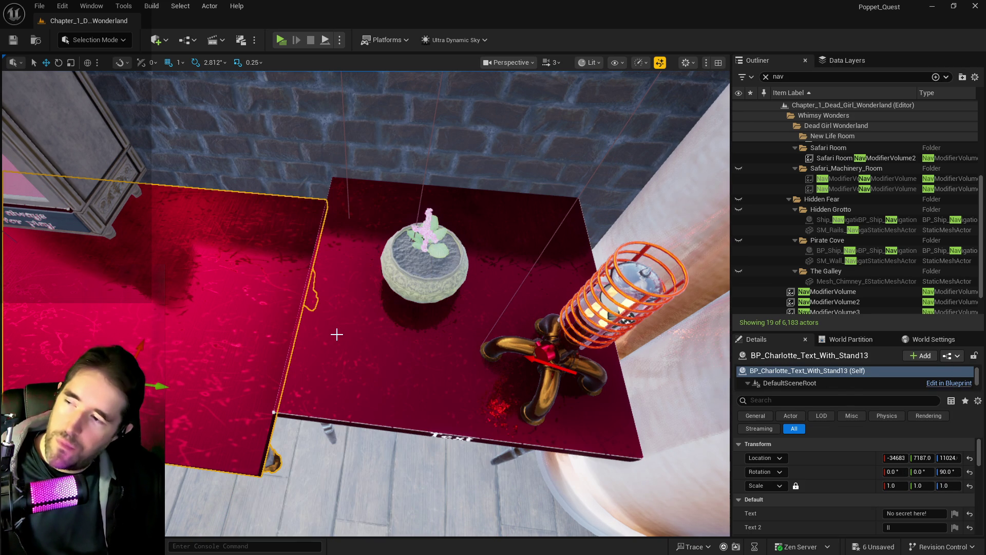
{"action": "key", "text": "f"}
{"action": "left_click_drag", "start_coordinate": [283, 257], "coordinate": [300, 257]}
{"action": "left_click", "coordinate": [848, 60]}
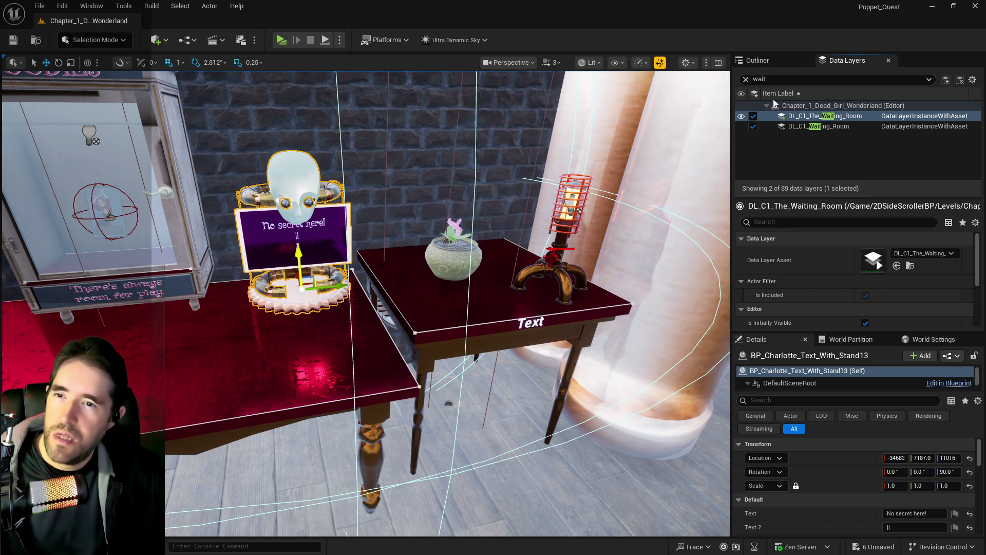
Add the pasted sign to DL_C1_The_Waiting_Room and filter the layer list by 'hall'.
{"action": "right_click", "coordinate": [795, 118]}
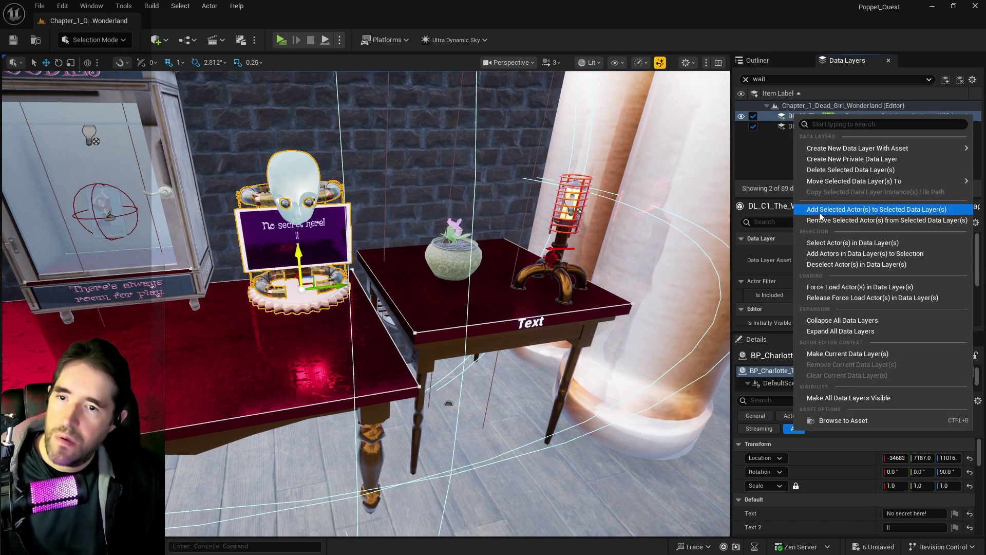
{"action": "left_click", "coordinate": [819, 212]}
{"action": "double_click", "coordinate": [759, 79]}
{"action": "type", "text": "hal"}
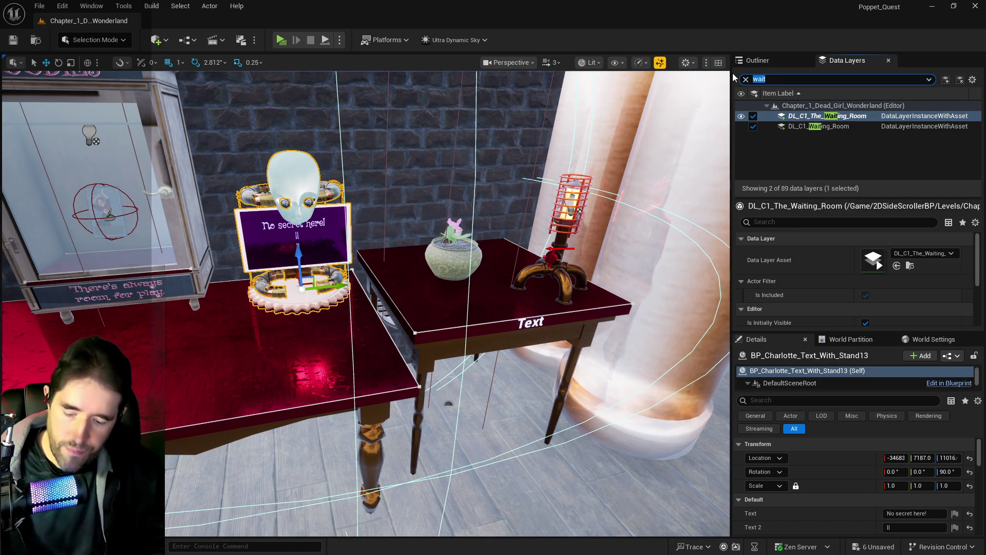
{"action": "type", "text": "l"}
{"action": "left_click", "coordinate": [812, 116]}
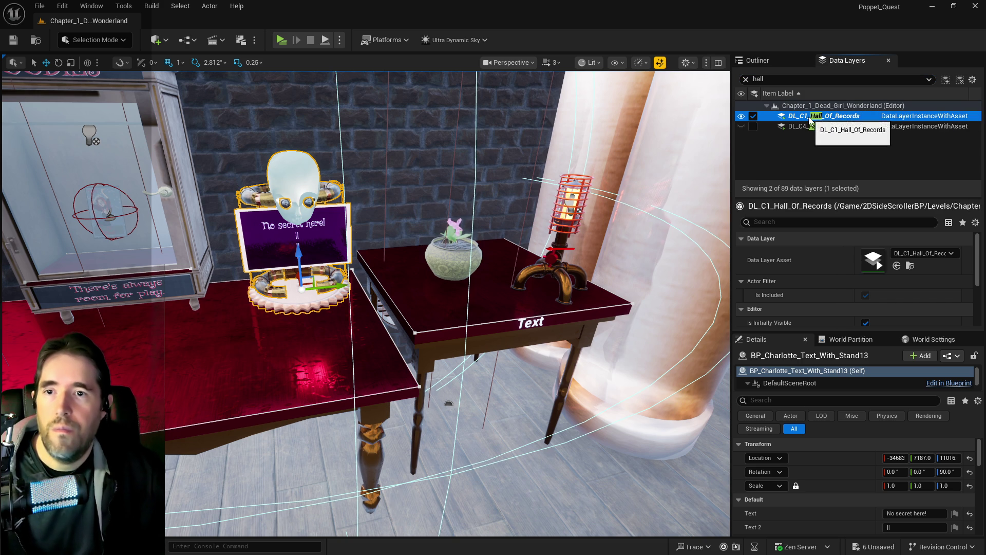
{"action": "right_click", "coordinate": [810, 118]}
{"action": "left_click", "coordinate": [843, 222]}
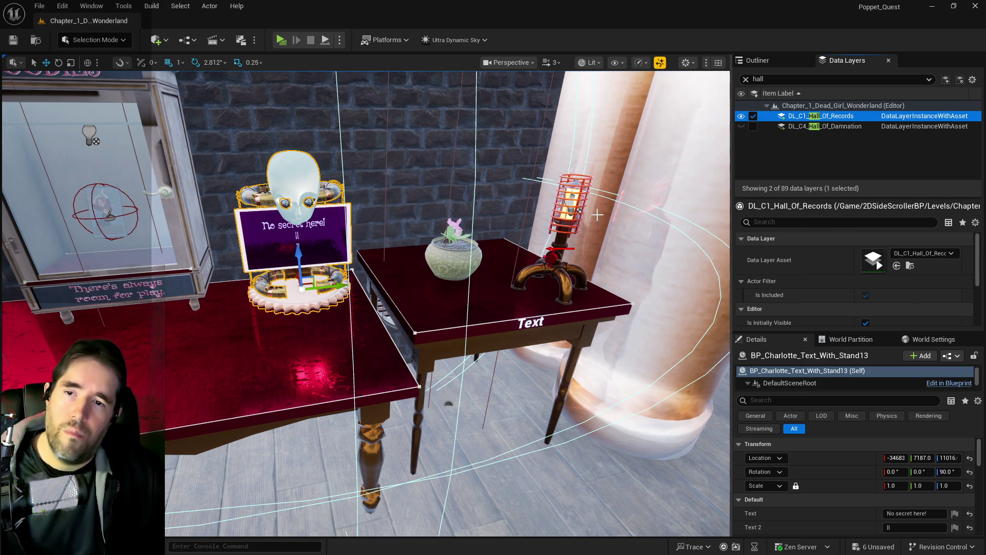
Select the flower pot and small table together, leaving the lamp out of the selection.
{"action": "left_click", "coordinate": [455, 237]}
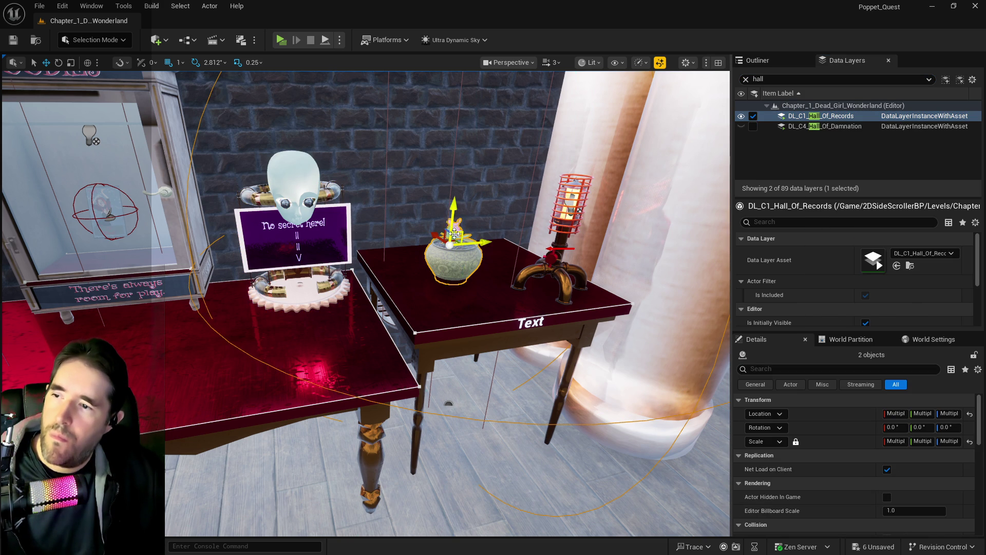
{"action": "left_click", "coordinate": [462, 272]}
{"action": "left_click", "coordinate": [463, 272], "text": "ctrl"}
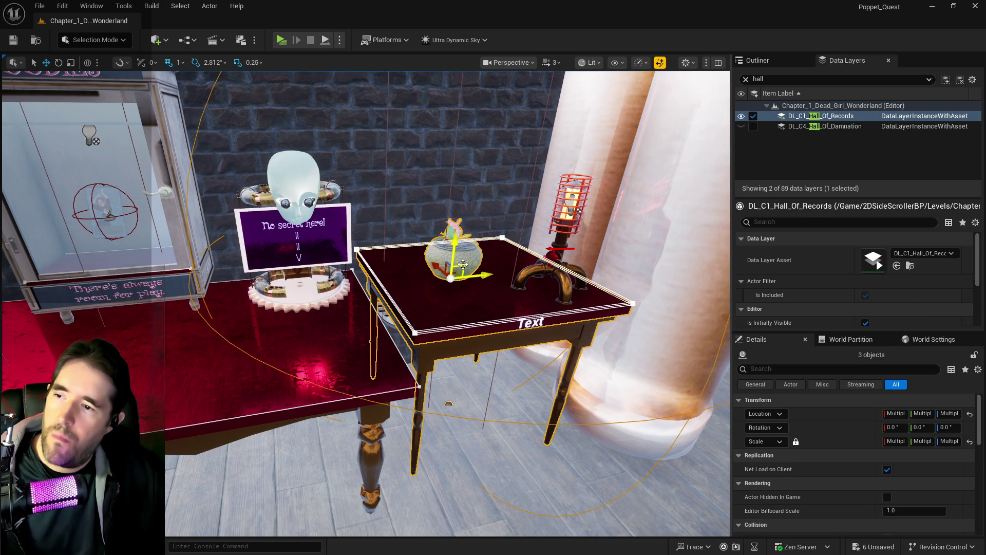
{"action": "left_click", "coordinate": [567, 229], "text": "ctrl"}
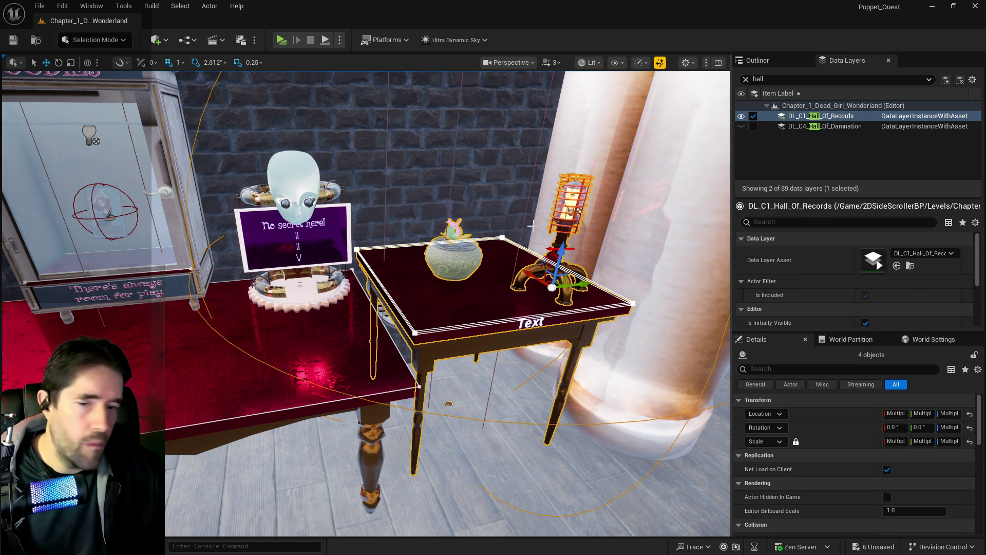
{"action": "left_click", "coordinate": [560, 222], "text": "ctrl"}
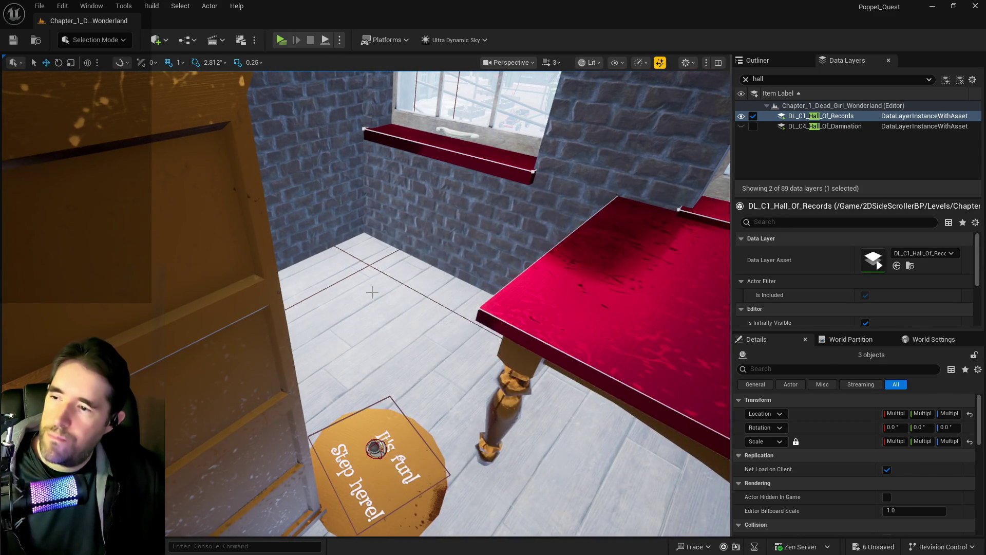
Paste the table and vase at a floor spot, raise it, and slide it toward the window.
{"action": "right_click", "coordinate": [374, 192]}
{"action": "mouse_move", "coordinate": [430, 375]}
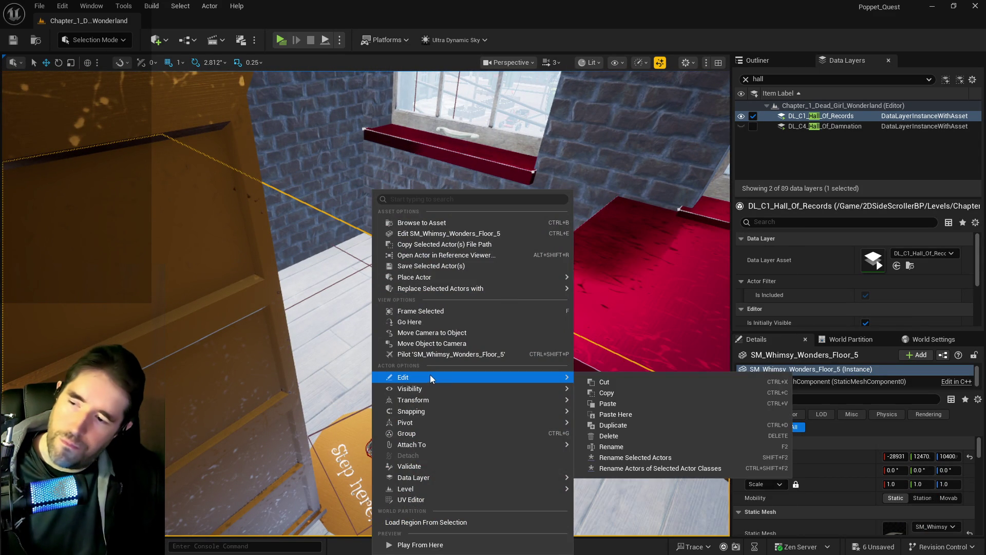
{"action": "left_click", "coordinate": [619, 414]}
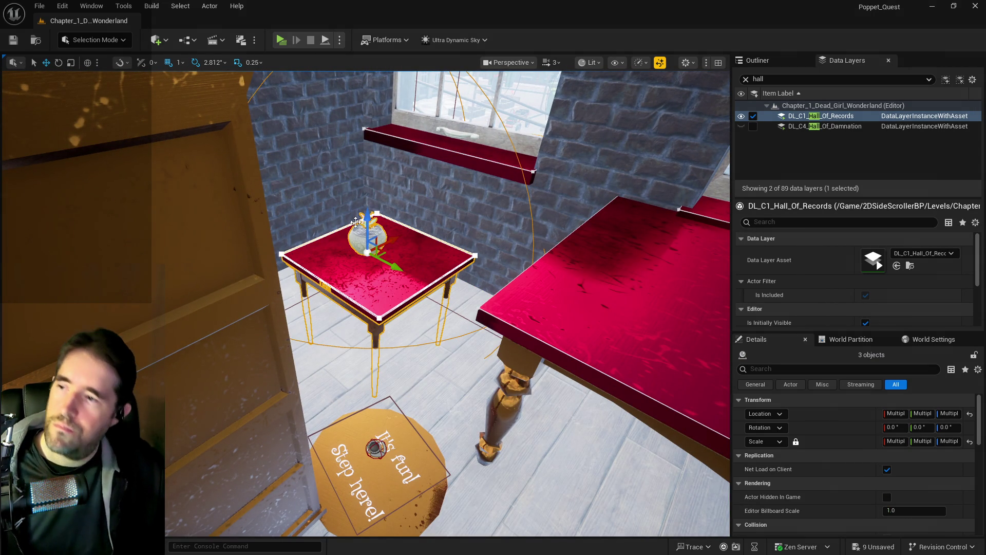
{"action": "left_click_drag", "start_coordinate": [355, 222], "coordinate": [360, 145]}
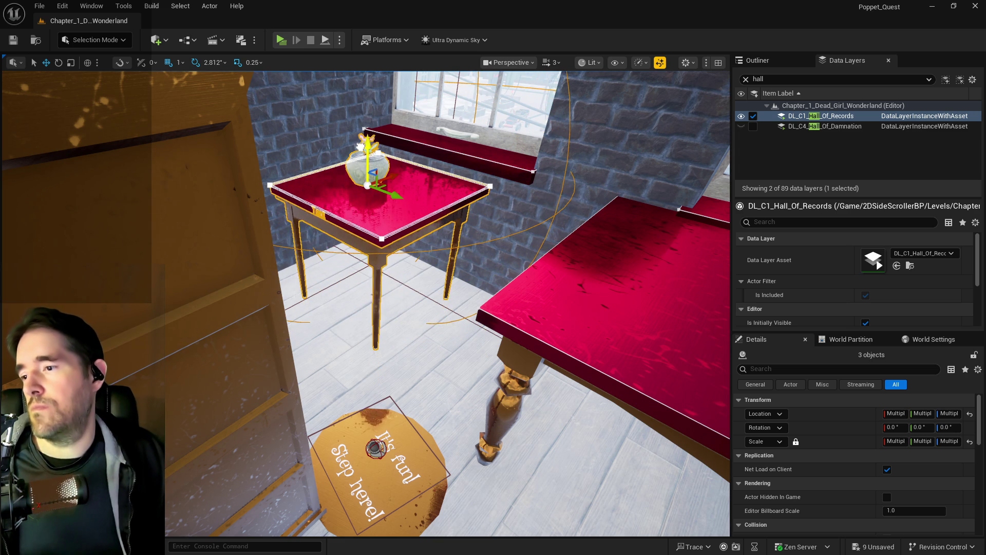
{"action": "mouse_move", "coordinate": [359, 211]}
{"action": "left_mouse_down"}
{"action": "mouse_move", "coordinate": [359, 262]}
{"action": "mouse_move", "coordinate": [360, 180]}
{"action": "left_mouse_up"}
{"action": "left_click_drag", "start_coordinate": [397, 214], "coordinate": [408, 213]}
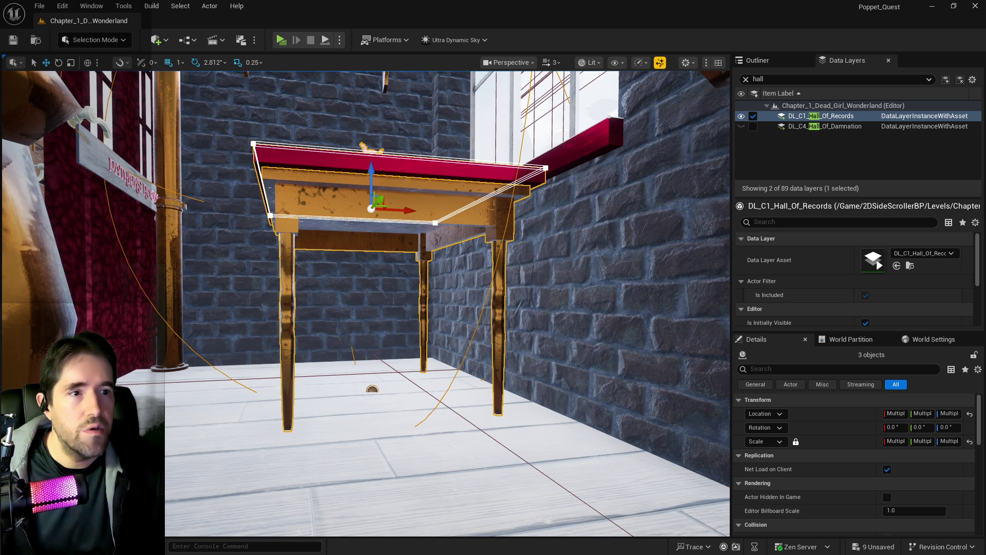
{"action": "mouse_move", "coordinate": [315, 273]}
{"action": "left_mouse_down"}
{"action": "mouse_move", "coordinate": [315, 231]}
{"action": "mouse_move", "coordinate": [428, 230]}
{"action": "mouse_move", "coordinate": [365, 255]}
{"action": "left_mouse_up"}
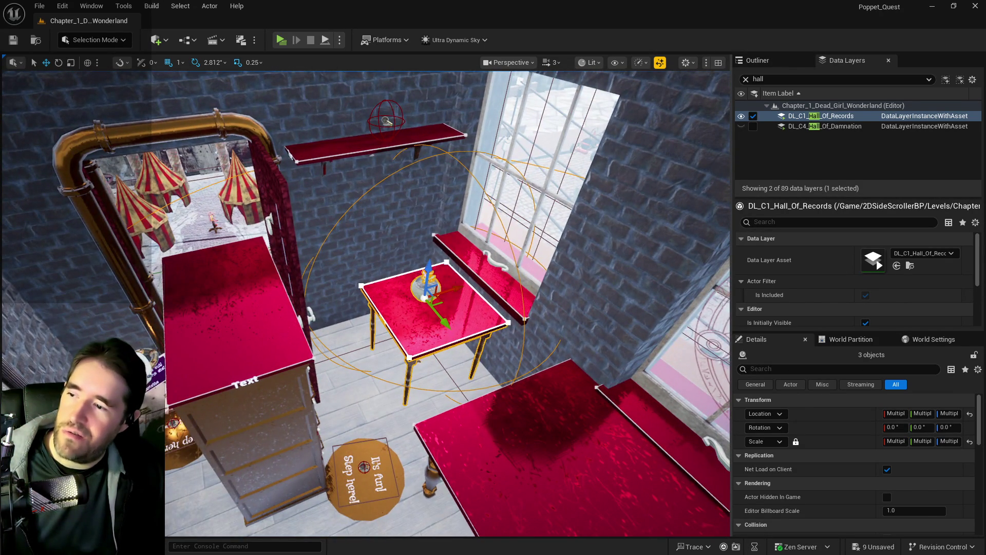
Move the steampunk lamp onto the small table and shift BP_Landmine9 near the Quick landmine.
{"action": "left_click", "coordinate": [236, 318]}
{"action": "key", "text": "f"}
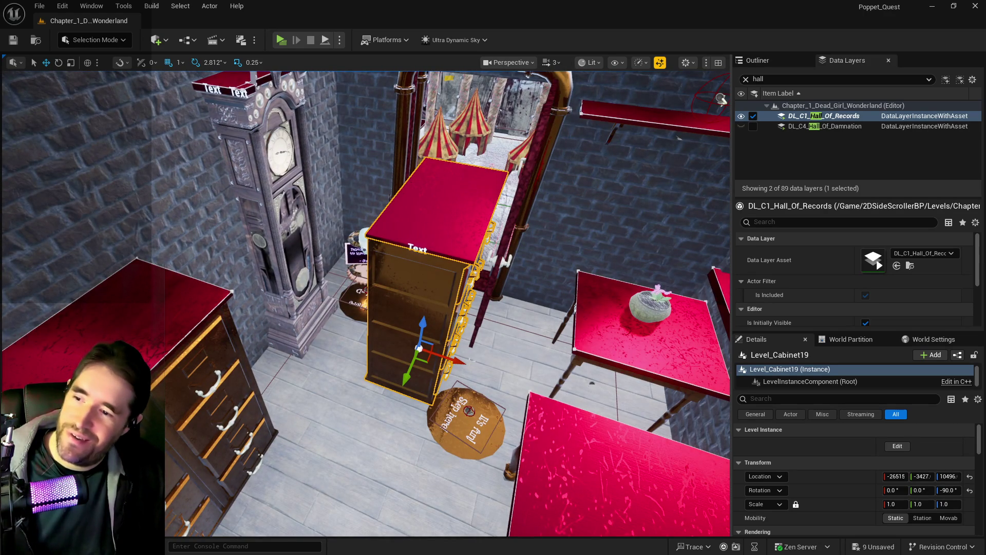
{"action": "mouse_move", "coordinate": [720, 99]}
{"action": "left_mouse_down"}
{"action": "mouse_move", "coordinate": [171, 90]}
{"action": "mouse_move", "coordinate": [520, 329]}
{"action": "left_mouse_up"}
{"action": "left_click", "coordinate": [520, 329]}
{"action": "left_click", "coordinate": [496, 288]}
{"action": "mouse_move", "coordinate": [496, 296]}
{"action": "left_mouse_down"}
{"action": "mouse_move", "coordinate": [287, 354]}
{"action": "mouse_move", "coordinate": [164, 348]}
{"action": "mouse_move", "coordinate": [141, 305]}
{"action": "left_mouse_up"}
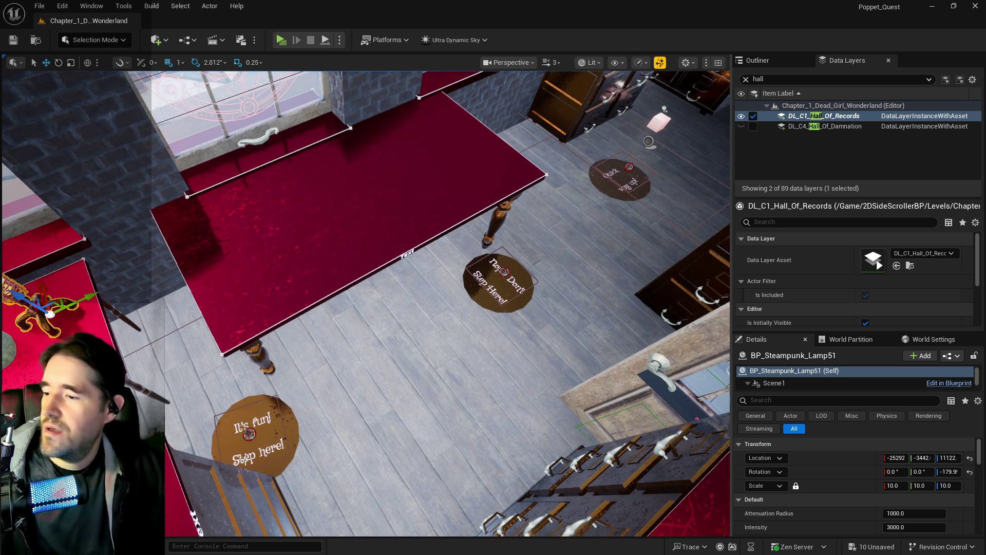
{"action": "left_click", "coordinate": [257, 445]}
{"action": "mouse_move", "coordinate": [257, 445]}
{"action": "left_mouse_down"}
{"action": "mouse_move", "coordinate": [612, 206]}
{"action": "mouse_move", "coordinate": [576, 205]}
{"action": "mouse_move", "coordinate": [530, 177]}
{"action": "mouse_move", "coordinate": [495, 254]}
{"action": "left_mouse_up"}
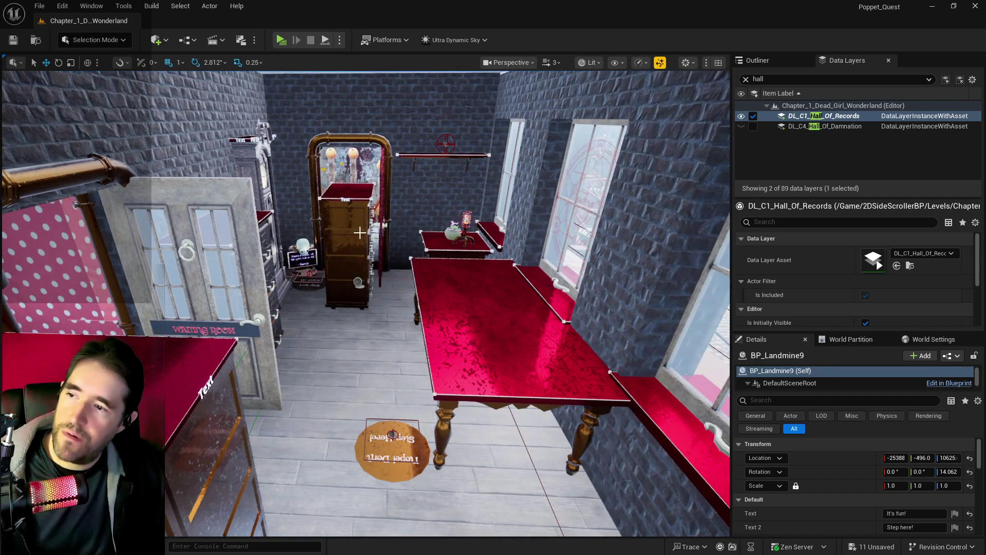
Slide BP_Grandfather_Clock6 along the wall to X -27377, Y 685 beside the filing cabinets.
{"action": "left_click", "coordinate": [356, 232]}
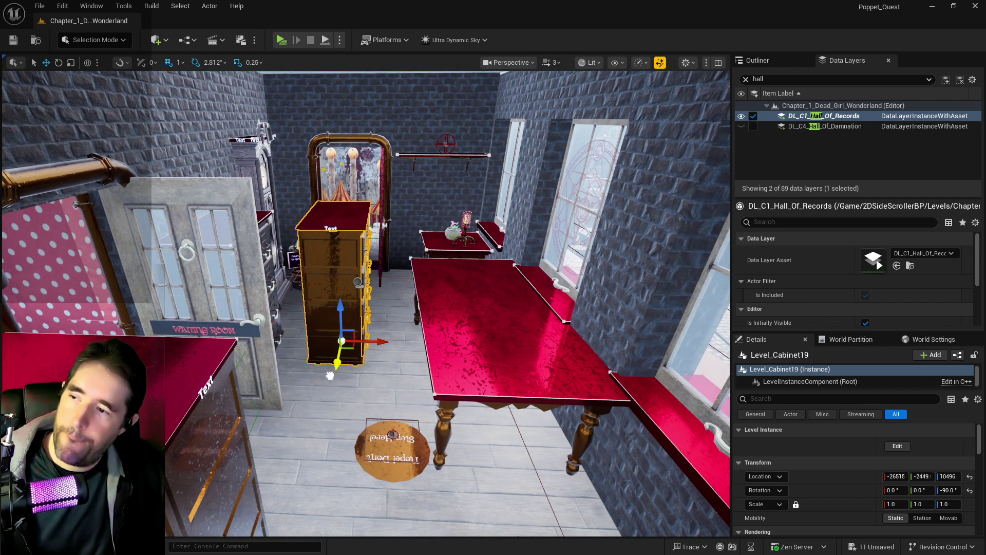
{"action": "key", "text": "f"}
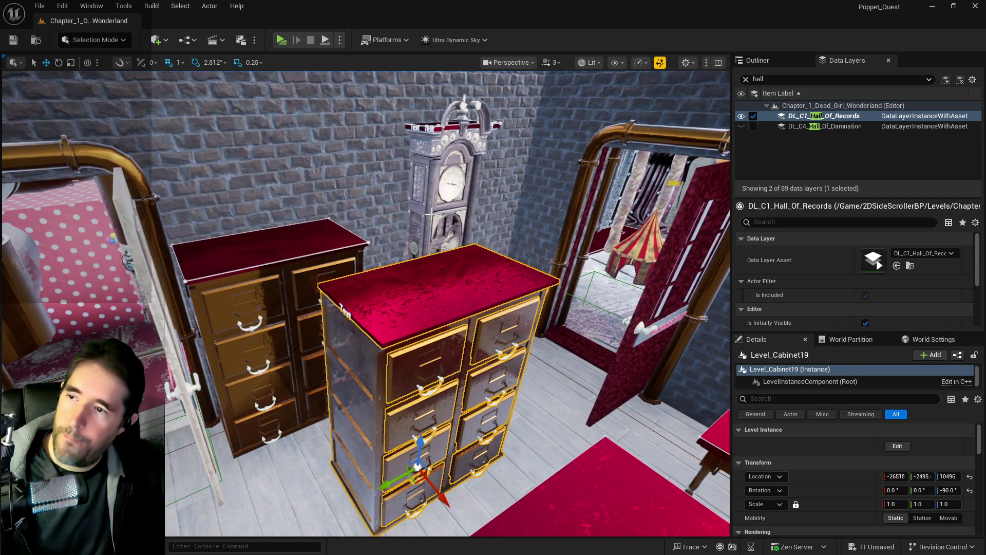
{"action": "left_click", "coordinate": [428, 212]}
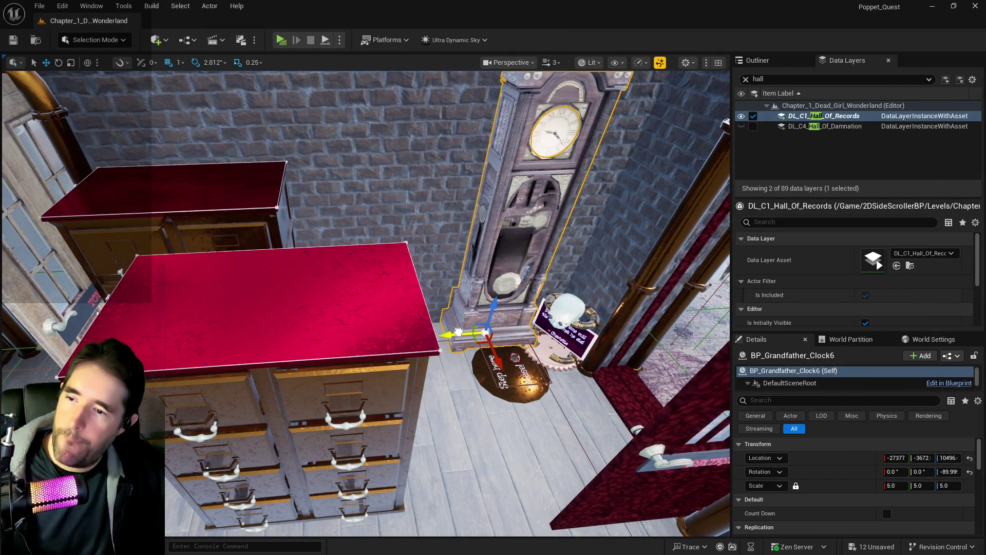
{"action": "left_click", "coordinate": [550, 338]}
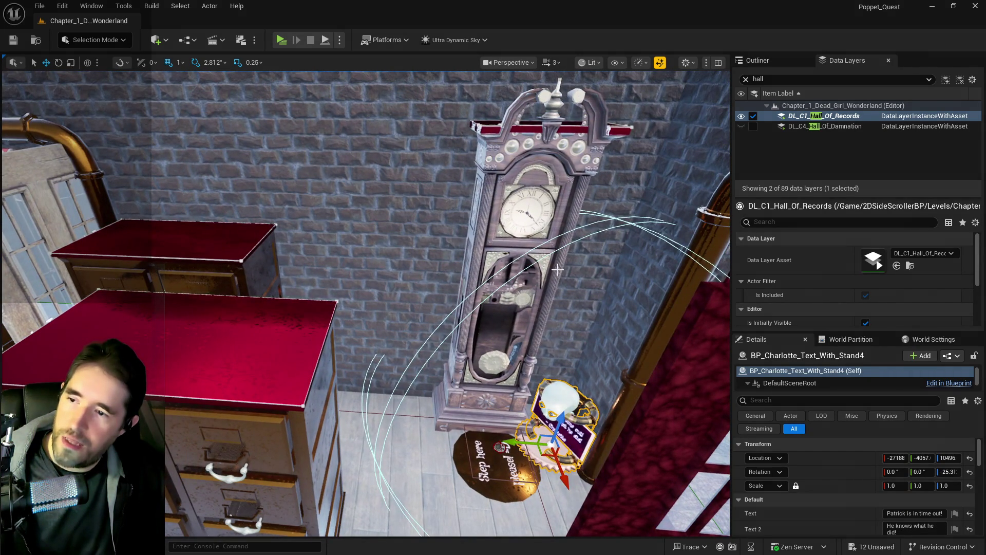
{"action": "left_click", "coordinate": [499, 320]}
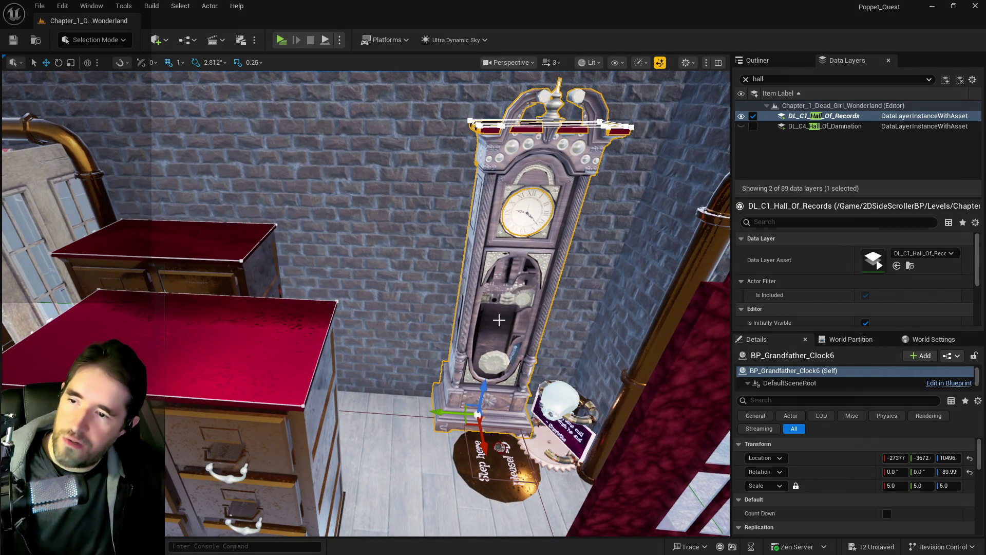
{"action": "left_click_drag", "start_coordinate": [421, 413], "coordinate": [326, 403]}
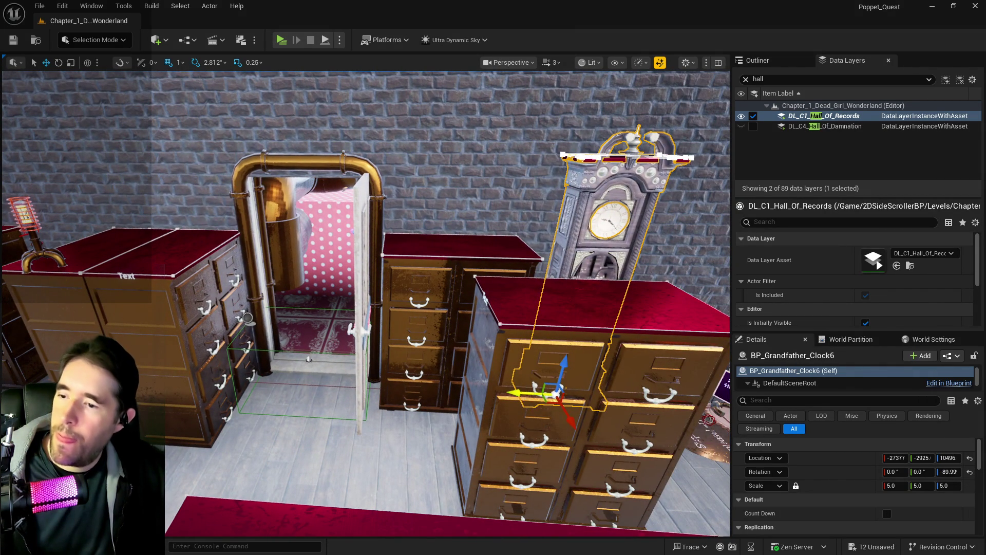
{"action": "mouse_move", "coordinate": [545, 393]}
{"action": "left_mouse_down"}
{"action": "mouse_move", "coordinate": [128, 359]}
{"action": "mouse_move", "coordinate": [60, 339]}
{"action": "left_mouse_up"}
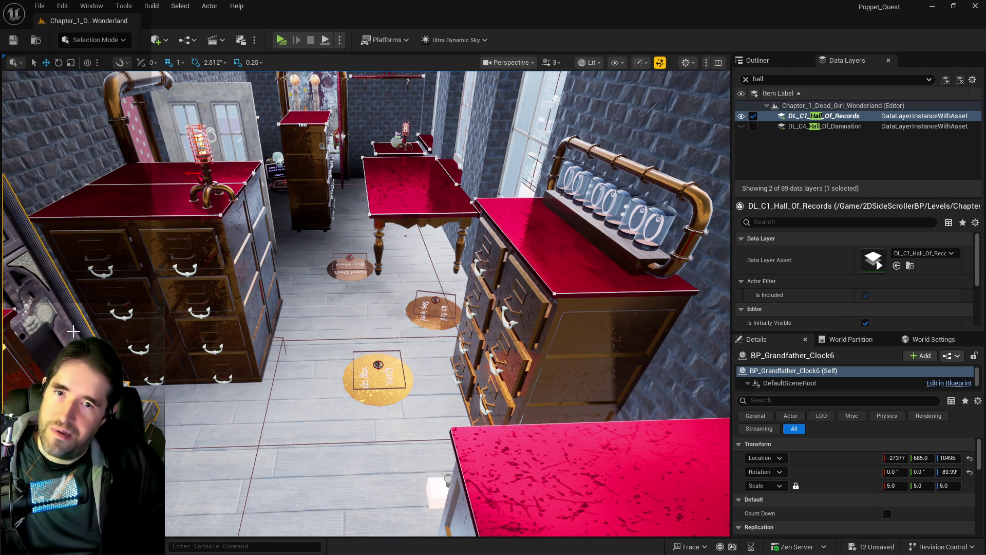
Slide the 'Quick way up!' floor marker to a new spot on the floor.
{"action": "mouse_move", "coordinate": [73, 330]}
{"action": "left_mouse_down"}
{"action": "mouse_move", "coordinate": [73, 298]}
{"action": "mouse_move", "coordinate": [73, 339]}
{"action": "left_mouse_up"}
{"action": "left_click", "coordinate": [335, 291]}
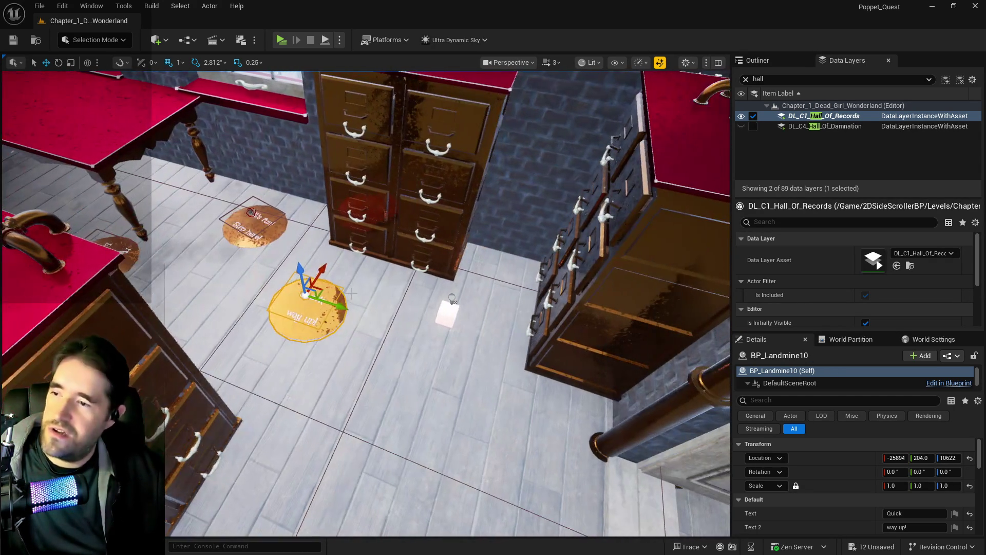
{"action": "left_click_drag", "start_coordinate": [346, 306], "coordinate": [514, 360]}
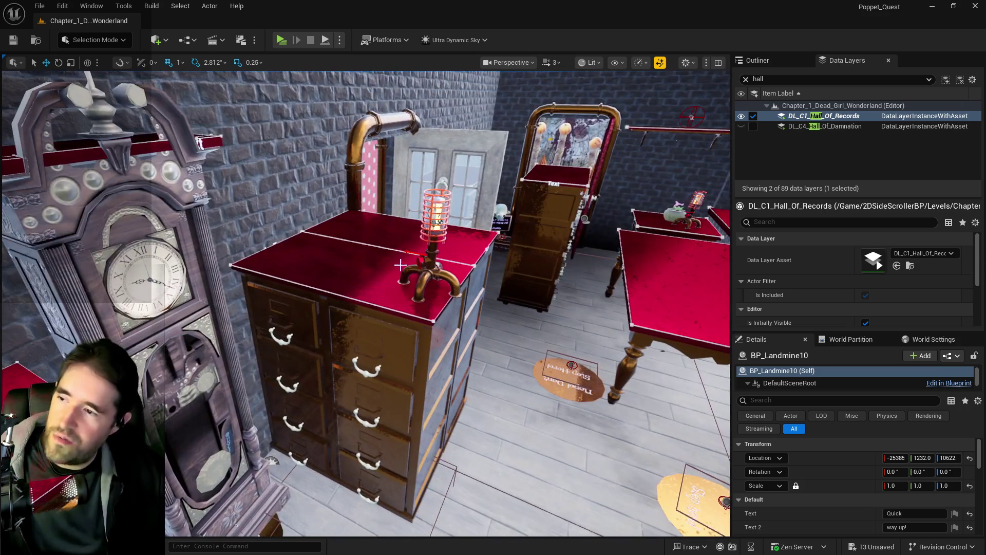
Move two filing cabinets together along Y, then select the steampunk lamp and its cabinet.
{"action": "left_click", "coordinate": [394, 247]}
{"action": "left_click", "coordinate": [383, 312], "text": "ctrl"}
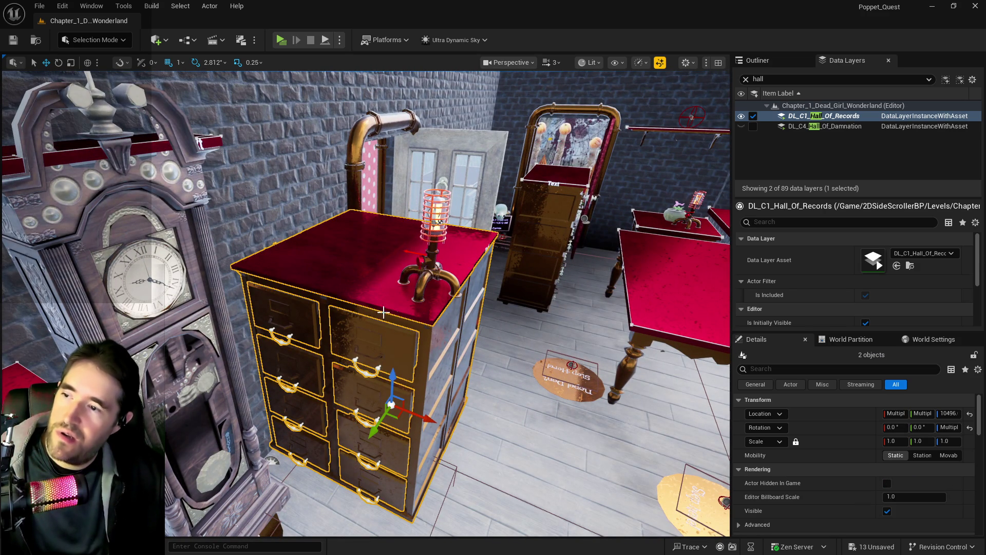
{"action": "mouse_move", "coordinate": [430, 419]}
{"action": "left_mouse_down"}
{"action": "mouse_move", "coordinate": [547, 444]}
{"action": "mouse_move", "coordinate": [511, 480]}
{"action": "mouse_move", "coordinate": [452, 421]}
{"action": "left_mouse_up"}
{"action": "mouse_move", "coordinate": [356, 333]}
{"action": "left_mouse_down"}
{"action": "mouse_move", "coordinate": [373, 334]}
{"action": "mouse_move", "coordinate": [365, 242]}
{"action": "mouse_move", "coordinate": [465, 236]}
{"action": "mouse_move", "coordinate": [463, 220]}
{"action": "mouse_move", "coordinate": [269, 158]}
{"action": "mouse_move", "coordinate": [218, 197]}
{"action": "mouse_move", "coordinate": [206, 191]}
{"action": "left_mouse_up"}
{"action": "left_click", "coordinate": [364, 219]}
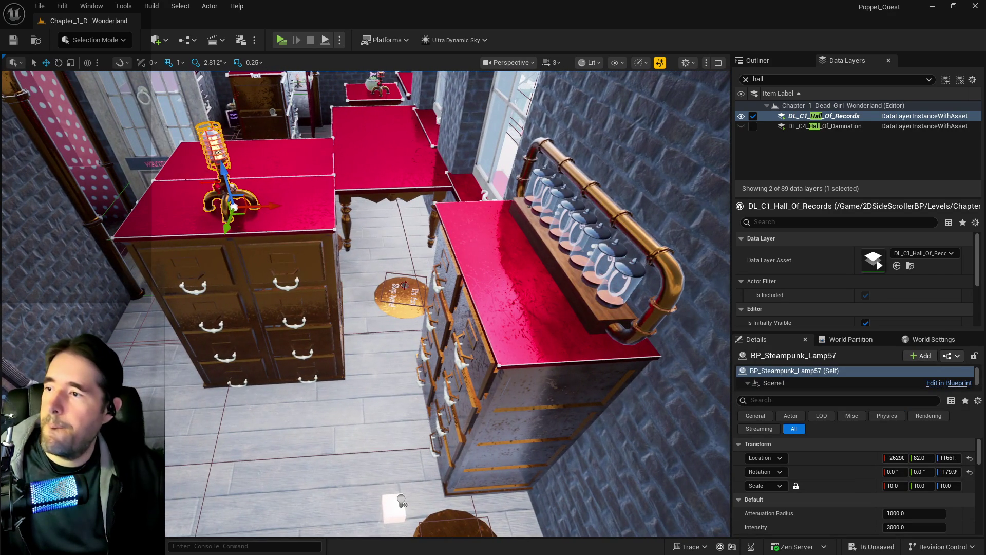
{"action": "left_click", "coordinate": [317, 216], "text": "ctrl"}
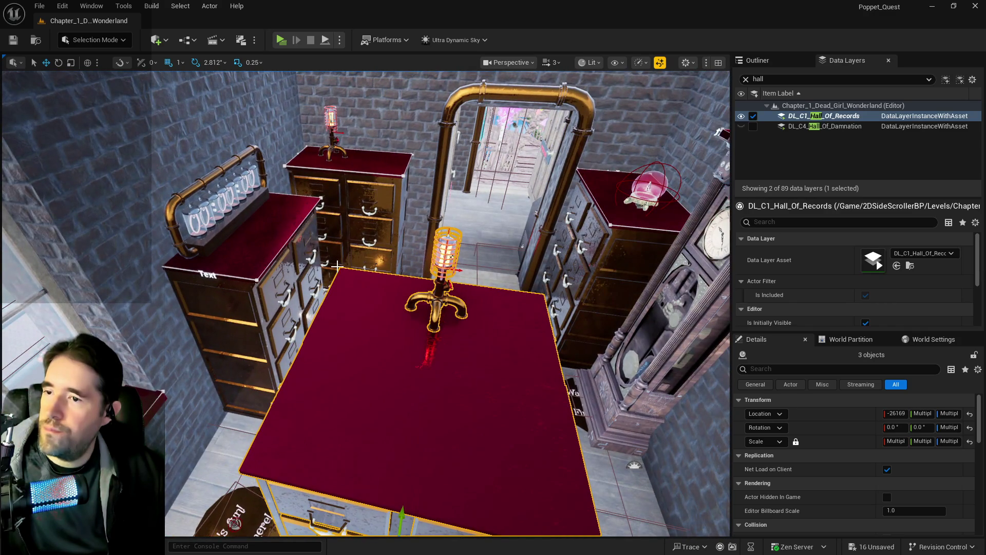
Select Level_Cabinet24 with its nixie clock and frame them, then pick the marker and steampunk lamp.
{"action": "left_click", "coordinate": [347, 147]}
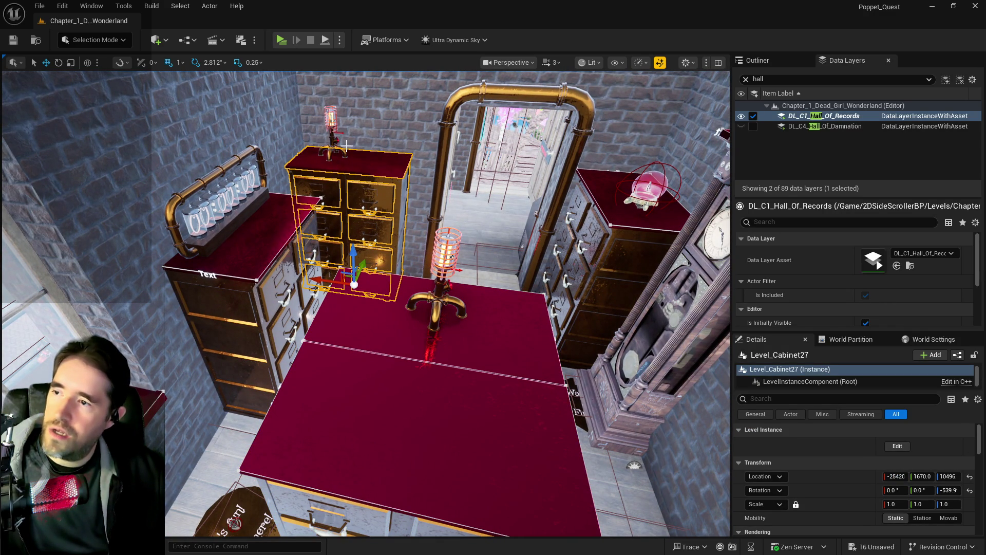
{"action": "left_click", "coordinate": [330, 148], "text": "ctrl"}
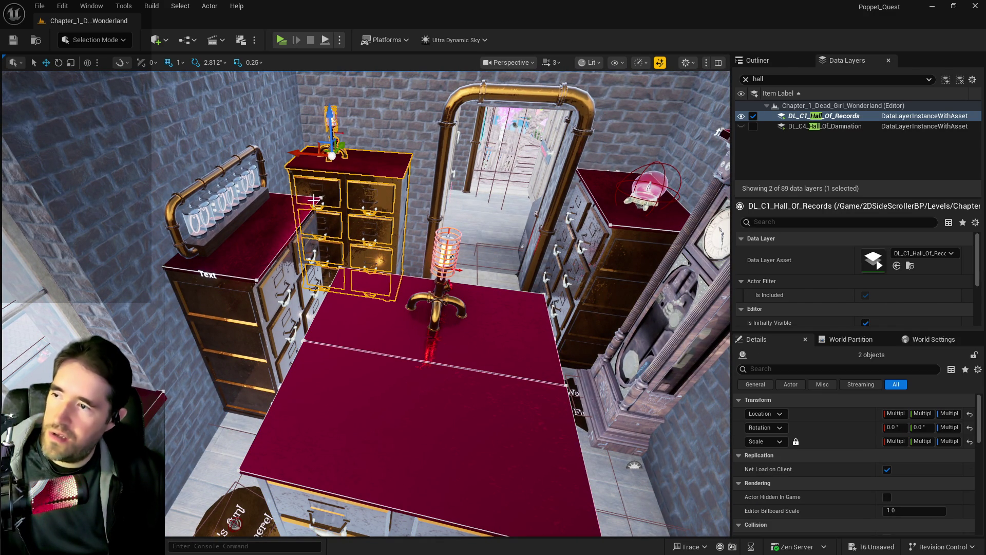
{"action": "left_click", "coordinate": [228, 215]}
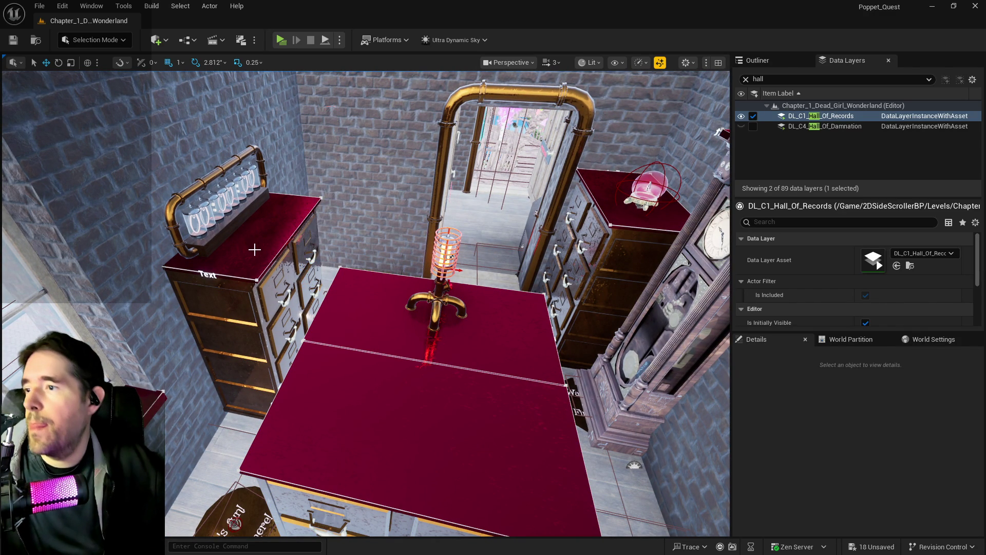
{"action": "left_click", "coordinate": [229, 215], "text": "ctrl"}
{"action": "key", "text": "f"}
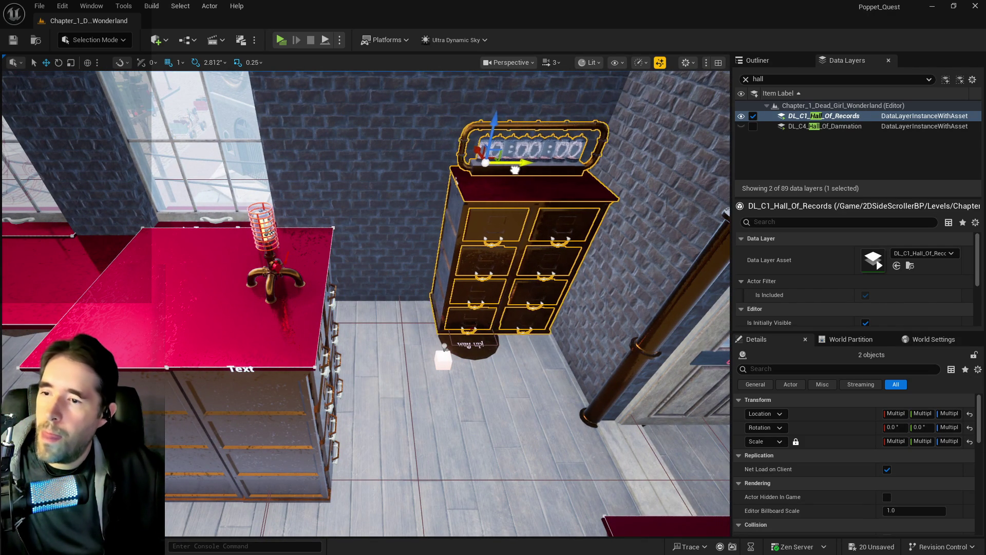
{"action": "left_click", "coordinate": [473, 338]}
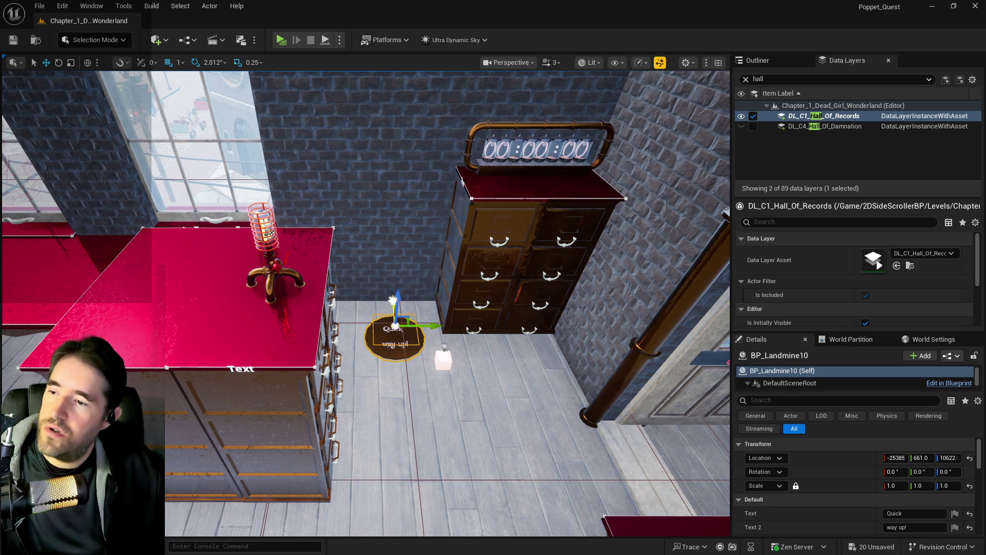
{"action": "left_click_drag", "start_coordinate": [366, 303], "coordinate": [185, 303]}
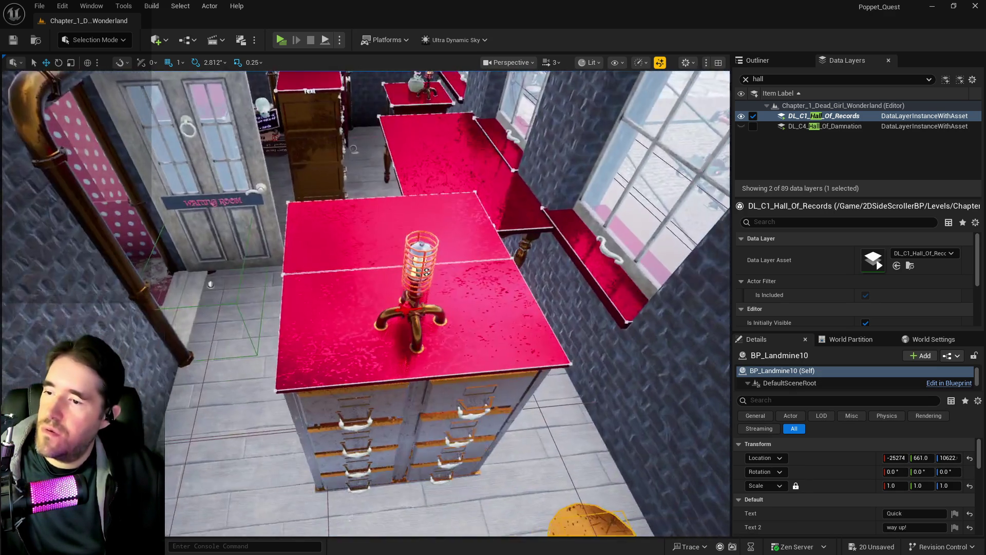
{"action": "left_click", "coordinate": [408, 315]}
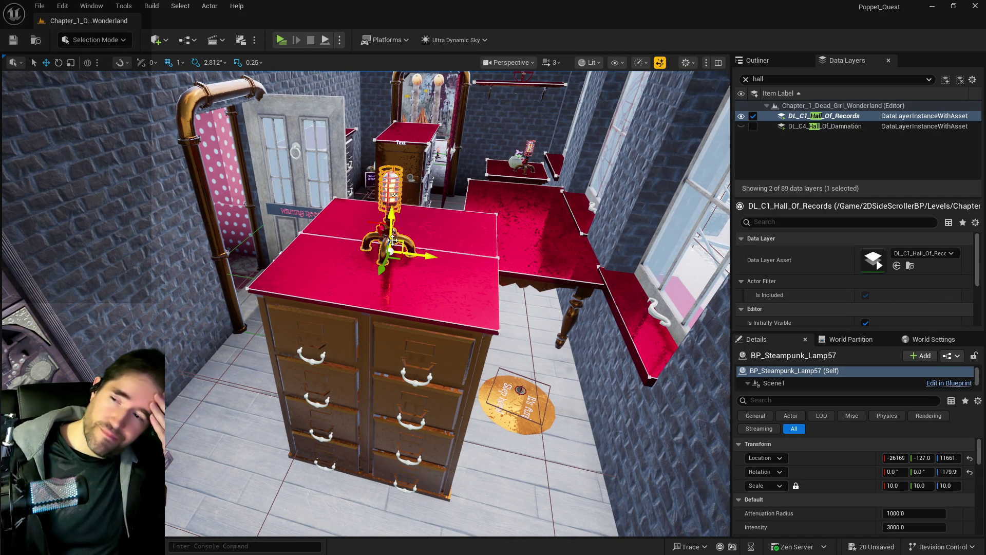
Undo the recent cabinet, lamp and 'way up!' marker moves.
{"action": "key", "text": "ctrl+z"}
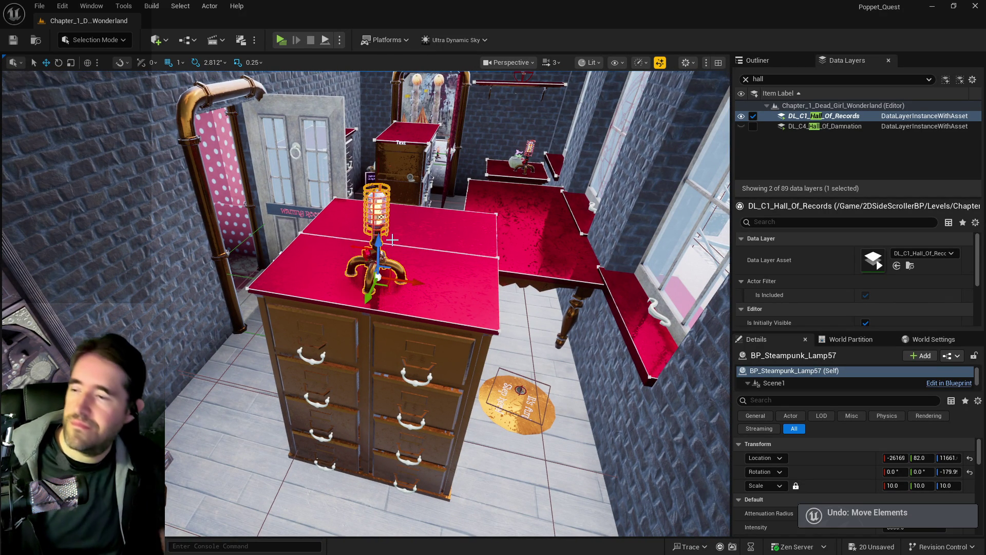
{"action": "key", "text": "ctrl+z"}
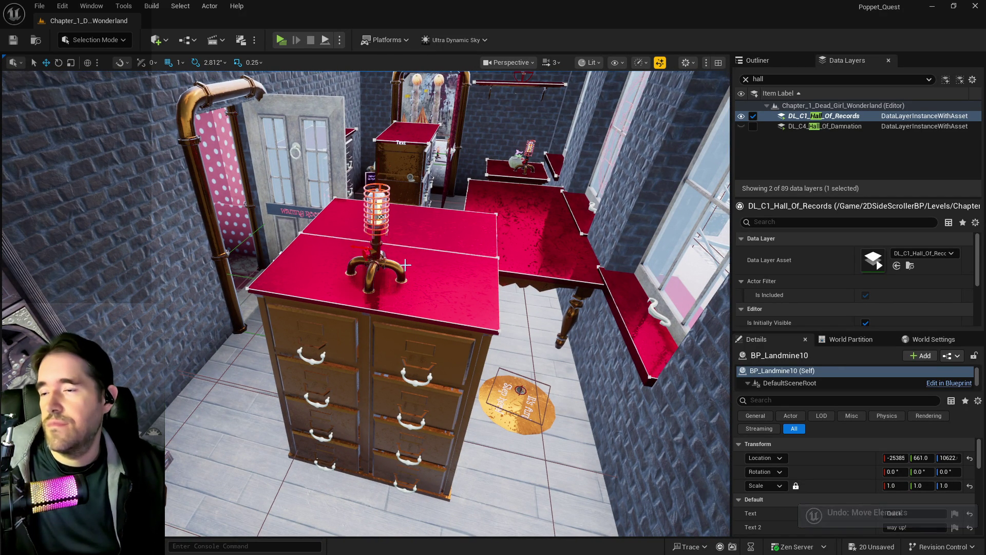
{"action": "key", "text": "ctrl+z"}
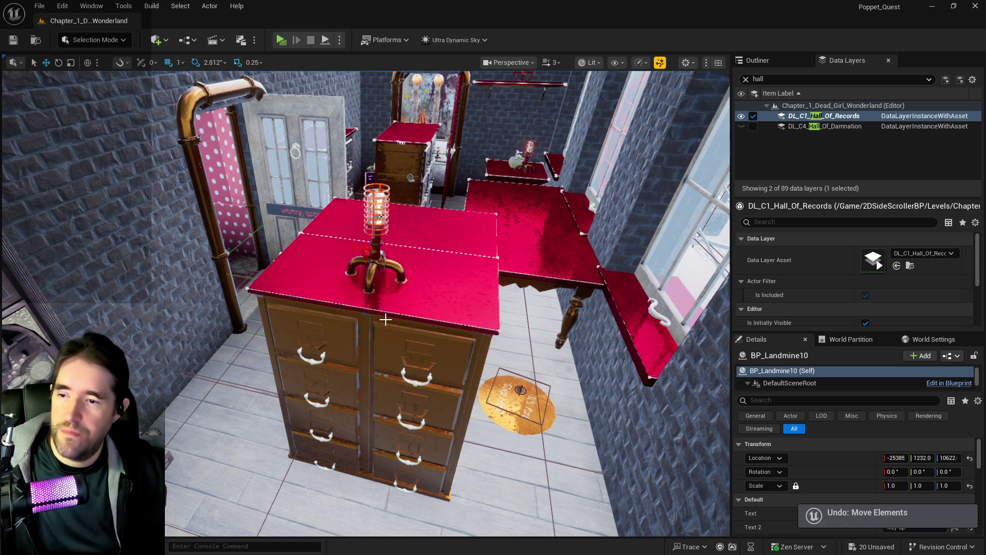
{"action": "key", "text": "ctrl+z"}
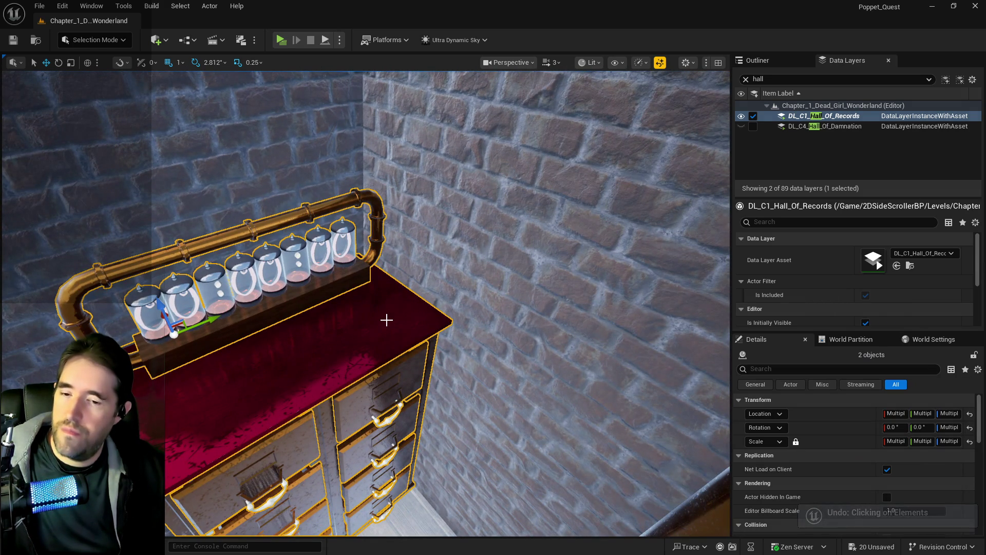
{"action": "key", "text": "ctrl+z"}
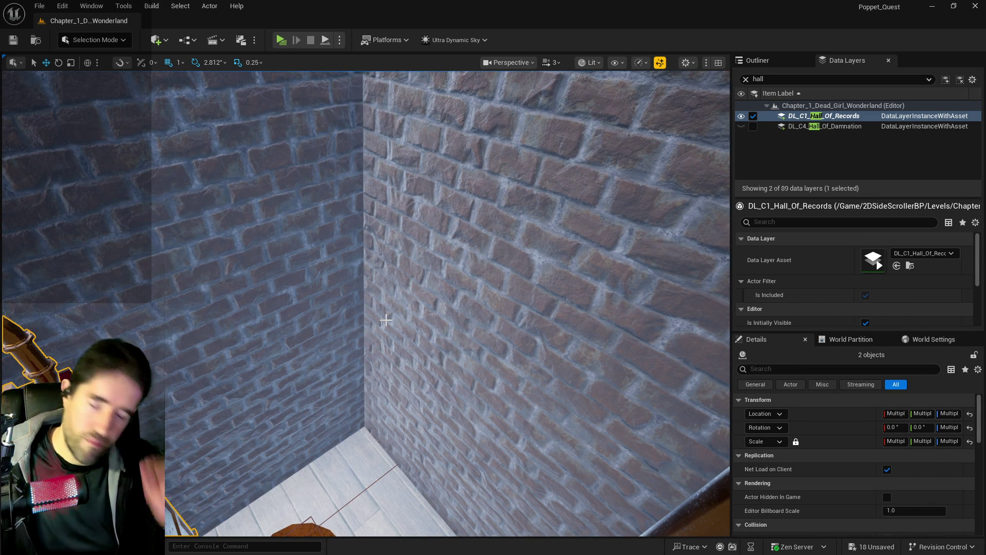
{"action": "key", "text": "ctrl+z"}
{"action": "key", "text": "ctrl+z"}
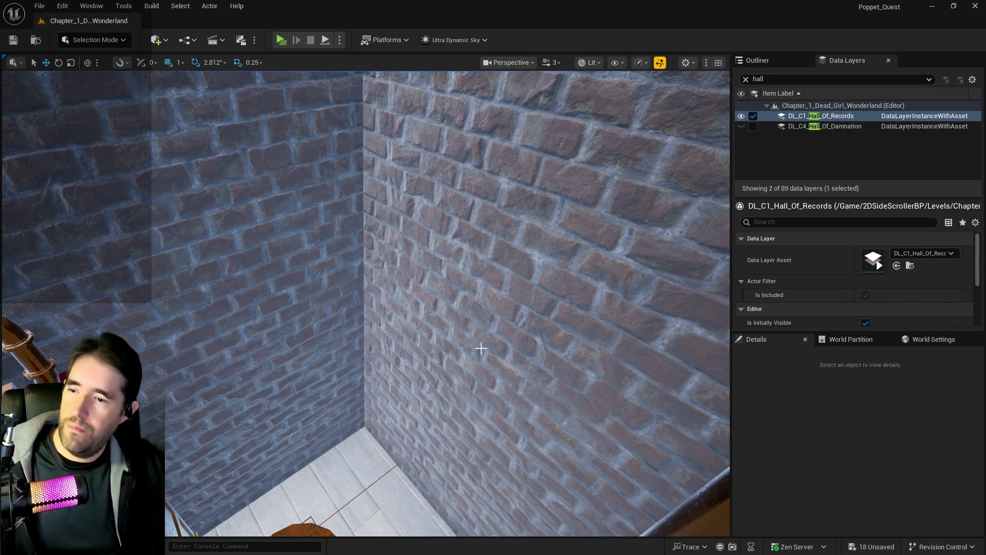
{"action": "key", "text": "ctrl+z"}
{"action": "key", "text": "ctrl+z"}
{"action": "key", "text": "ctrl+z"}
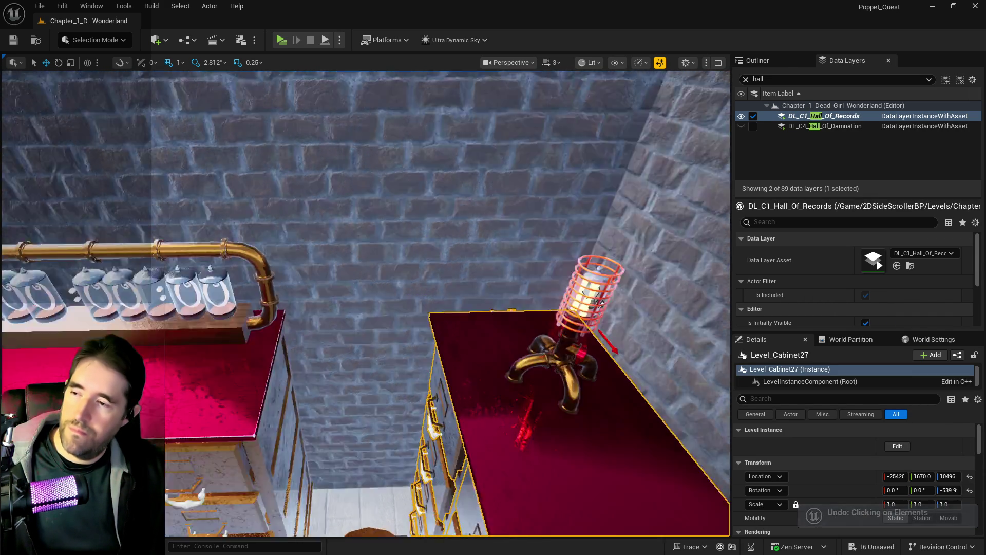
{"action": "key", "text": "ctrl+z"}
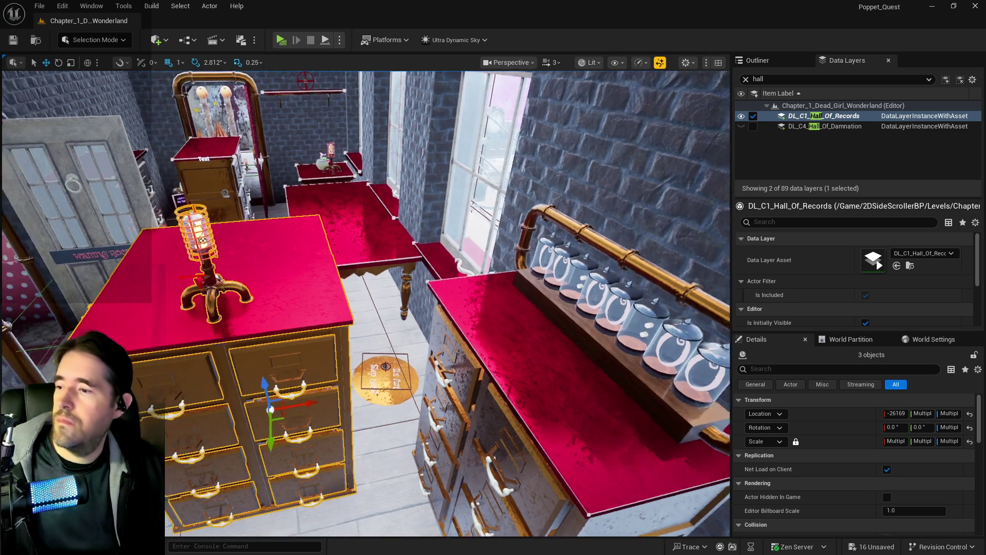
{"action": "key", "text": "ctrl+z"}
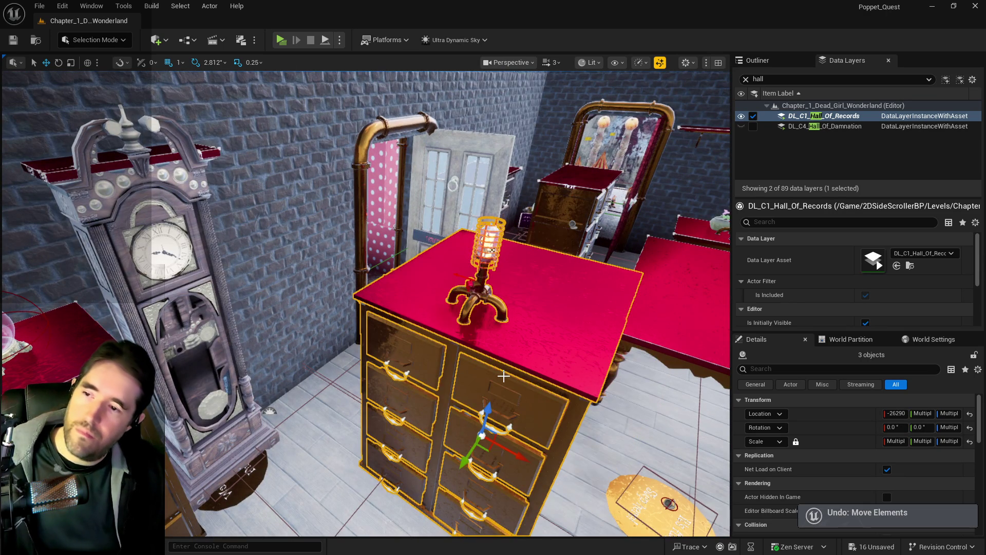
{"action": "key", "text": "ctrl+z"}
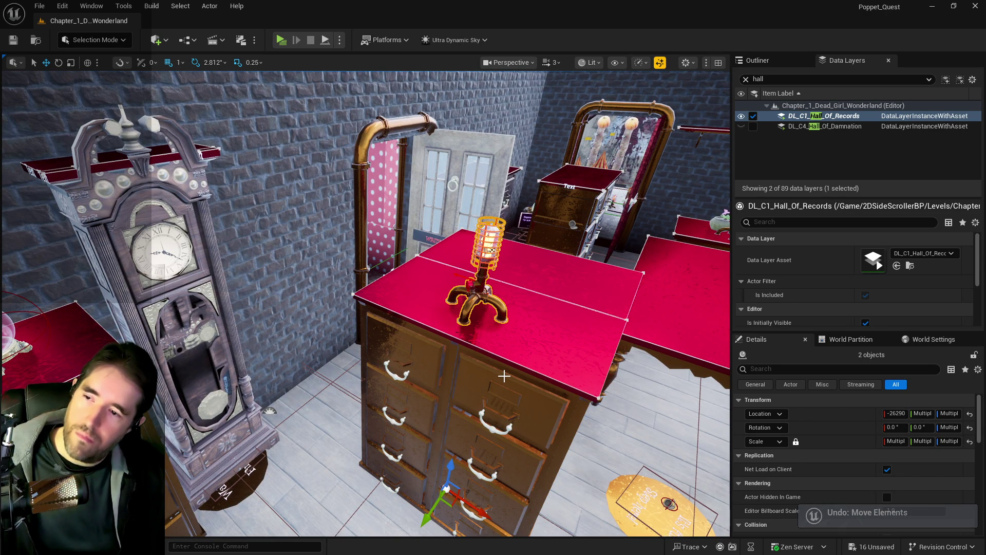
{"action": "key", "text": "ctrl+z"}
{"action": "key", "text": "ctrl+z"}
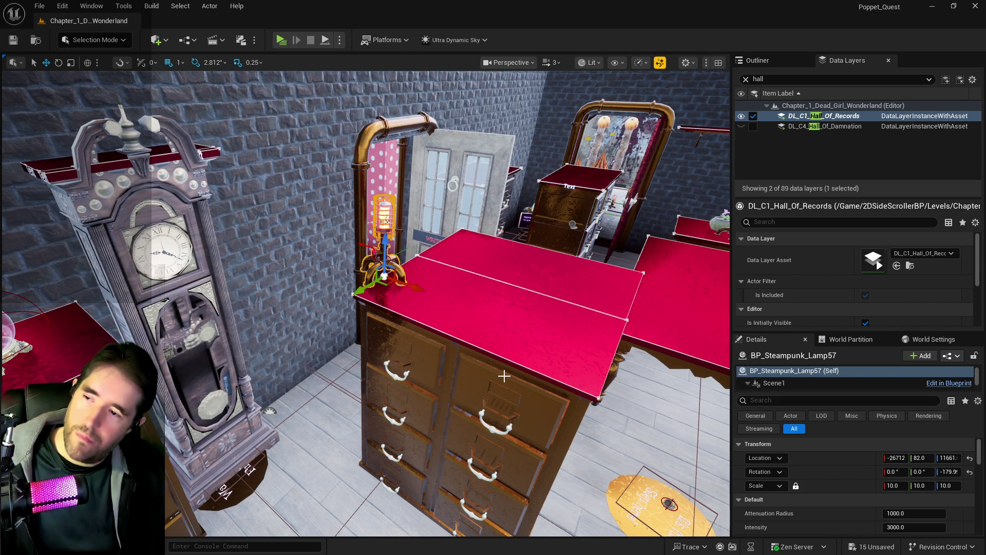
{"action": "key", "text": "ctrl+z"}
{"action": "key", "text": "ctrl+z"}
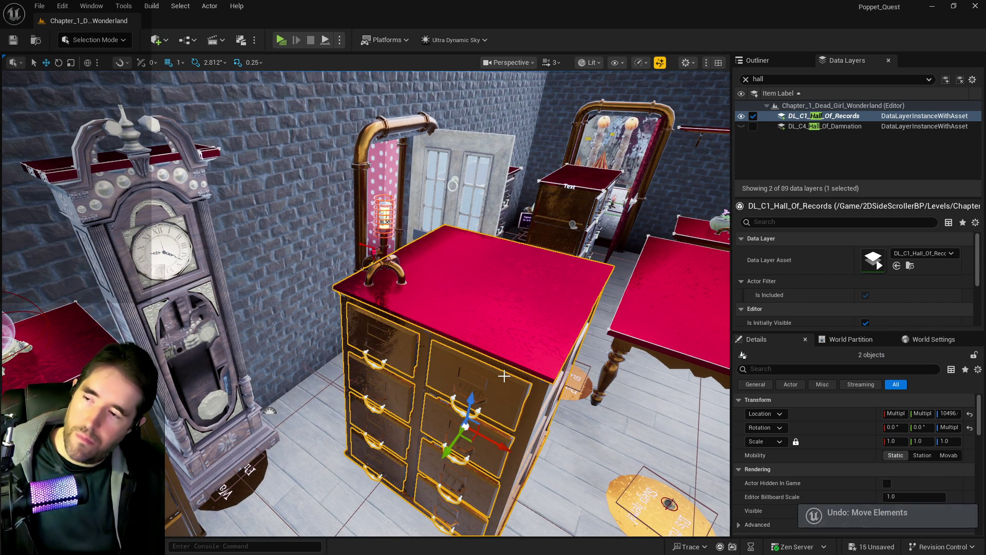
{"action": "key", "text": "ctrl+z"}
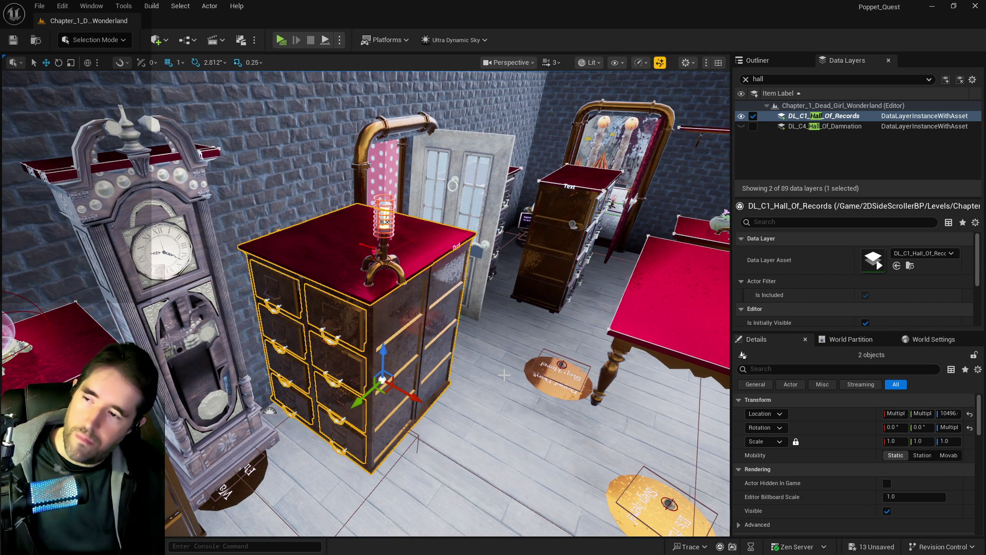
Slide the steampunk lamp left on its cabinet and move the 'Watch That' marker along X and Y.
{"action": "left_click", "coordinate": [391, 266]}
{"action": "mouse_move", "coordinate": [352, 284]}
{"action": "left_mouse_down"}
{"action": "mouse_move", "coordinate": [315, 276]}
{"action": "mouse_move", "coordinate": [326, 272]}
{"action": "left_mouse_up"}
{"action": "left_click", "coordinate": [235, 477]}
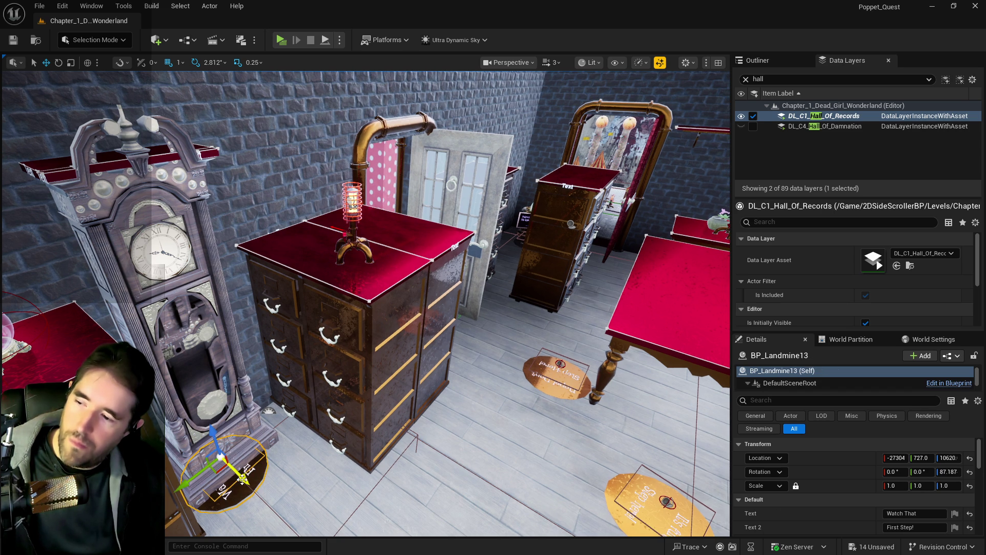
{"action": "mouse_move", "coordinate": [243, 481]}
{"action": "left_mouse_down"}
{"action": "mouse_move", "coordinate": [326, 516]}
{"action": "mouse_move", "coordinate": [316, 511]}
{"action": "left_mouse_up"}
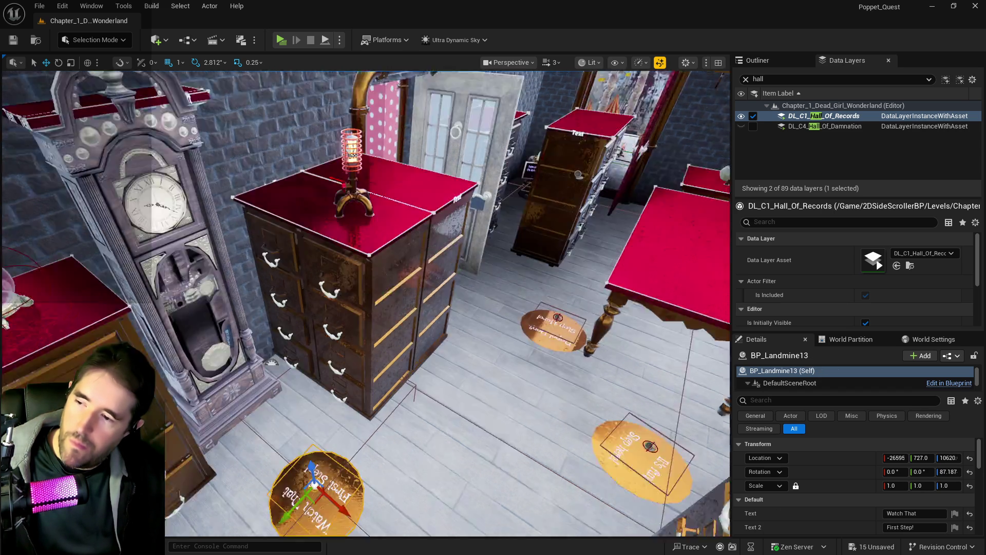
{"action": "key", "text": "f"}
{"action": "left_click_drag", "start_coordinate": [261, 382], "coordinate": [268, 371]}
Focus on the grandfather clock and raise the crystal ball collectible upward.
{"action": "key", "text": "1"}
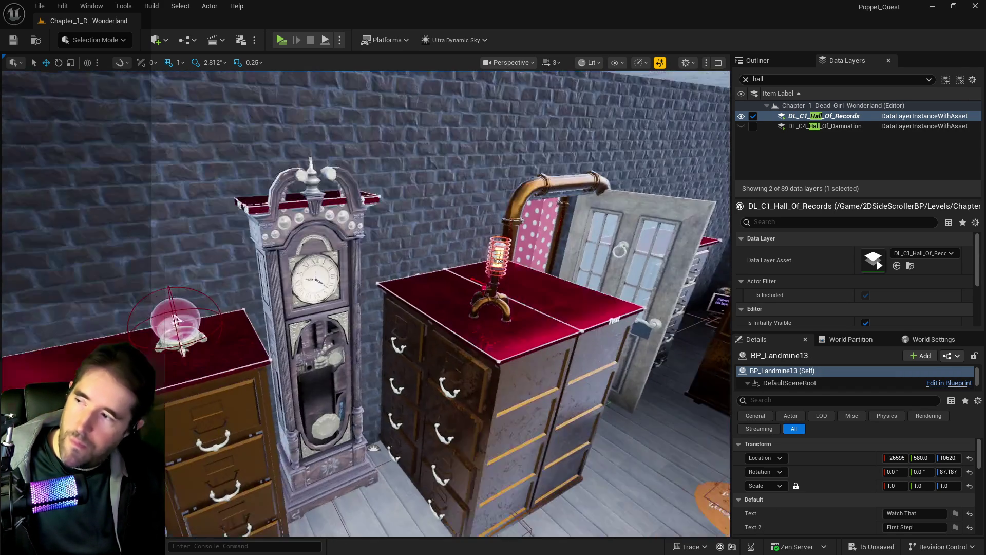
{"action": "left_click", "coordinate": [273, 306]}
{"action": "key", "text": "f"}
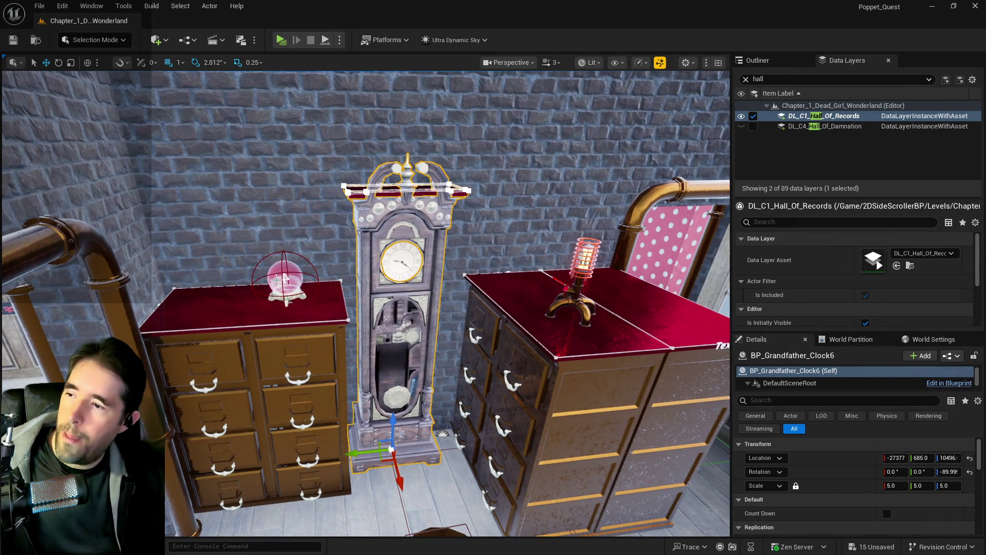
{"action": "left_click", "coordinate": [281, 280]}
{"action": "left_click_drag", "start_coordinate": [280, 260], "coordinate": [282, 105]}
Move Crystal Ball 4 onto the grandfather clock top at X -27234, Y 728.
{"action": "left_click_drag", "start_coordinate": [252, 166], "coordinate": [381, 163]}
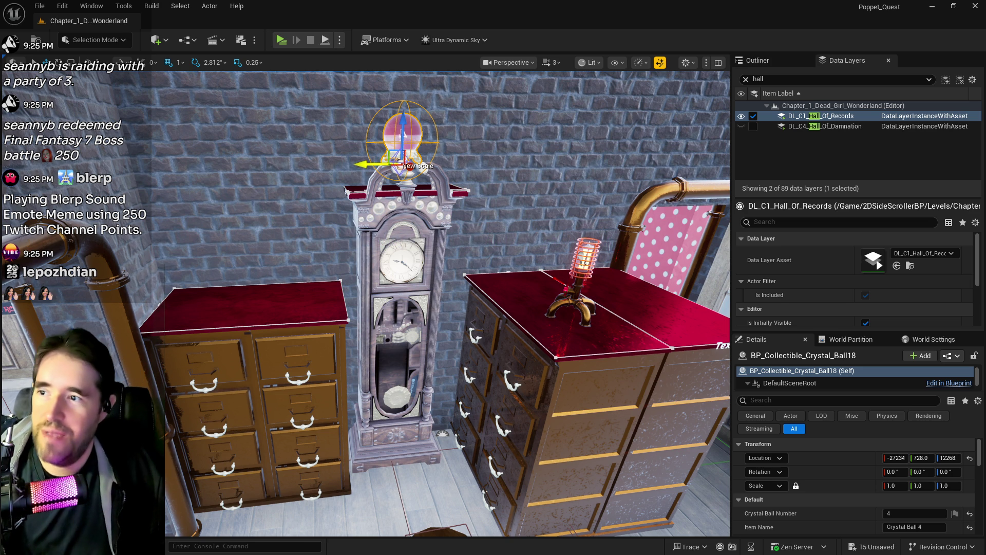
{"action": "scroll", "coordinate": [446, 303], "scroll_direction": "down", "scroll_amount": 5}
Move both filing cabinets and the steampunk lamp together as one group.
{"action": "scroll", "coordinate": [447, 304], "scroll_direction": "up", "scroll_amount": 6}
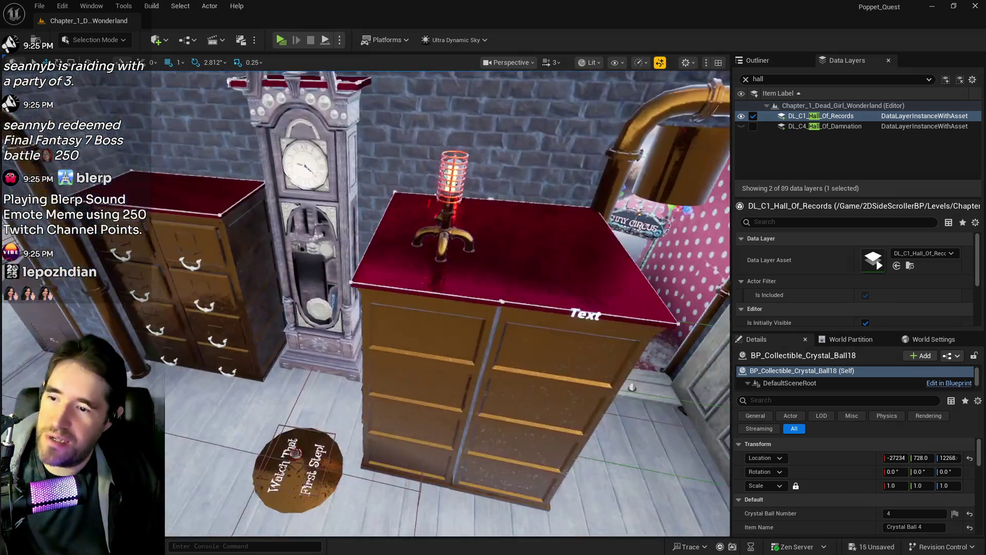
{"action": "scroll", "coordinate": [447, 303], "scroll_direction": "down", "scroll_amount": 3}
{"action": "left_click", "coordinate": [390, 274]}
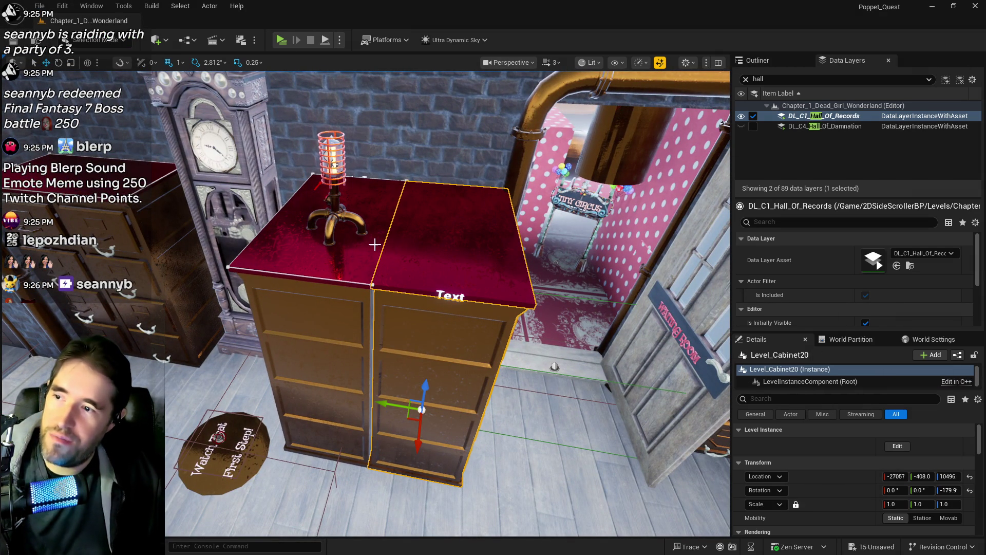
{"action": "left_click", "coordinate": [341, 245], "text": "ctrl"}
{"action": "left_click", "coordinate": [333, 223], "text": "ctrl"}
{"action": "scroll", "coordinate": [289, 228], "scroll_direction": "up", "scroll_amount": 2}
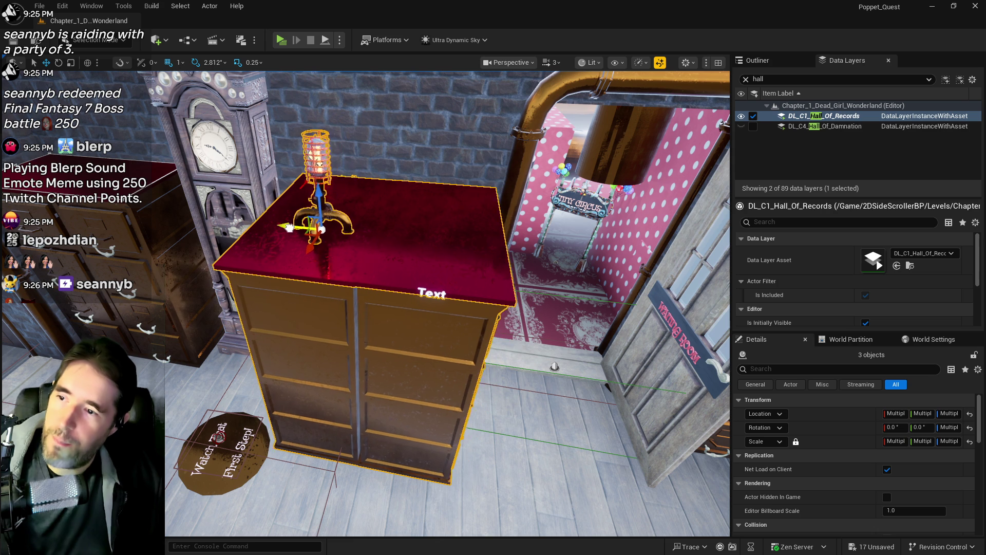
{"action": "left_click_drag", "start_coordinate": [289, 228], "coordinate": [185, 397]}
Slide the 'Watch That First Step!' floor mat further left, then select Level_Cabinet19.
{"action": "left_click", "coordinate": [218, 436]}
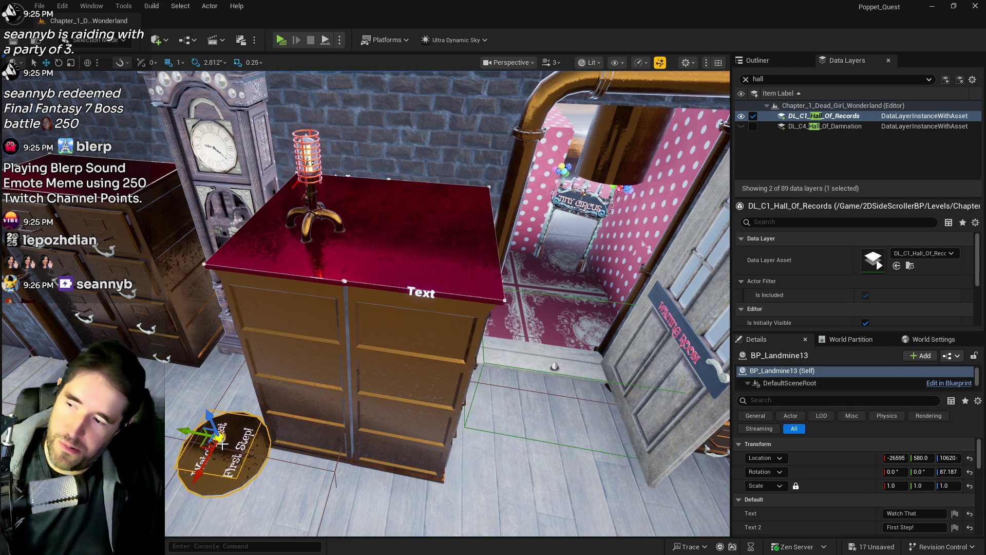
{"action": "left_click_drag", "start_coordinate": [210, 443], "coordinate": [167, 425]}
{"action": "left_click_drag", "start_coordinate": [359, 309], "coordinate": [411, 391]}
{"action": "mouse_move", "coordinate": [336, 355]}
{"action": "left_mouse_down"}
{"action": "mouse_move", "coordinate": [298, 384]}
{"action": "mouse_move", "coordinate": [333, 346]}
{"action": "left_mouse_up"}
{"action": "left_click", "coordinate": [336, 355]}
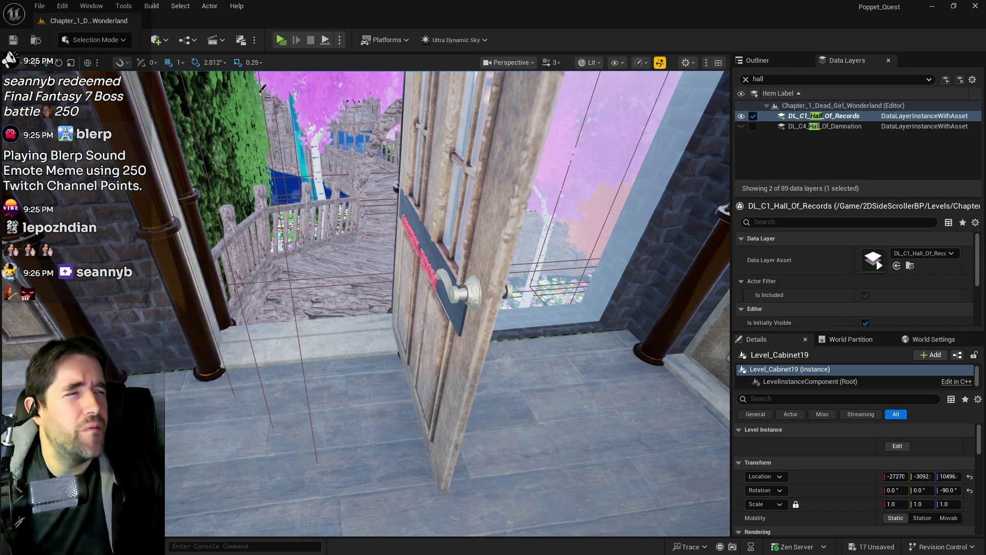
{"action": "mouse_move", "coordinate": [450, 117]}
{"action": "left_mouse_down"}
{"action": "mouse_move", "coordinate": [450, 87]}
{"action": "mouse_move", "coordinate": [450, 117]}
{"action": "left_mouse_up"}
Clear the 'hall' data layer filter to list all layers and save the level changes.
{"action": "left_click", "coordinate": [745, 79]}
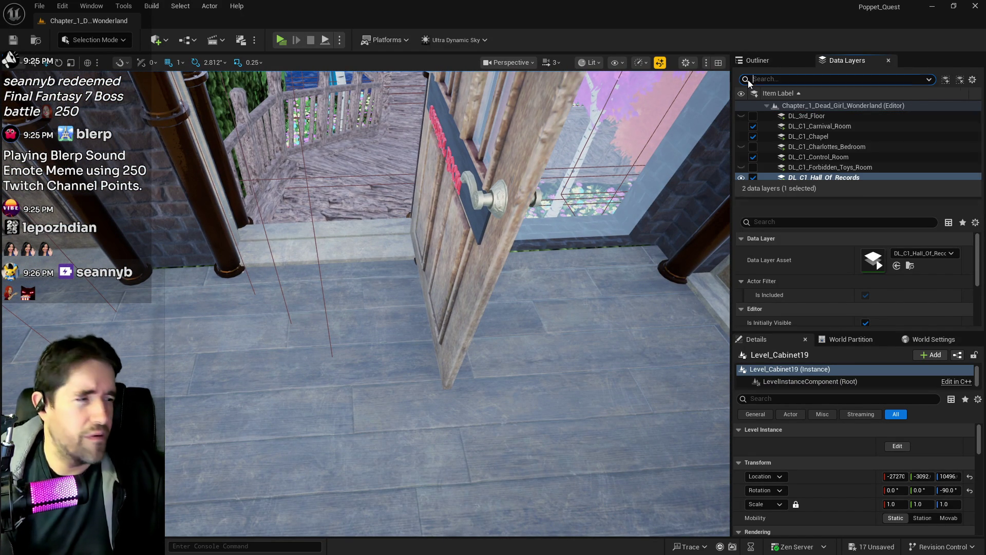
{"action": "key", "text": "ctrl+s"}
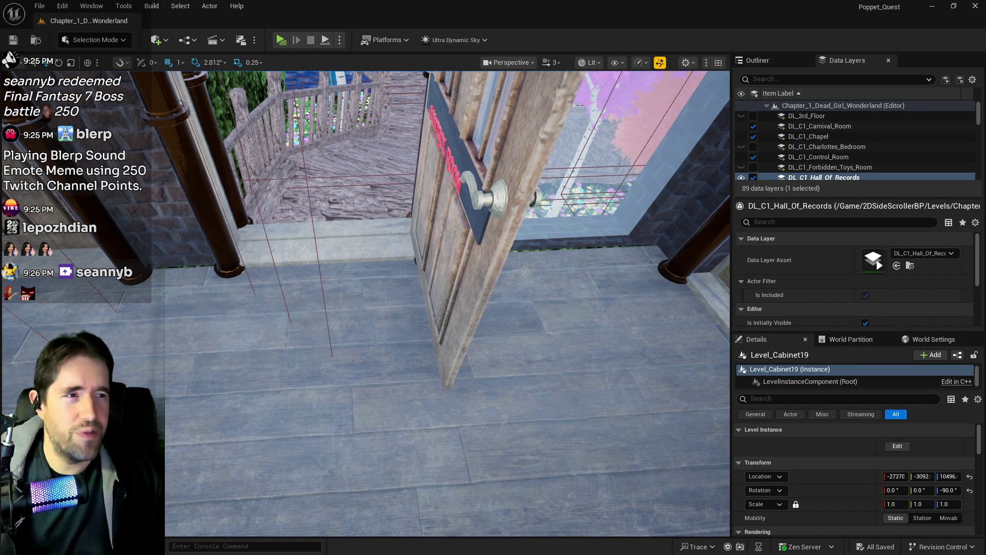
{"action": "left_click_drag", "start_coordinate": [471, 403], "coordinate": [451, 358]}
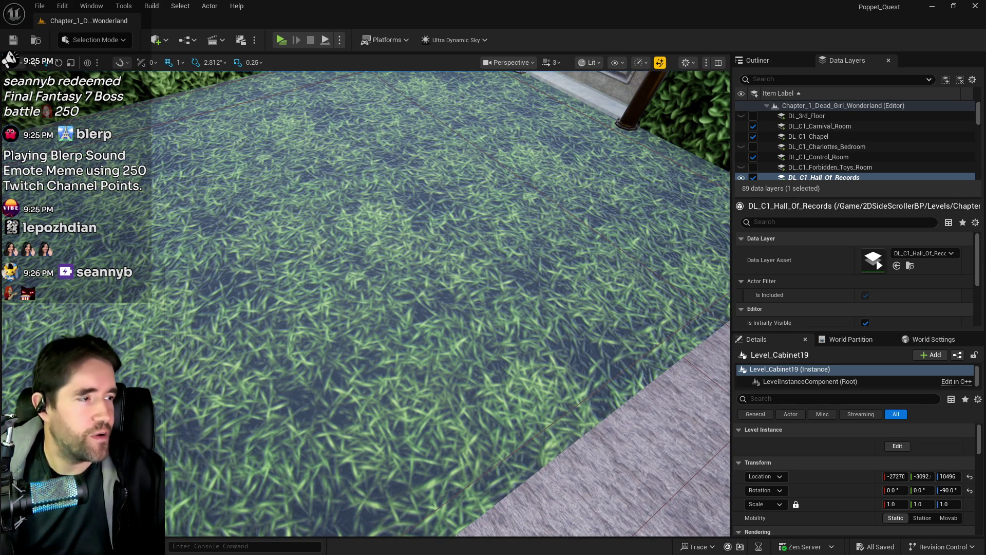
{"action": "scroll", "coordinate": [447, 303], "scroll_direction": "up", "scroll_amount": 5}
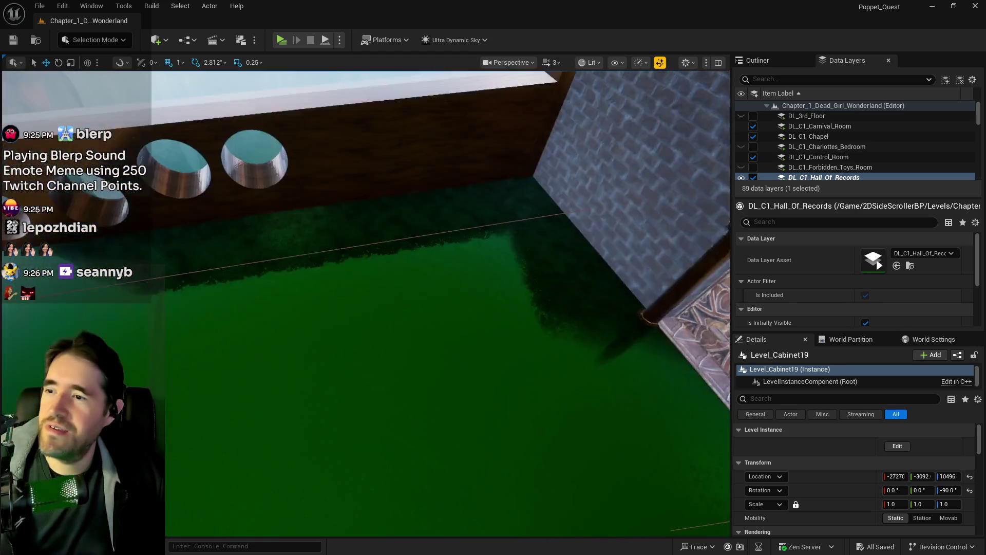
Unload the Chapter 1 data layers from DL_C1_Carnival_Room through DL_C1_Waiting_Room.
{"action": "scroll", "coordinate": [447, 303], "scroll_direction": "down", "scroll_amount": 6}
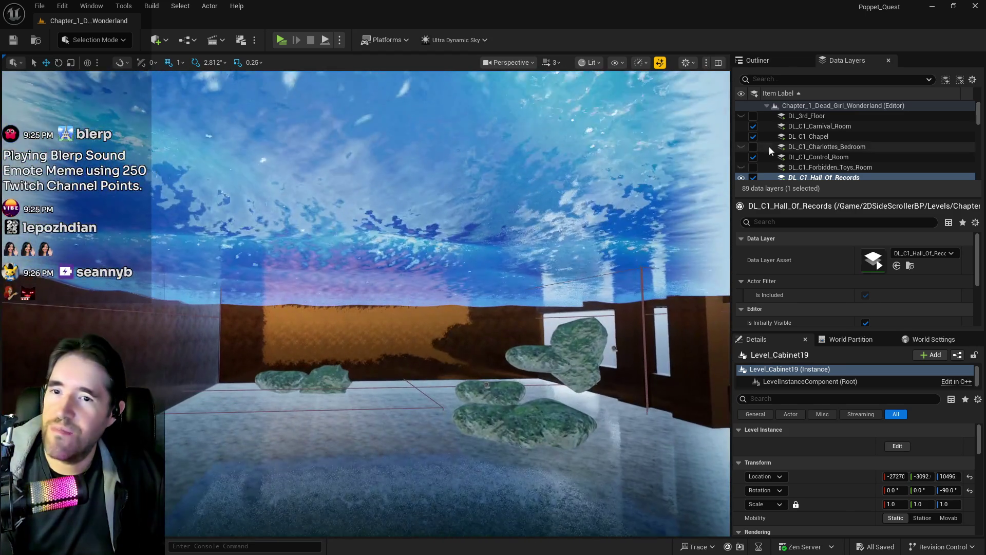
{"action": "left_click", "coordinate": [803, 128]}
{"action": "scroll", "coordinate": [805, 150], "scroll_direction": "down", "scroll_amount": 8}
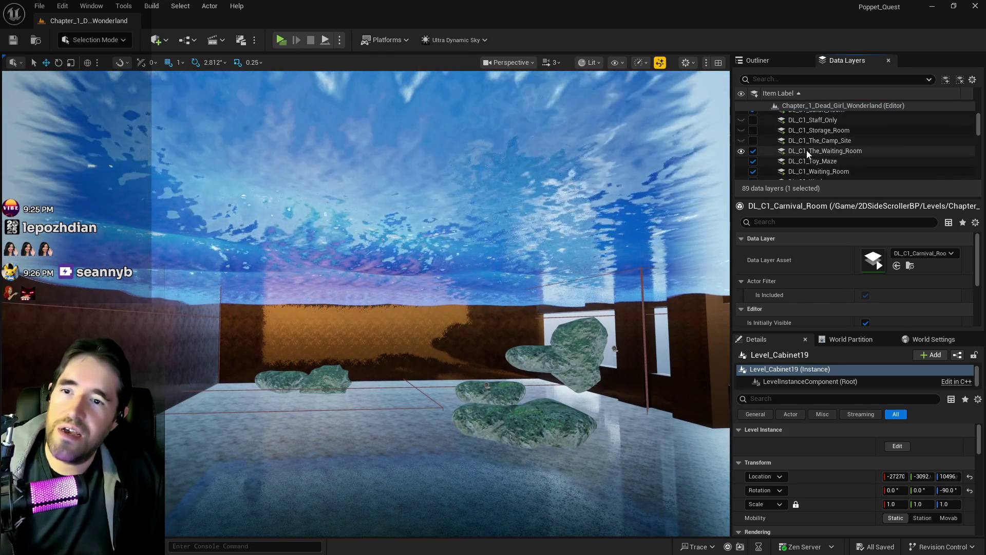
{"action": "scroll", "coordinate": [807, 150], "scroll_direction": "down", "scroll_amount": 1}
{"action": "left_click", "coordinate": [769, 138], "text": "shift"}
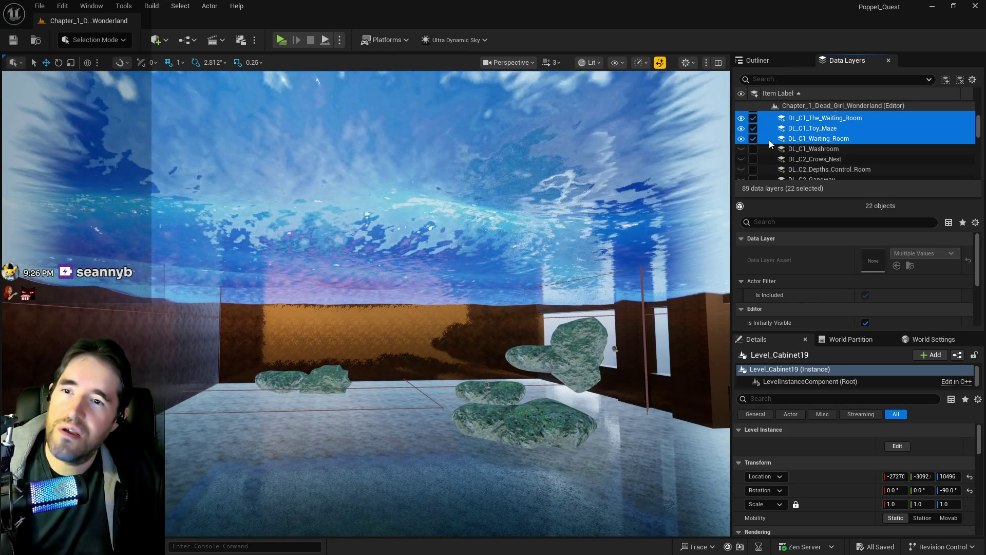
{"action": "left_click", "coordinate": [754, 139]}
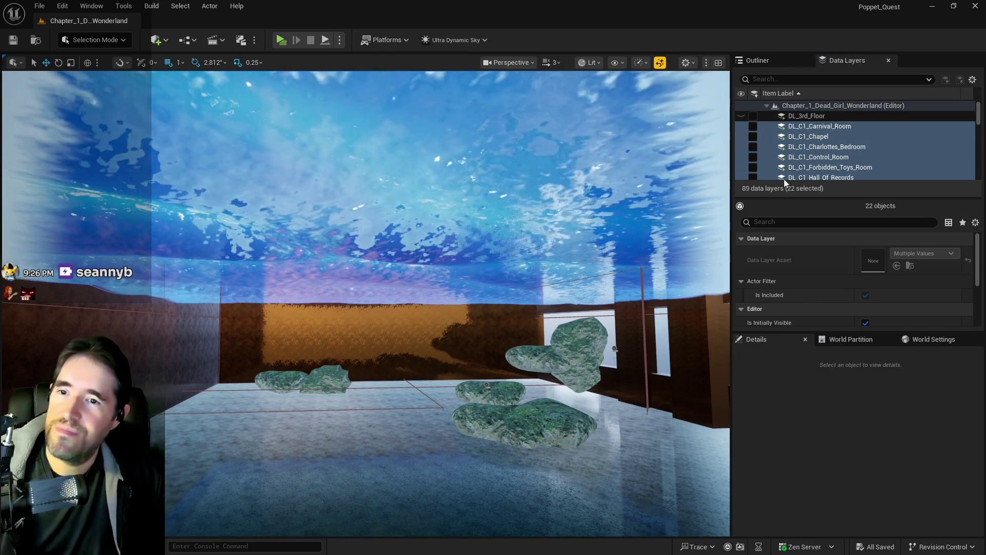
Load the Chapter 2 data layers DL_C2_Crows_Nest through DL_C2_The_Underworld and view the grotto water.
{"action": "scroll", "coordinate": [807, 150], "scroll_direction": "down", "scroll_amount": 6}
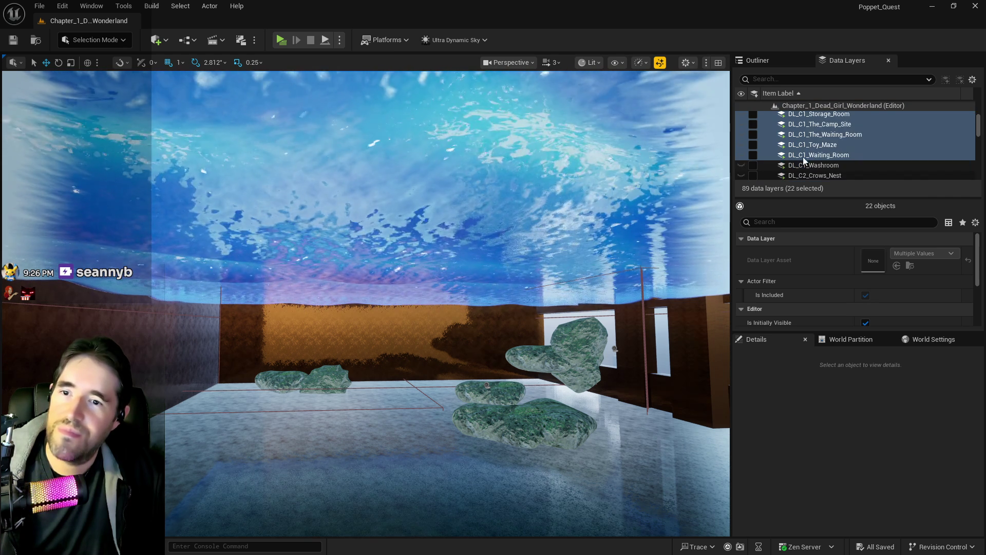
{"action": "left_click", "coordinate": [801, 174]}
{"action": "scroll", "coordinate": [806, 168], "scroll_direction": "down", "scroll_amount": 5}
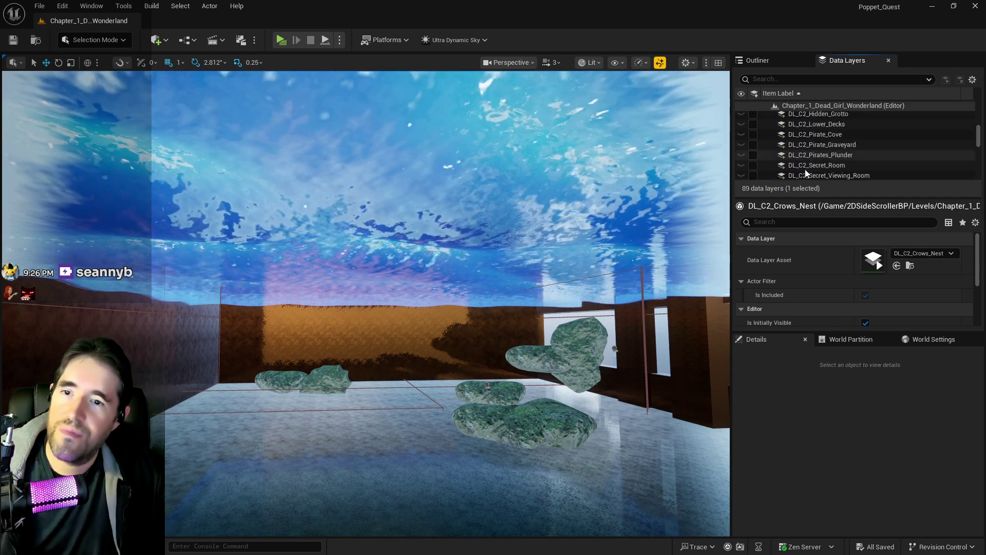
{"action": "scroll", "coordinate": [806, 169], "scroll_direction": "down", "scroll_amount": 4}
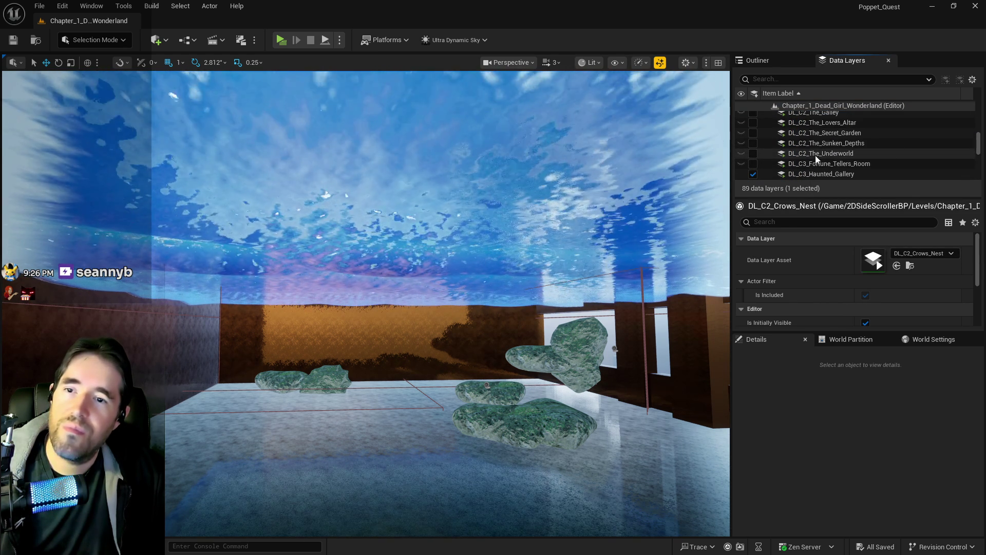
{"action": "left_click", "coordinate": [815, 155], "text": "shift"}
{"action": "left_click", "coordinate": [753, 153]}
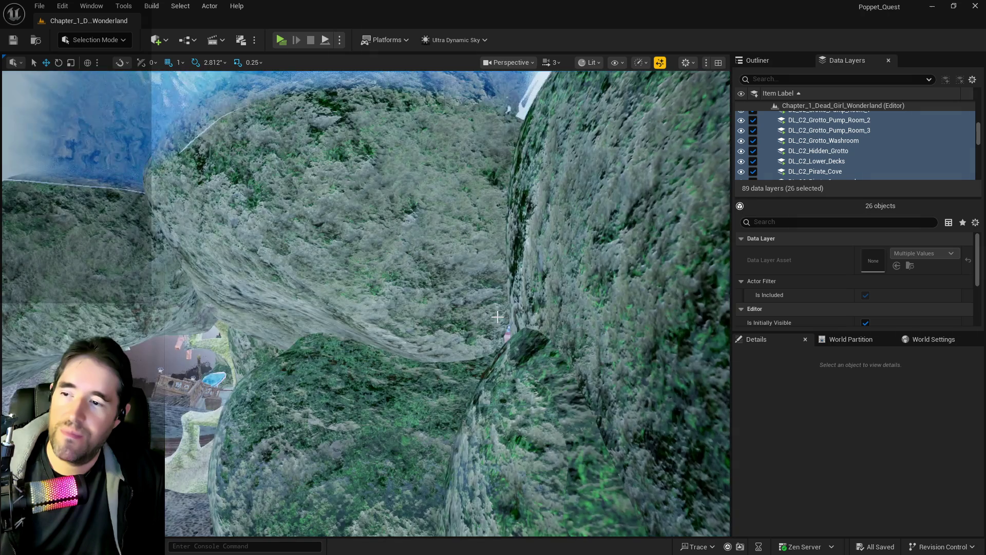
{"action": "mouse_move", "coordinate": [497, 316]}
{"action": "left_mouse_down"}
{"action": "mouse_move", "coordinate": [468, 303]}
{"action": "mouse_move", "coordinate": [449, 309]}
{"action": "left_mouse_up"}
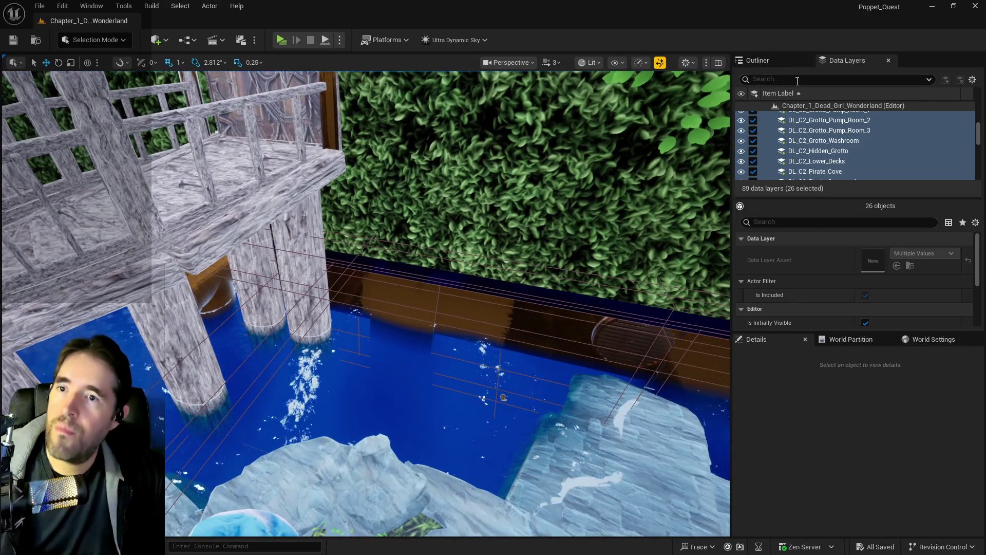
Find Ultra_Dynamic_Sky via an 'ultra' Outliner search and set its Time Of Day to 2400.
{"action": "left_click", "coordinate": [757, 60]}
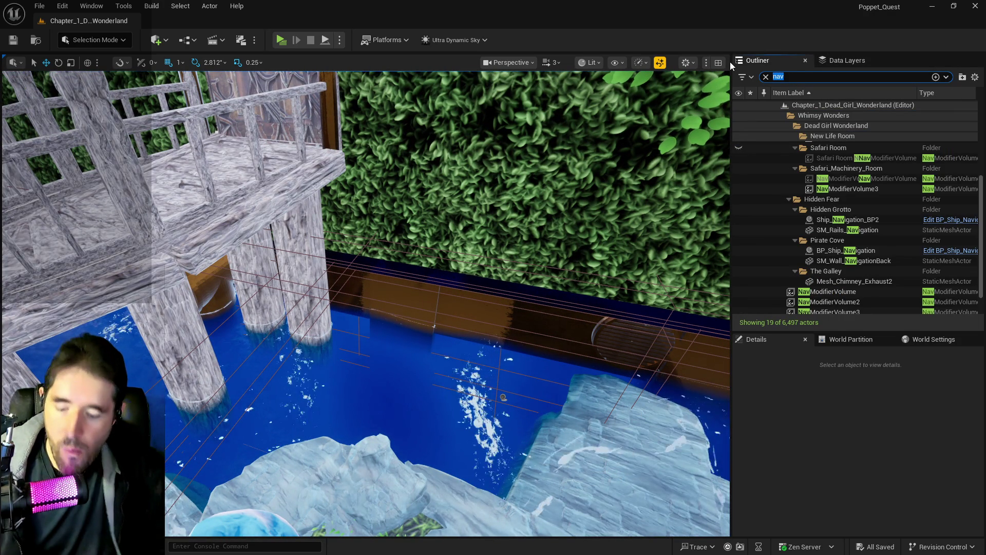
{"action": "key", "text": "BackSpace"}
{"action": "key", "text": "BackSpace"}
{"action": "key", "text": "BackSpace"}
{"action": "type", "text": "ultra"}
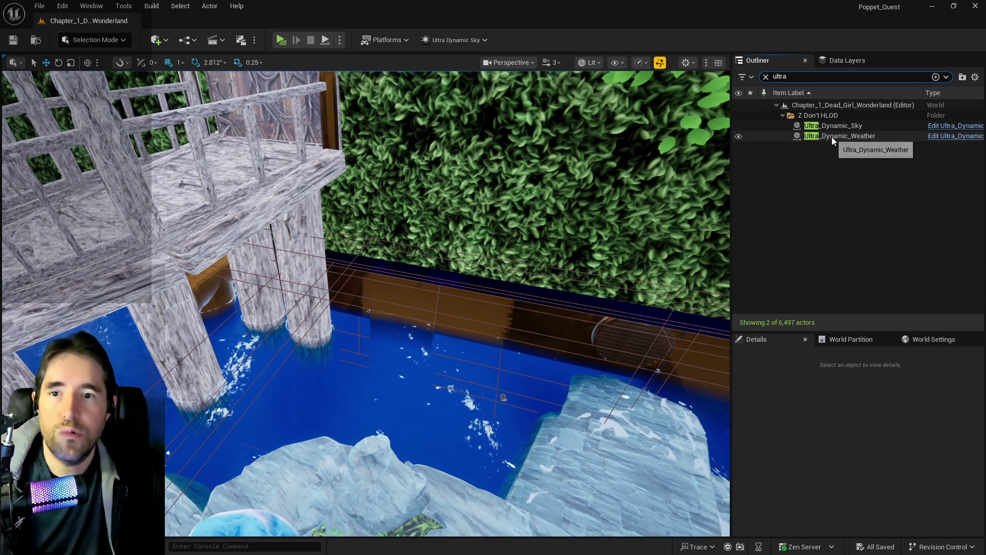
{"action": "left_click", "coordinate": [833, 127]}
{"action": "left_click", "coordinate": [904, 528]}
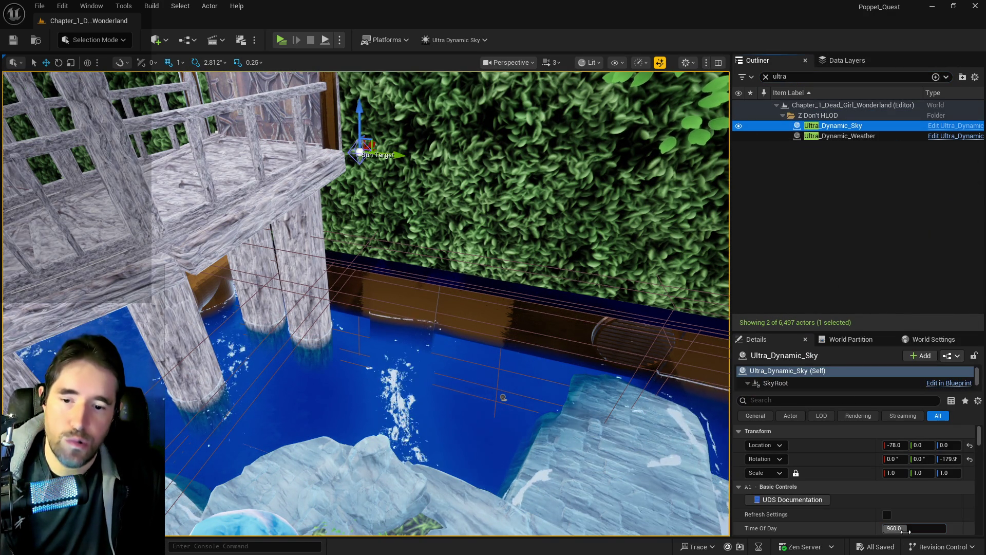
{"action": "type", "text": "2400"}
{"action": "key", "text": "Return"}
{"action": "scroll", "coordinate": [532, 430], "scroll_direction": "down", "scroll_amount": 5}
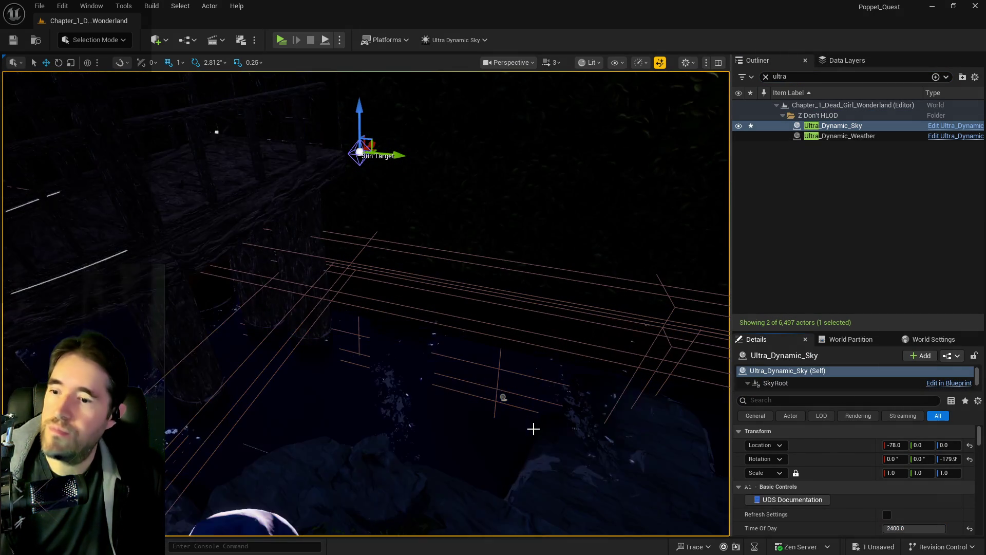
Scroll the viewport to inspect the night-lit grotto level.
{"action": "scroll", "coordinate": [275, 365], "scroll_direction": "up", "scroll_amount": 5}
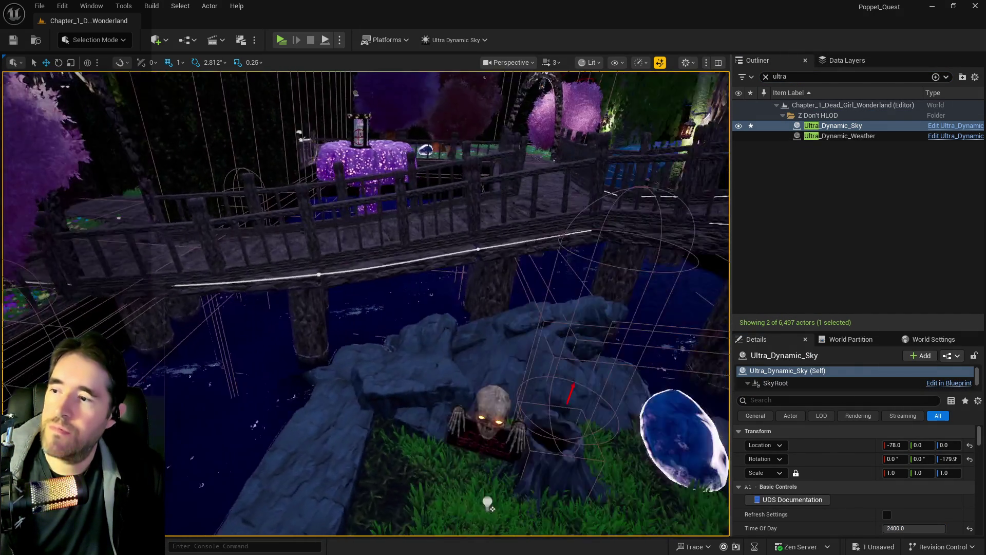
{"action": "scroll", "coordinate": [366, 303], "scroll_direction": "up", "scroll_amount": 5}
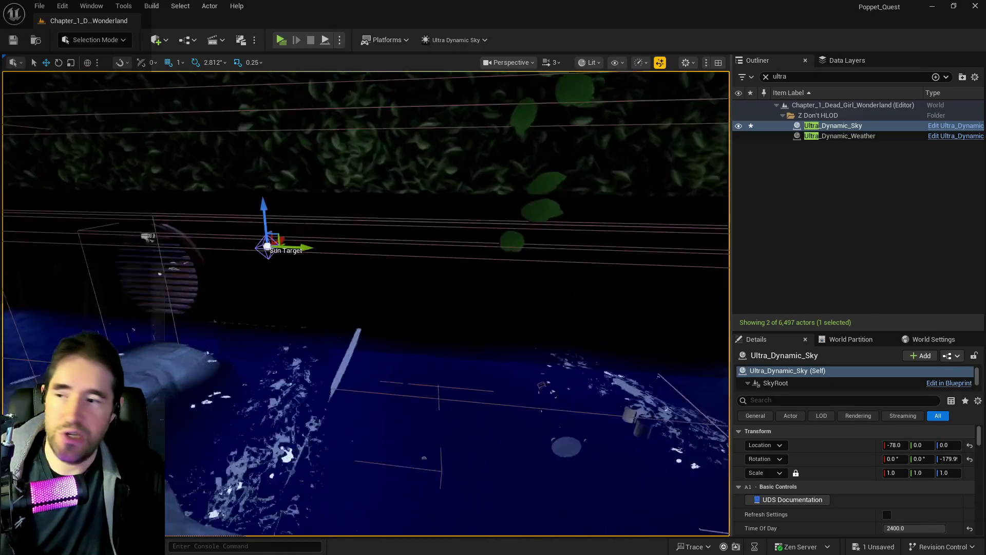
{"action": "scroll", "coordinate": [365, 303], "scroll_direction": "up", "scroll_amount": 5}
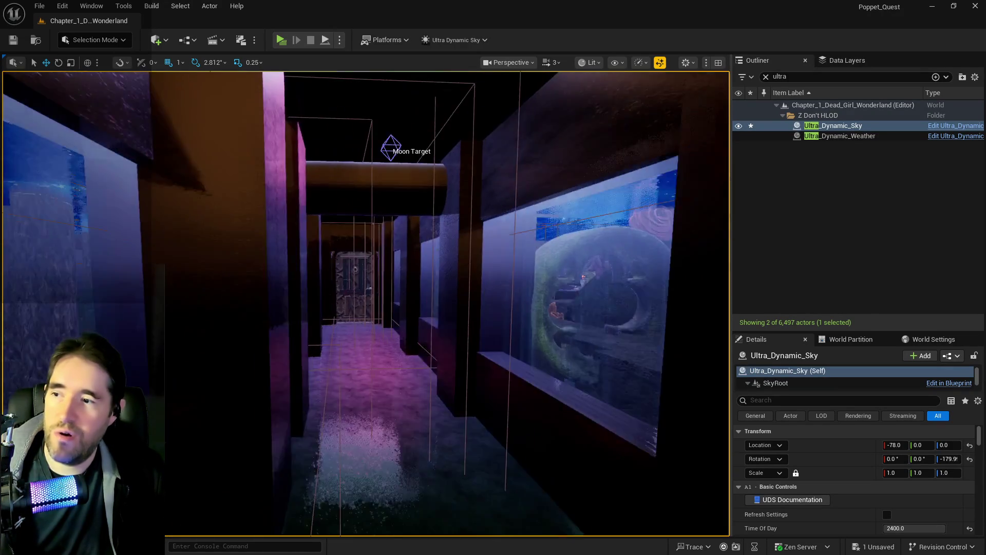
{"action": "scroll", "coordinate": [366, 303], "scroll_direction": "up", "scroll_amount": 5}
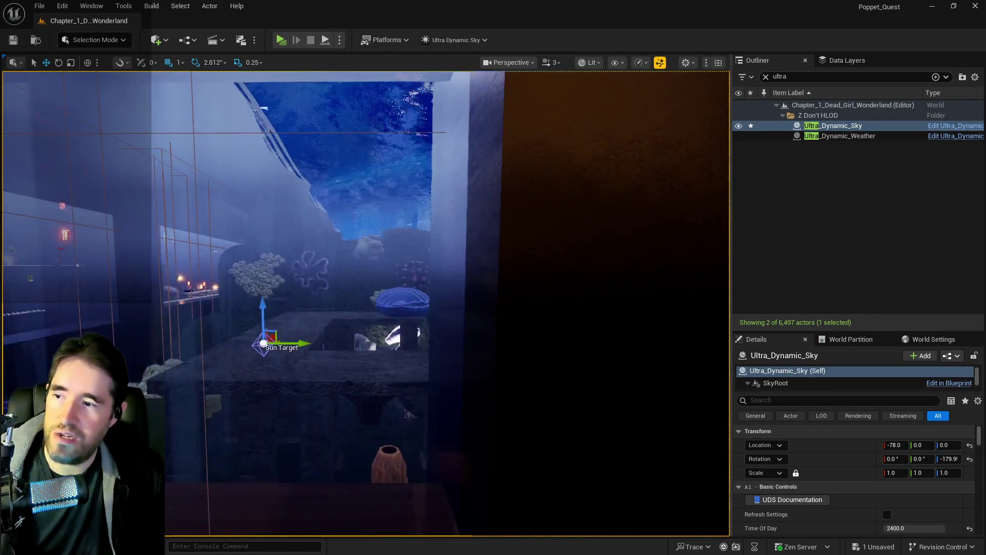
{"action": "scroll", "coordinate": [366, 303], "scroll_direction": "up", "scroll_amount": 5}
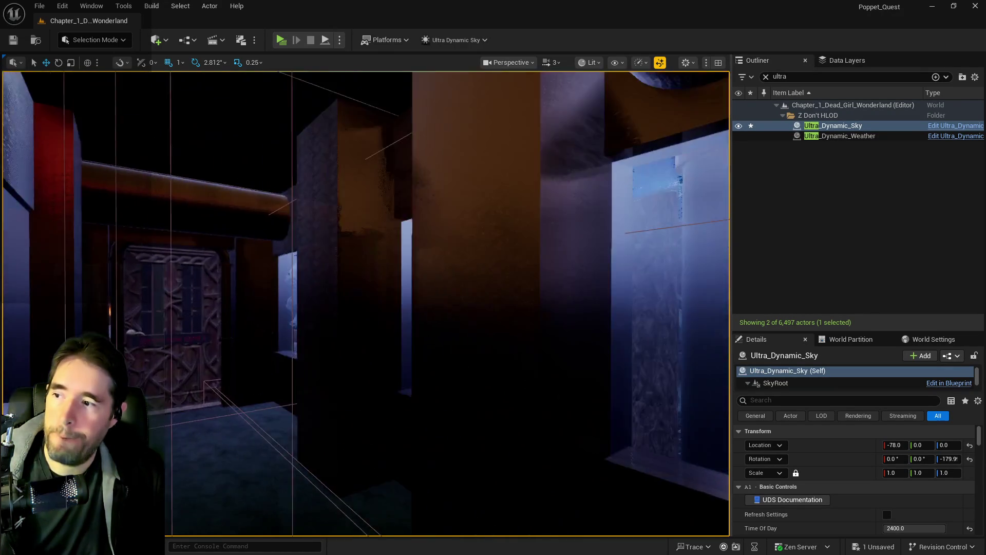
{"action": "scroll", "coordinate": [366, 303], "scroll_direction": "up", "scroll_amount": 5}
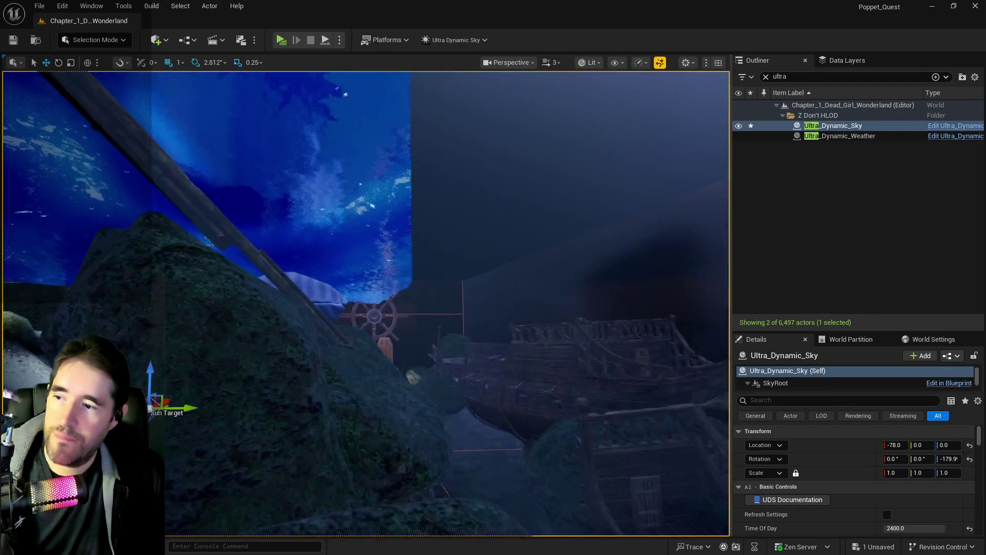
{"action": "scroll", "coordinate": [366, 303], "scroll_direction": "up", "scroll_amount": 5}
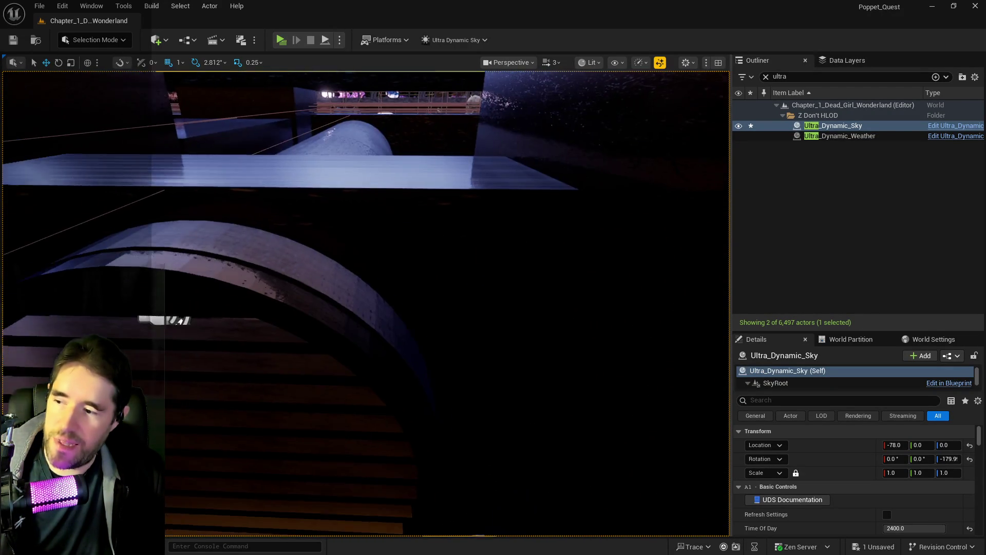
{"action": "scroll", "coordinate": [365, 303], "scroll_direction": "up", "scroll_amount": 5}
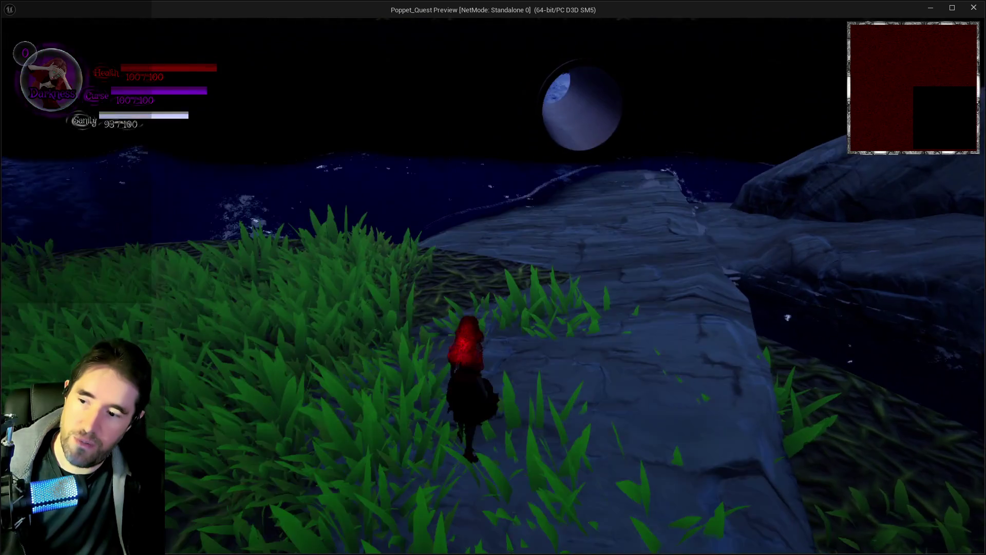
Activate The World card and step onto the Pool Control 1 pedestal.
{"action": "key", "text": "w"}
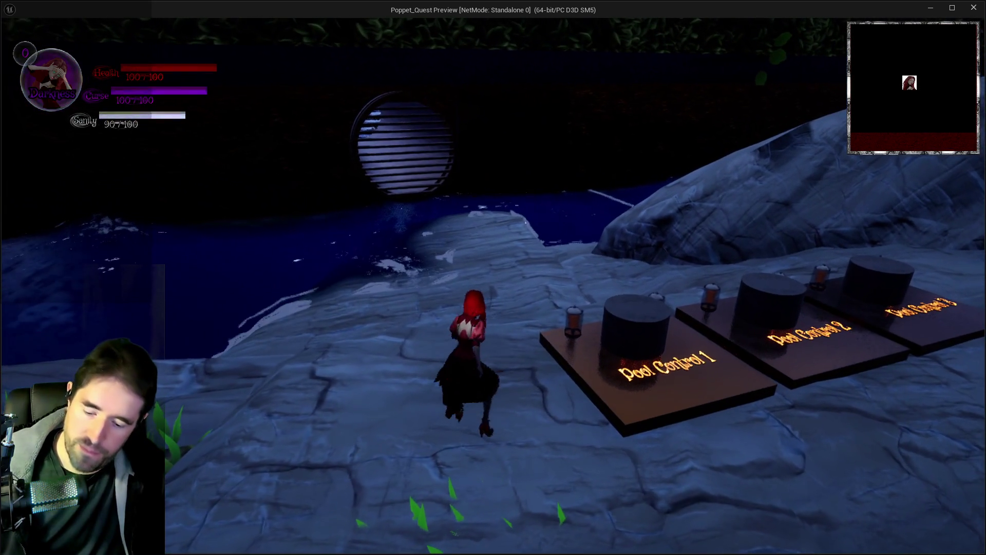
{"action": "key", "text": "Tab"}
{"action": "left_click", "coordinate": [341, 476]}
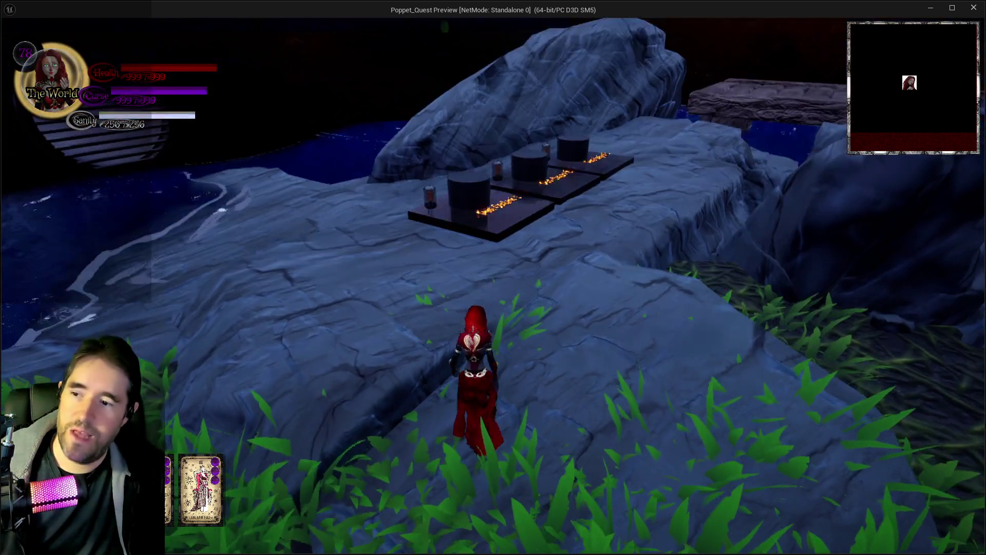
{"action": "key", "text": "w"}
Run along the path toward the moon and hammer through the fan grate into the tunnel.
{"action": "key", "text": "s"}
{"action": "key", "text": "w"}
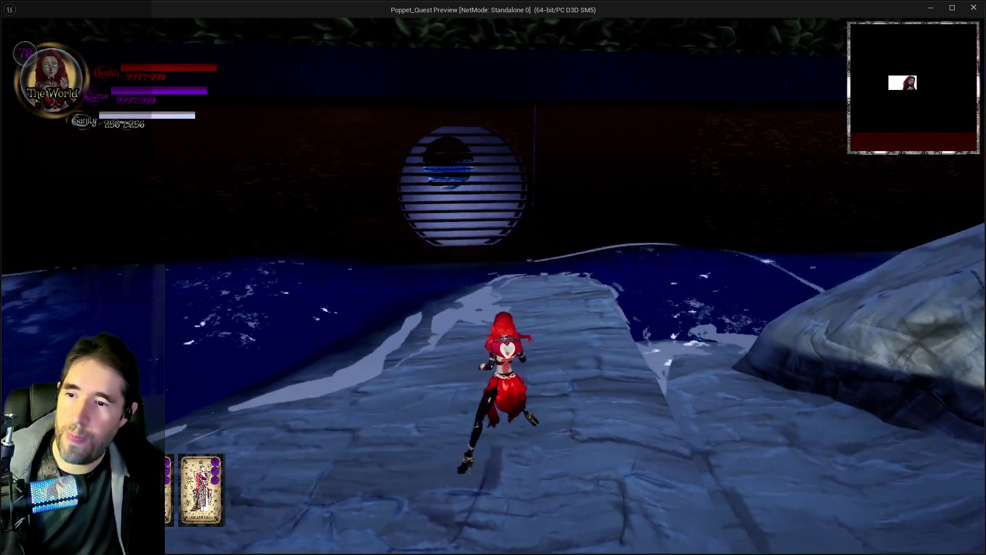
{"action": "key", "text": "w"}
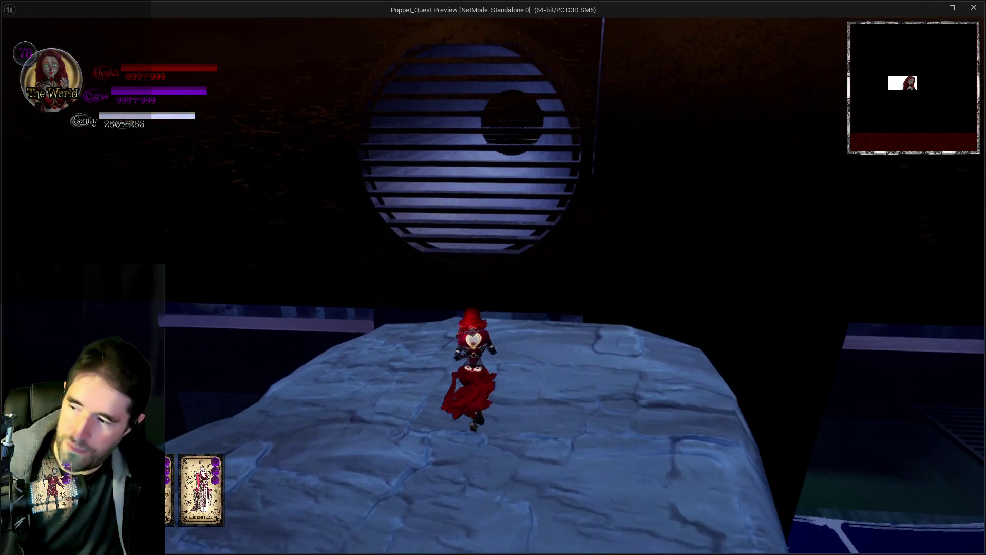
{"action": "key", "text": "w"}
{"action": "key", "text": "w"}
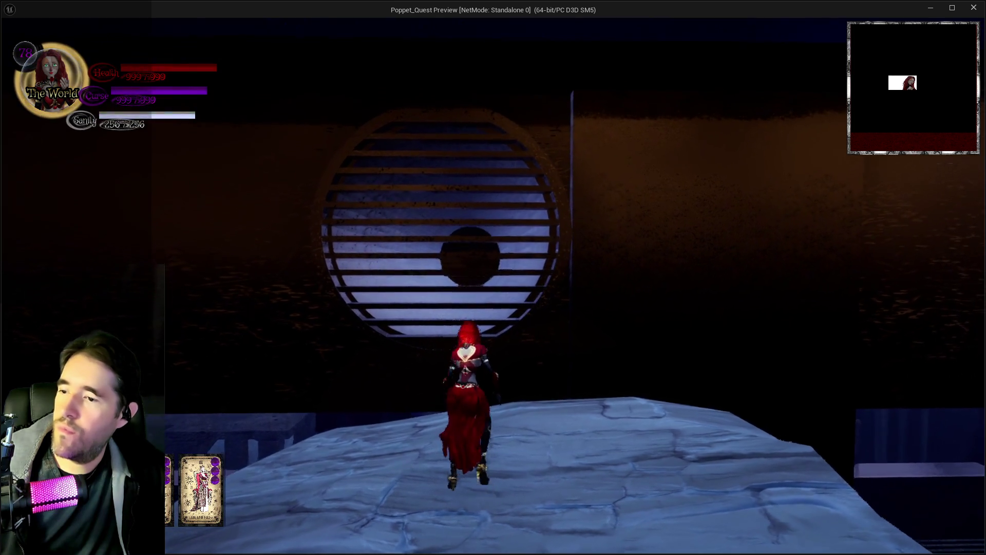
{"action": "key", "text": "w"}
{"action": "key", "text": "e"}
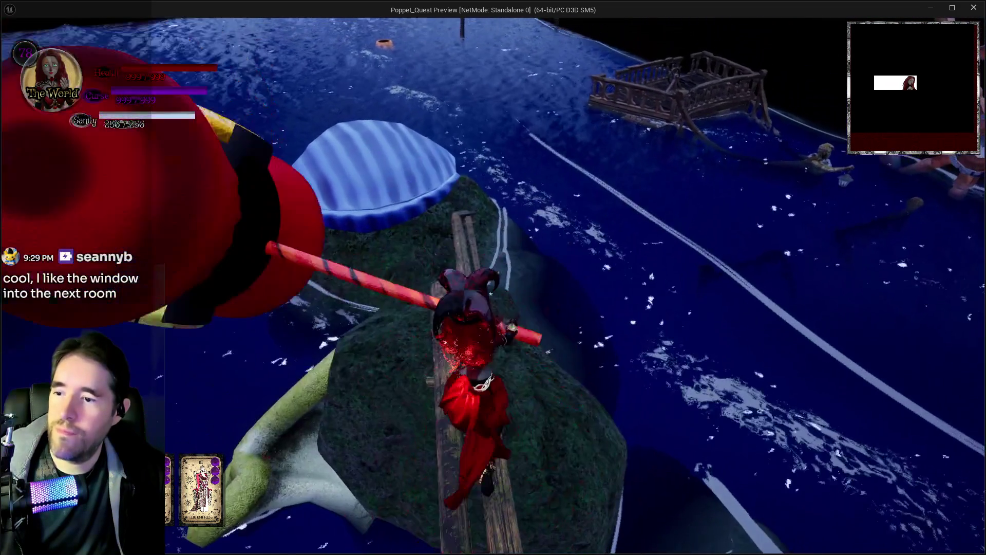
Glide into the blue shell, then toward the ladder and up through the round window.
{"action": "key", "text": "space"}
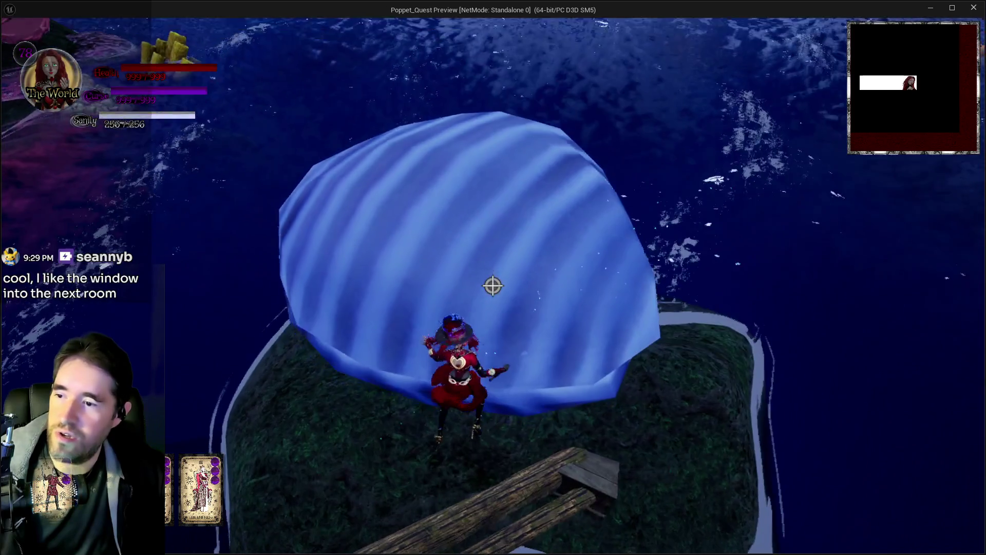
{"action": "key", "text": "space"}
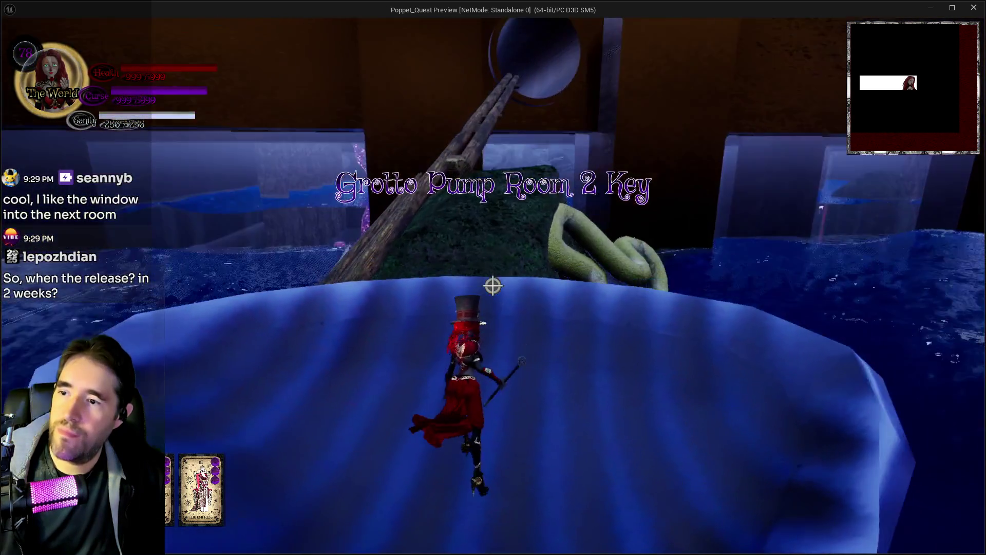
{"action": "key", "text": "space"}
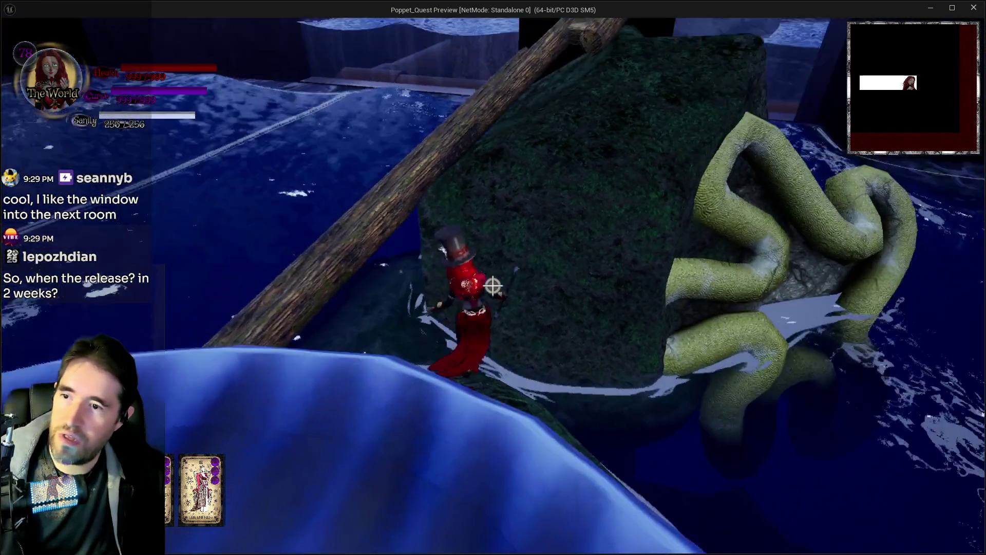
{"action": "key", "text": "space"}
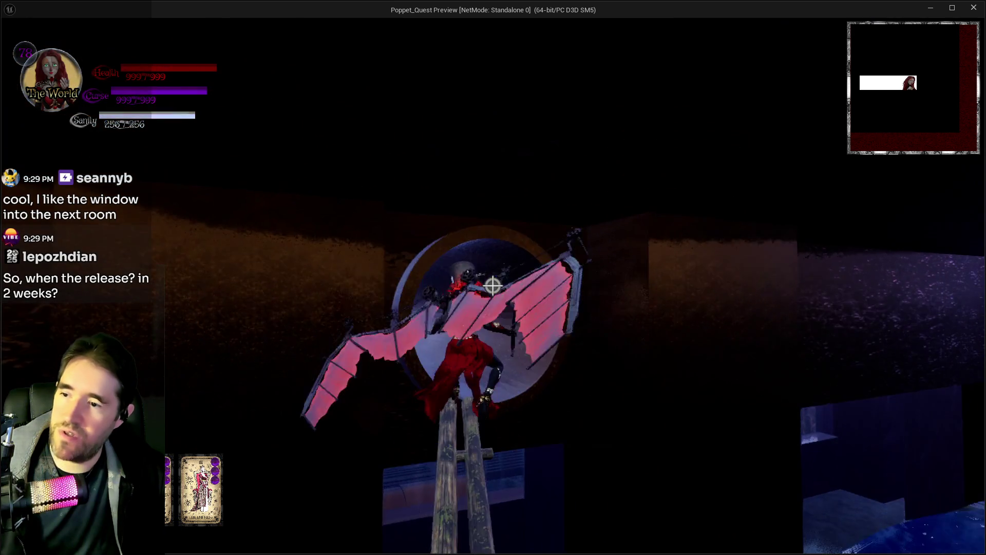
{"action": "key", "text": "space"}
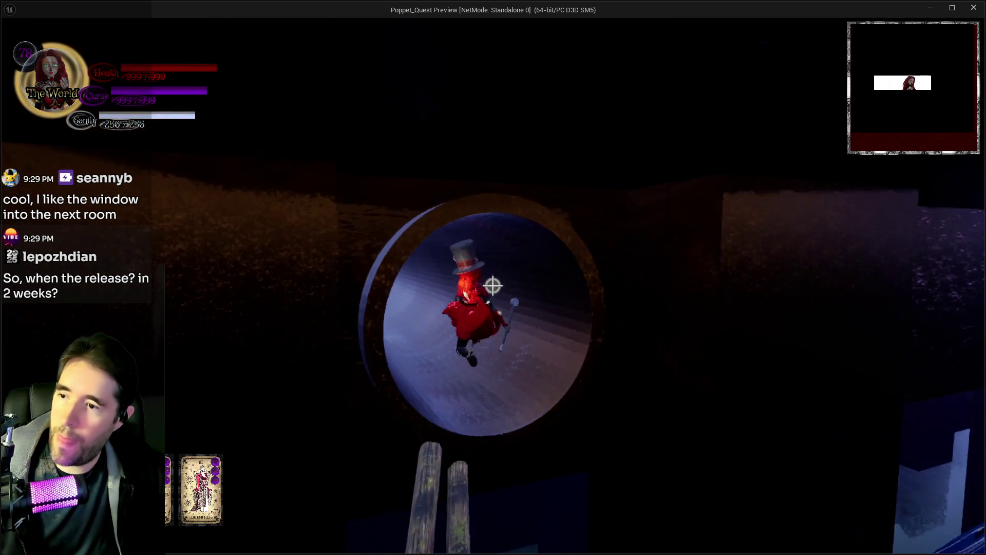
Run through the mushroom room onto Pool Control 2, then drop into the round tunnel.
{"action": "key", "text": "w"}
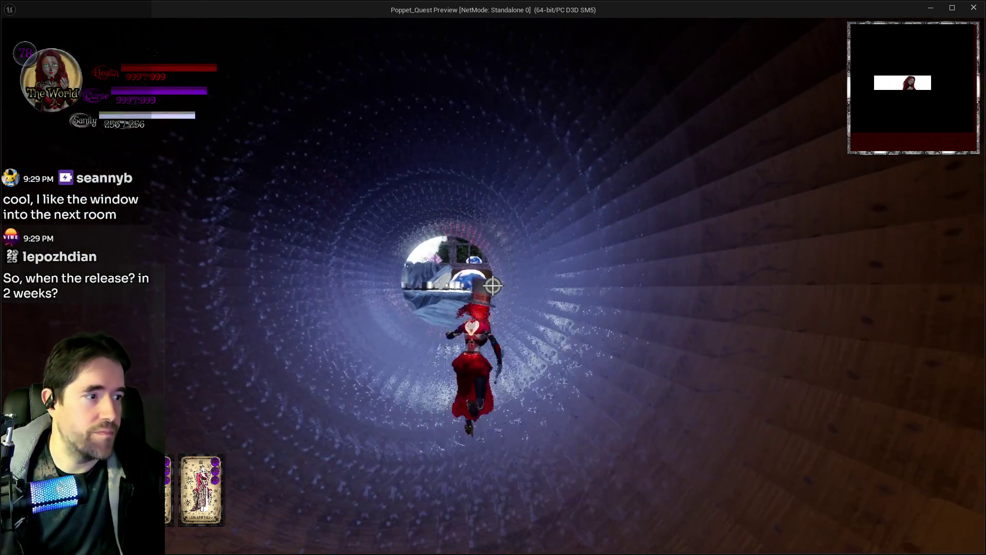
{"action": "key", "text": "w"}
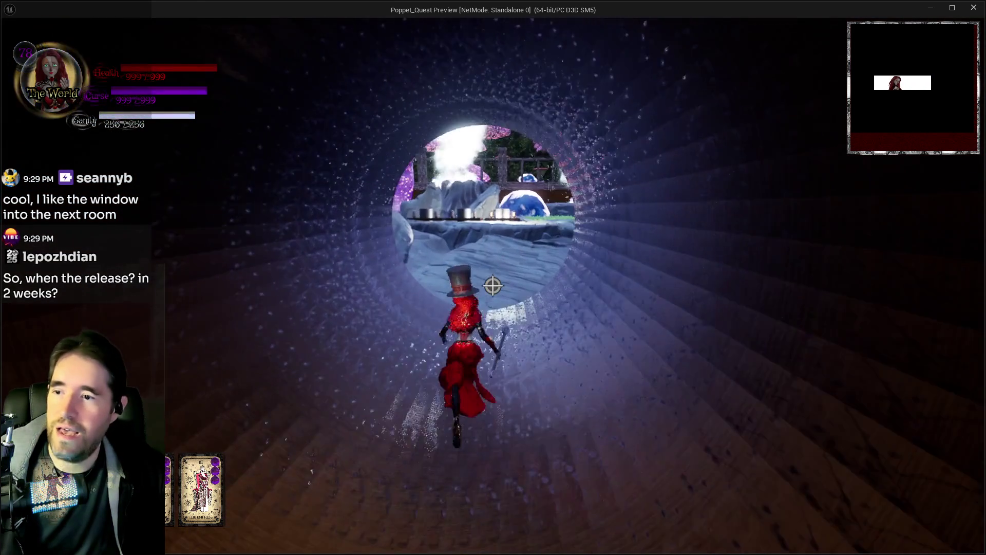
{"action": "key", "text": "w"}
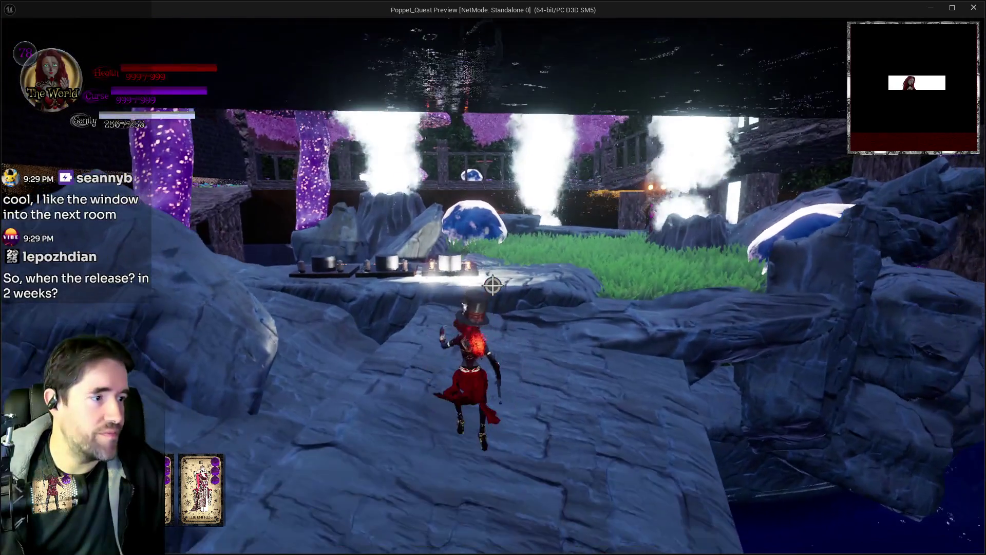
{"action": "key", "text": "w"}
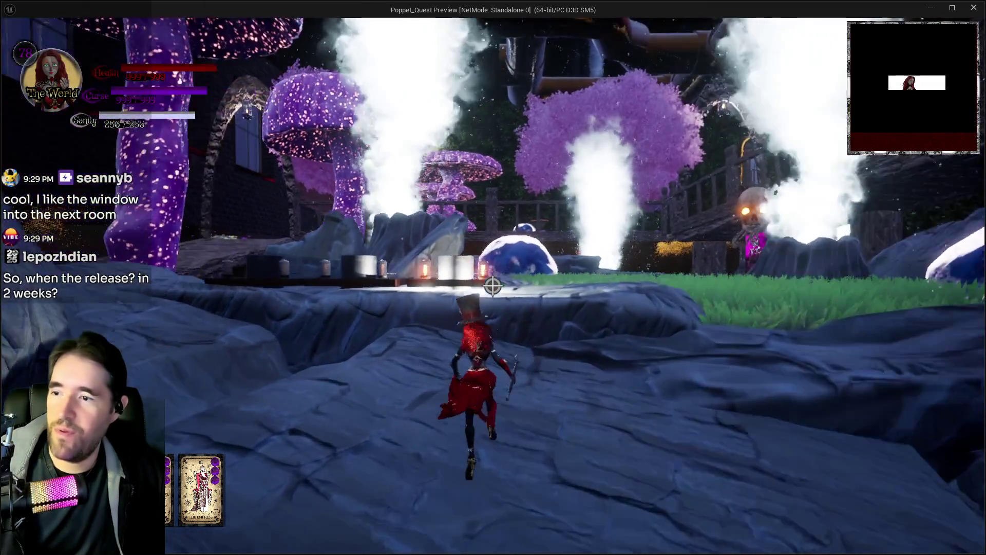
{"action": "key", "text": "w"}
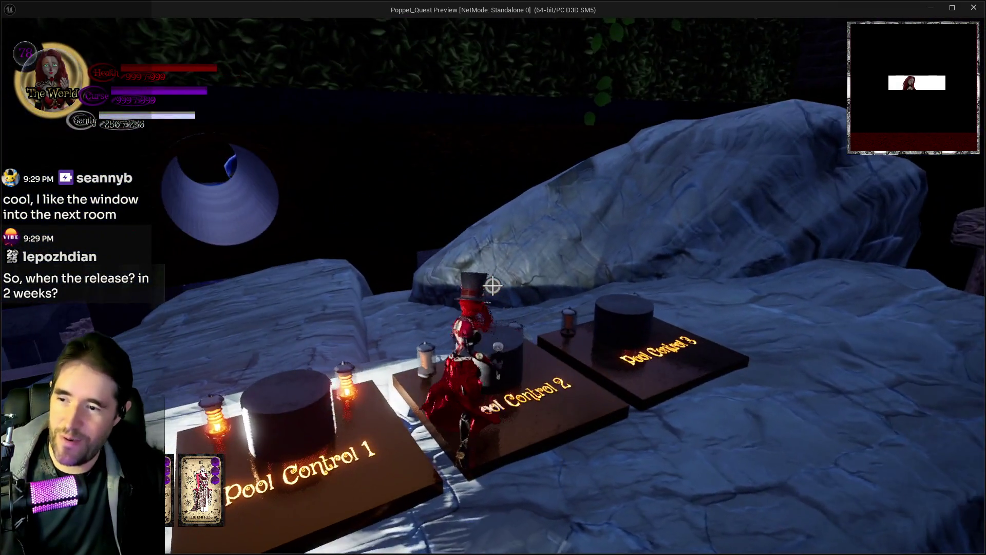
{"action": "key", "text": "w"}
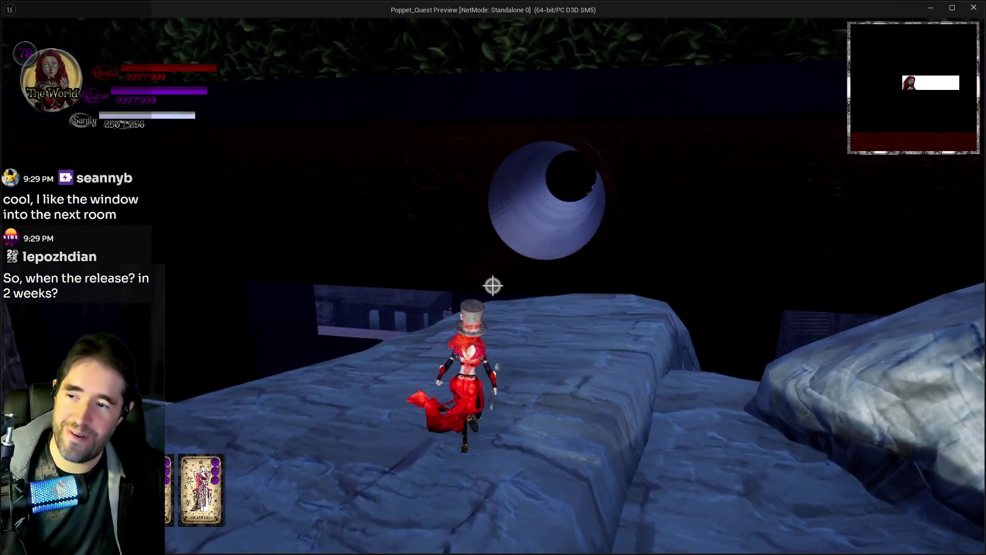
{"action": "key", "text": "w"}
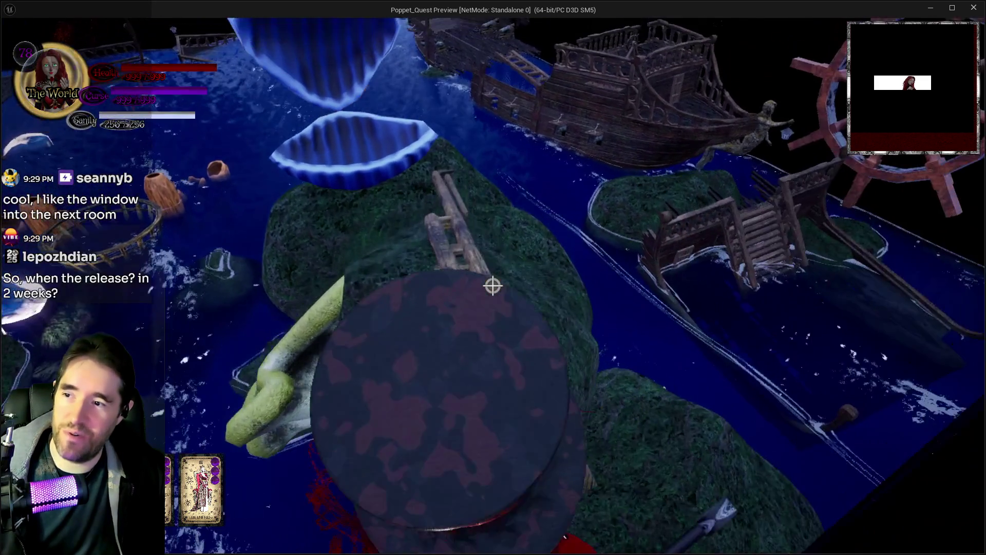
Cross the wooden planks, glide to the water, and run across the stone ring bridge.
{"action": "key", "text": "w"}
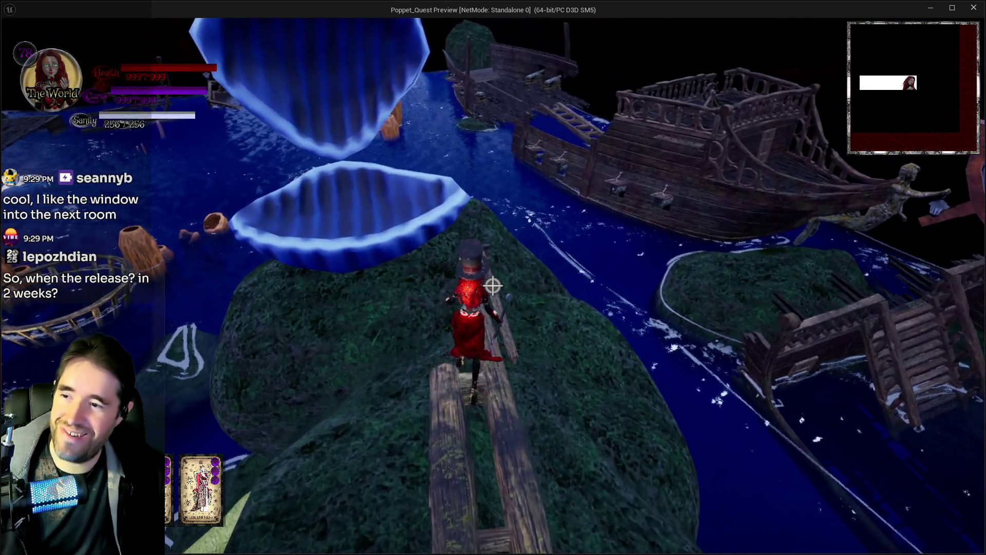
{"action": "key", "text": "w"}
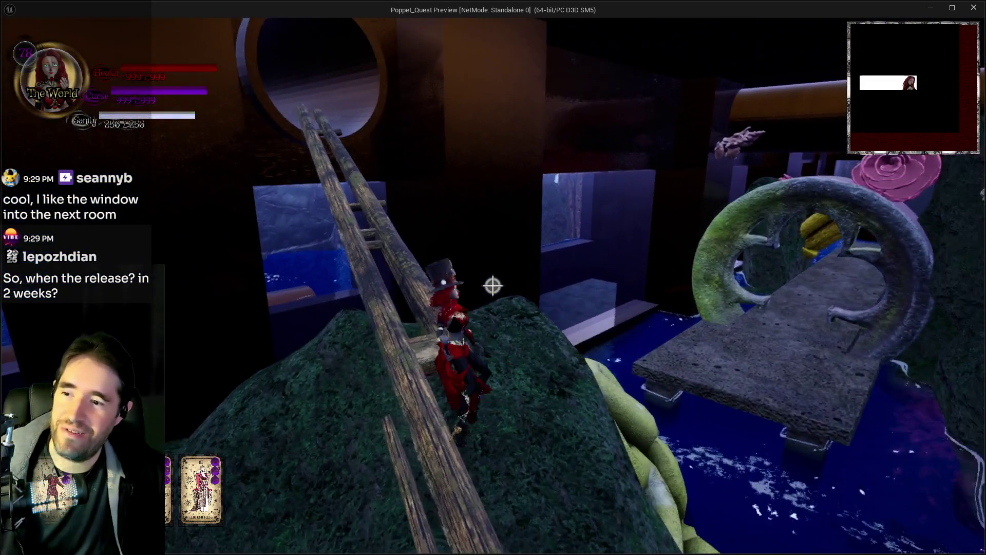
{"action": "key", "text": "space"}
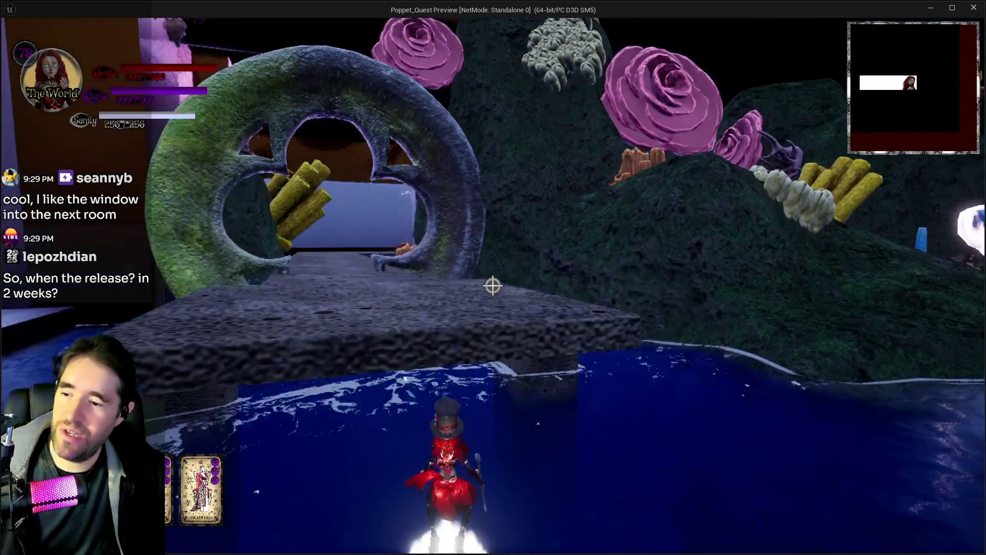
{"action": "key", "text": "space"}
{"action": "key", "text": "w"}
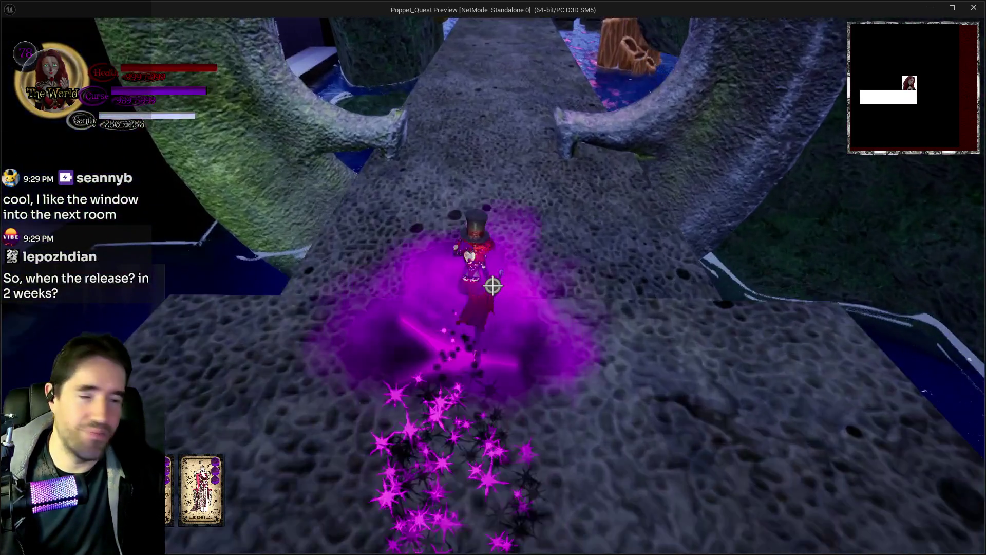
{"action": "key", "text": "w"}
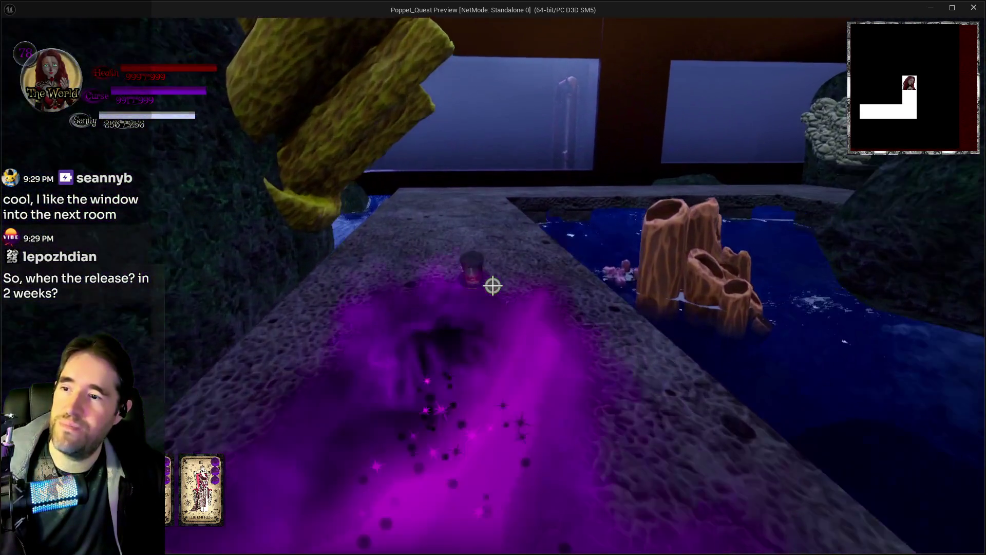
{"action": "key", "text": "w"}
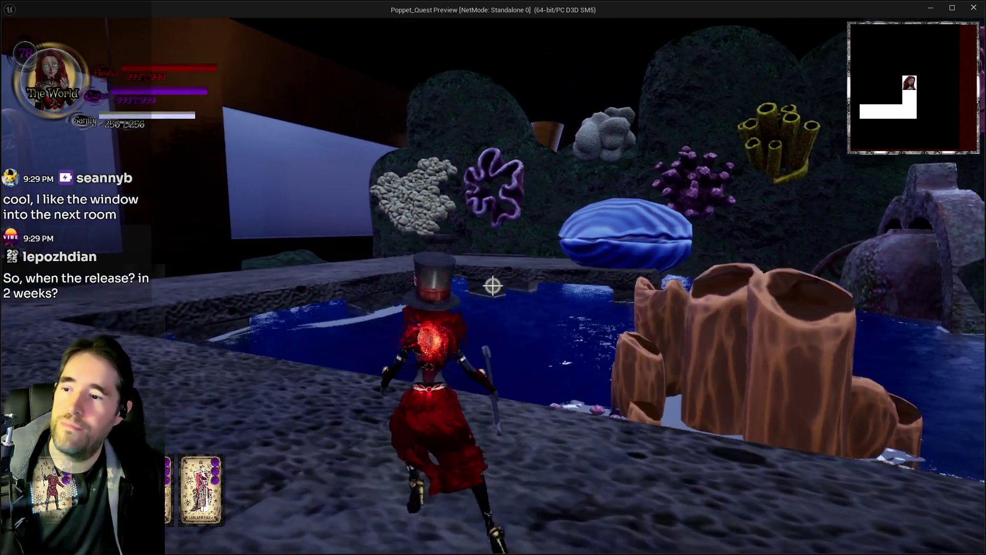
Run along the pool ledge and jump into the open clam beside the key.
{"action": "key", "text": "w"}
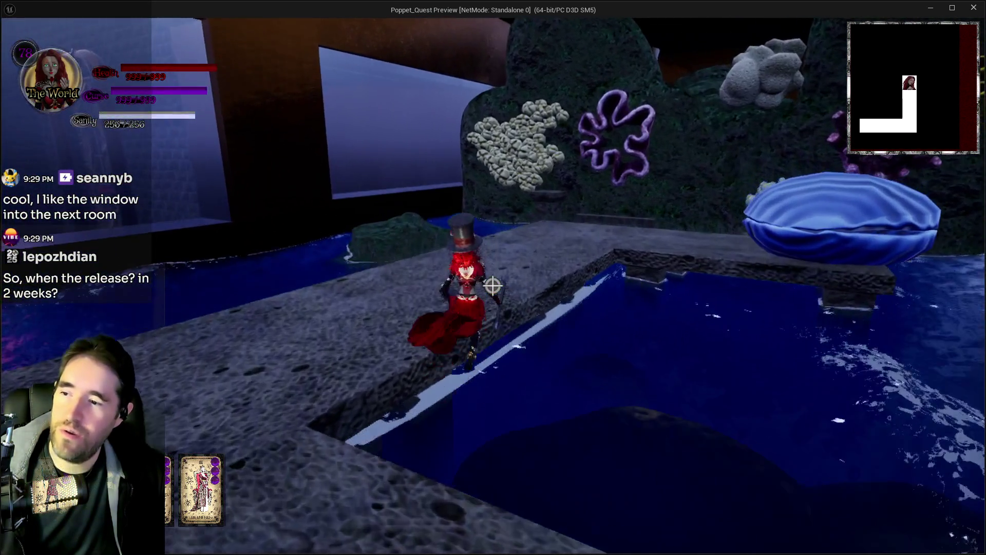
{"action": "key", "text": "w"}
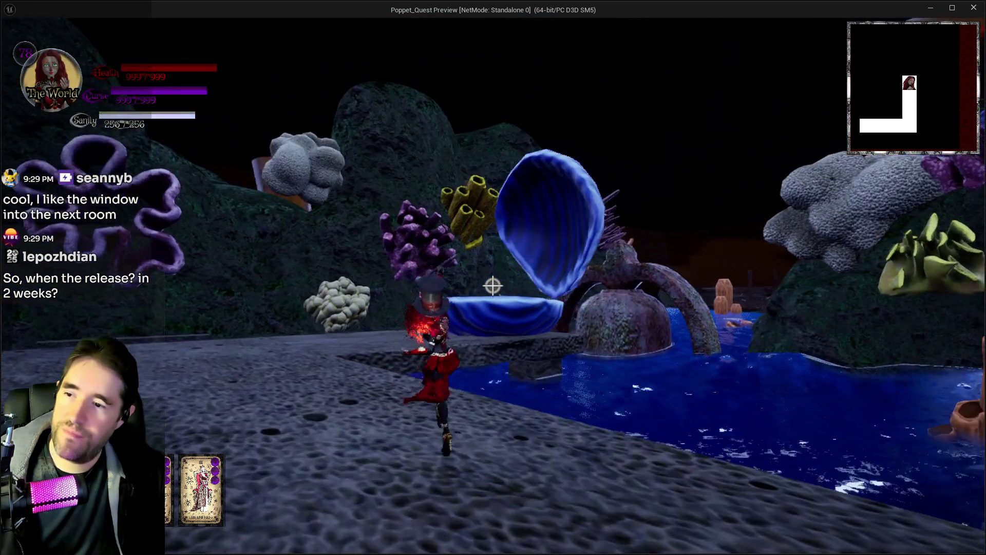
{"action": "key", "text": "w"}
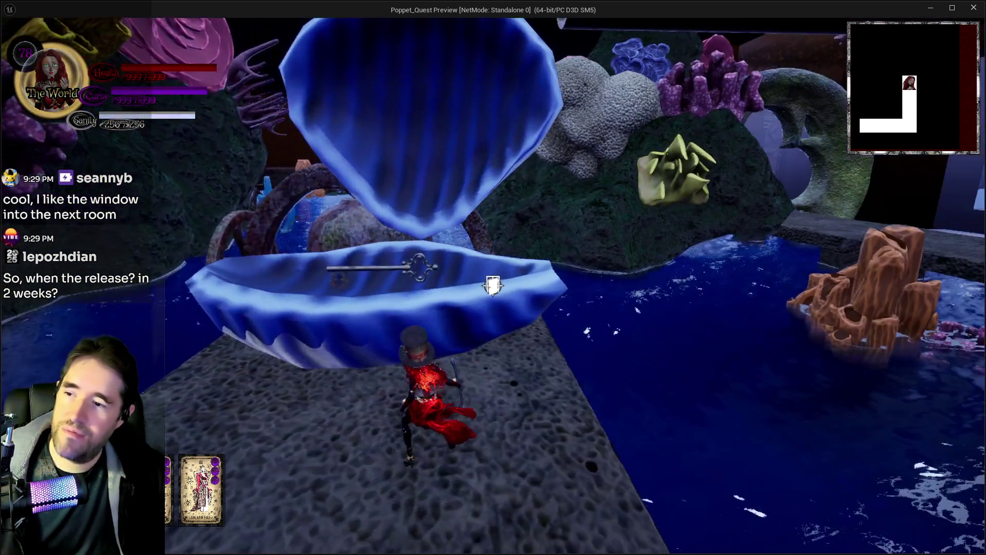
{"action": "key", "text": "space"}
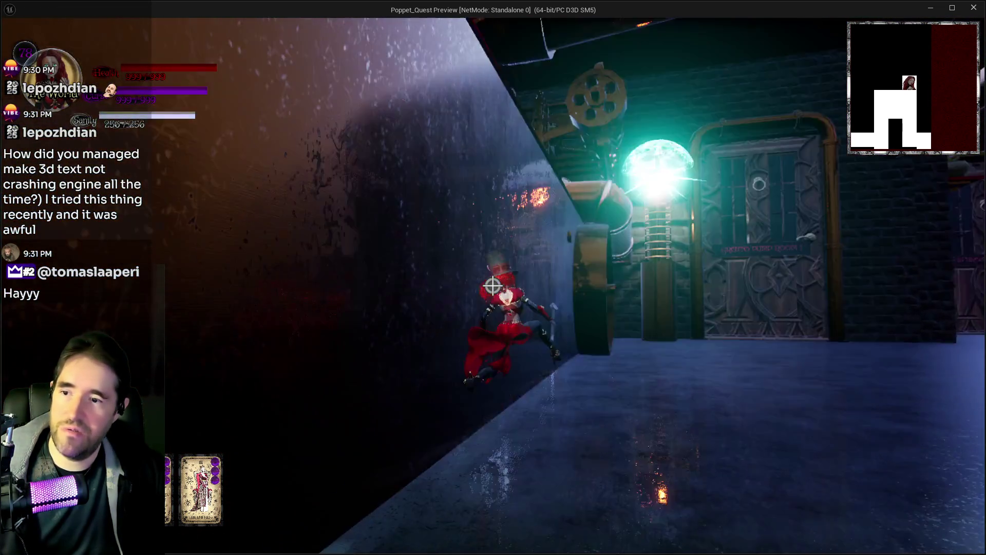
Glide through the tube room past the glowing tubes toward the pressure gauges.
{"action": "key", "text": "w"}
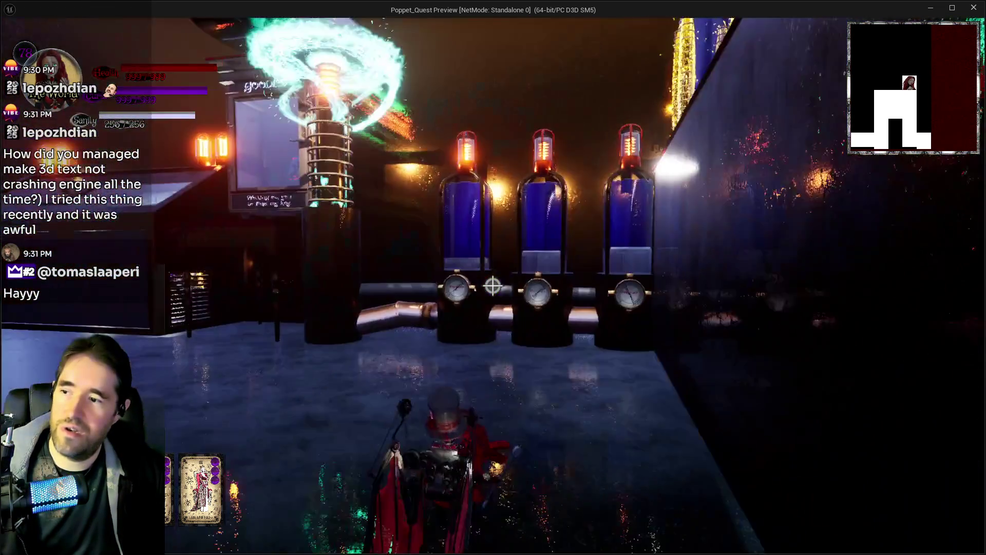
{"action": "key", "text": "w"}
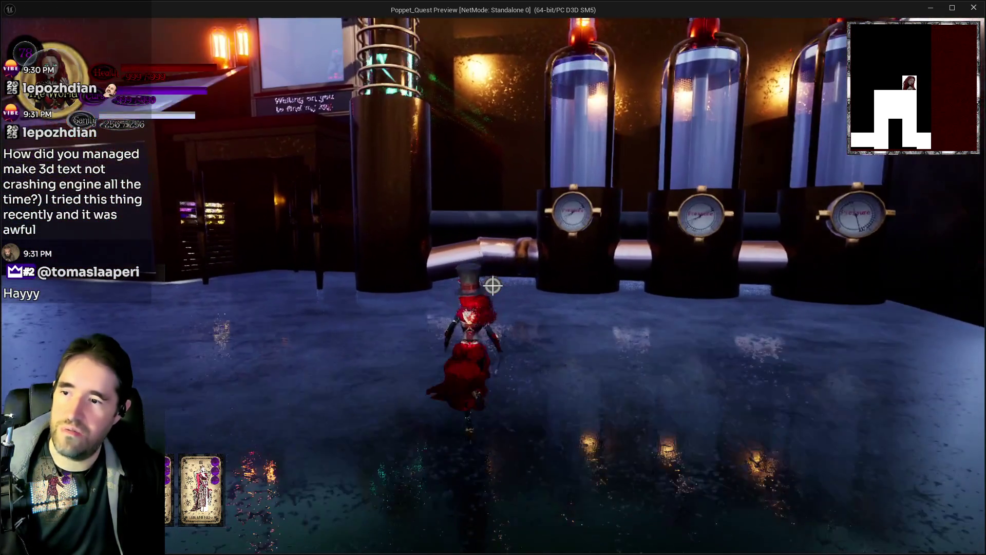
{"action": "key", "text": "w"}
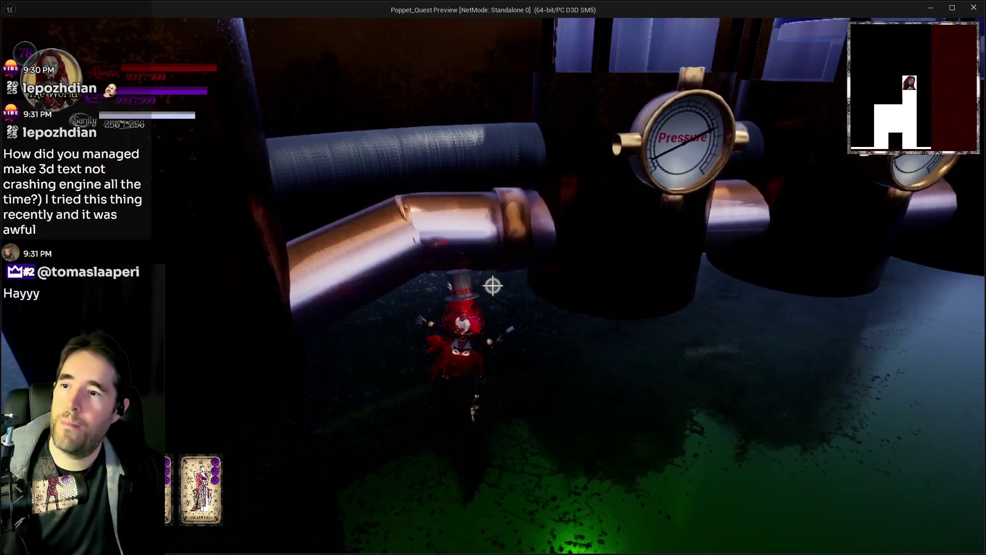
{"action": "key", "text": "space"}
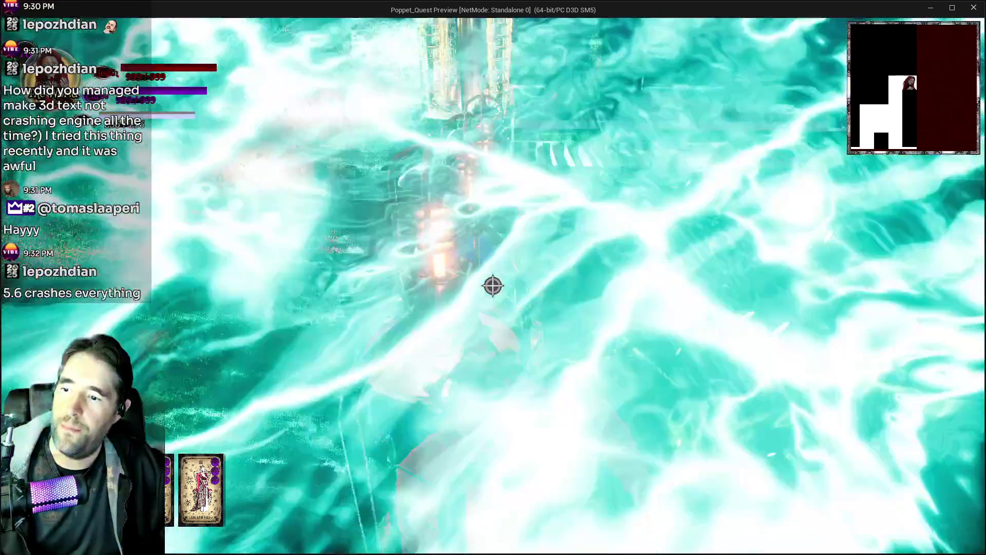
{"action": "key", "text": "space"}
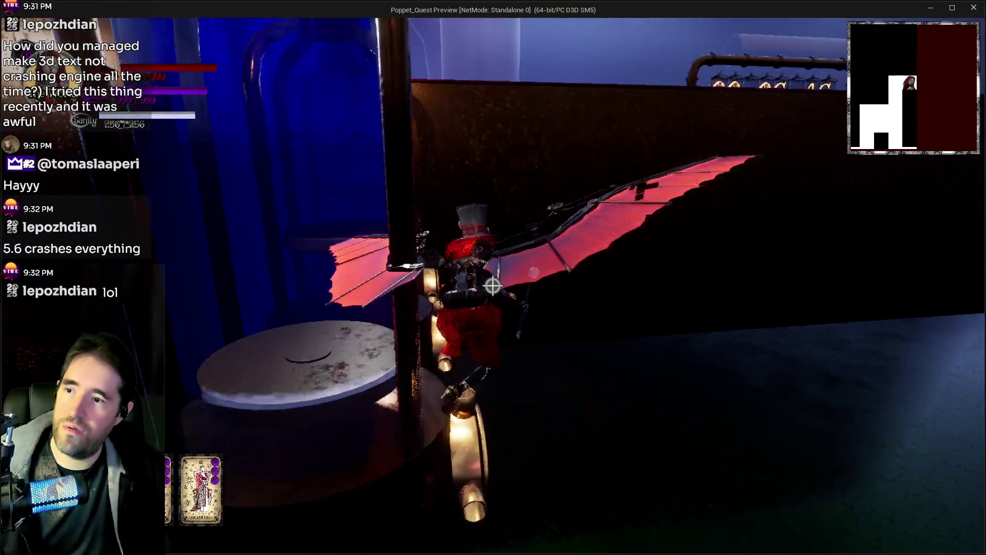
{"action": "key", "text": "w"}
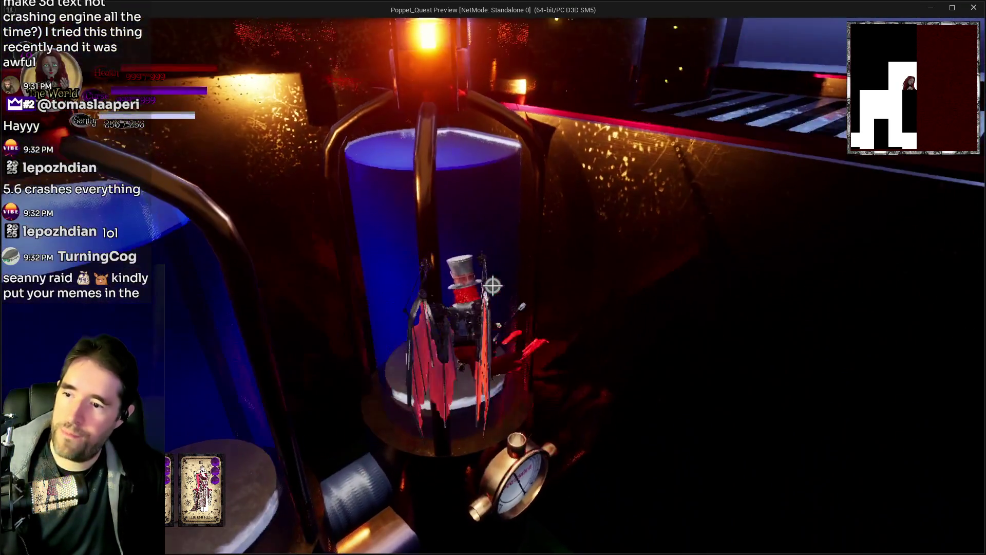
{"action": "key", "text": "w"}
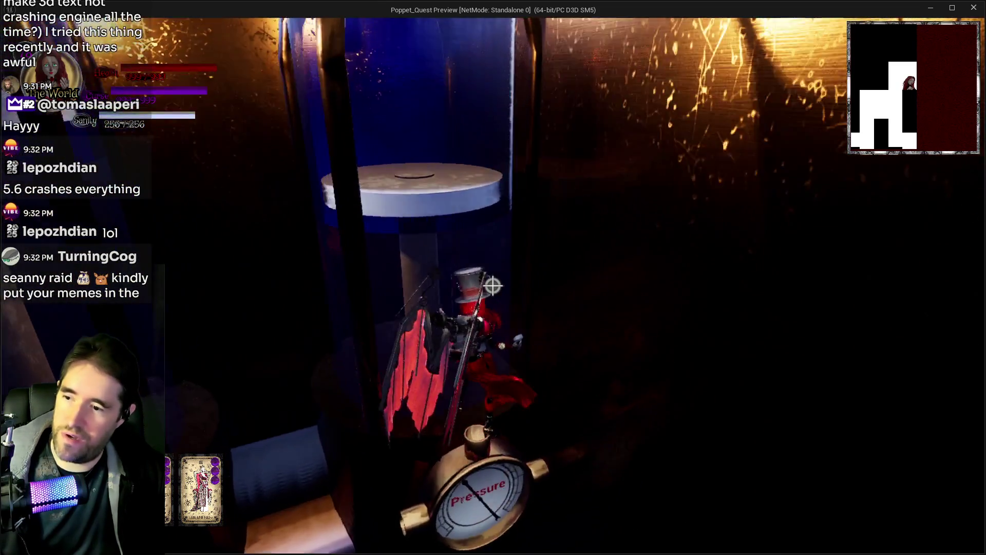
Cross the timed metal grate platforms past the gold pillar and enter the large tube.
{"action": "key", "text": "s"}
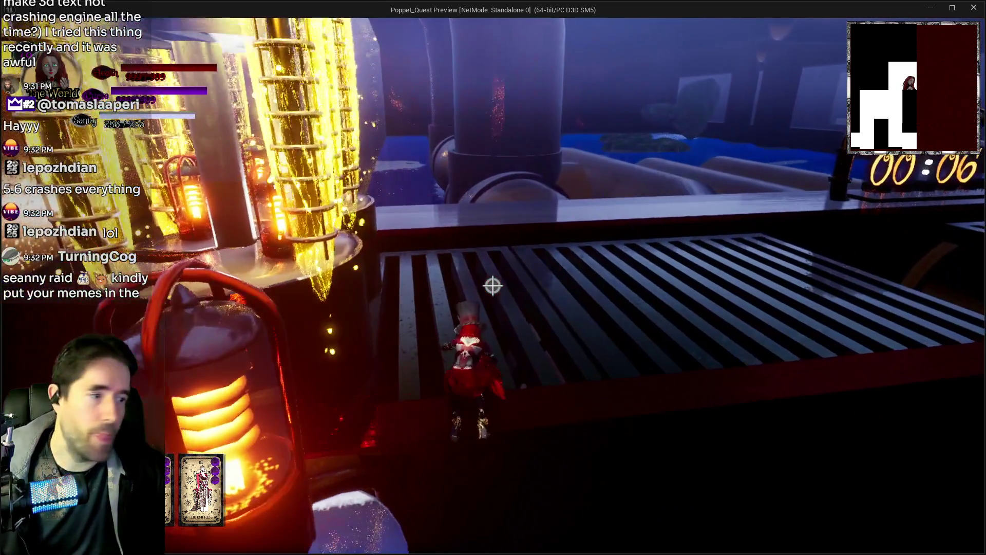
{"action": "key", "text": "s"}
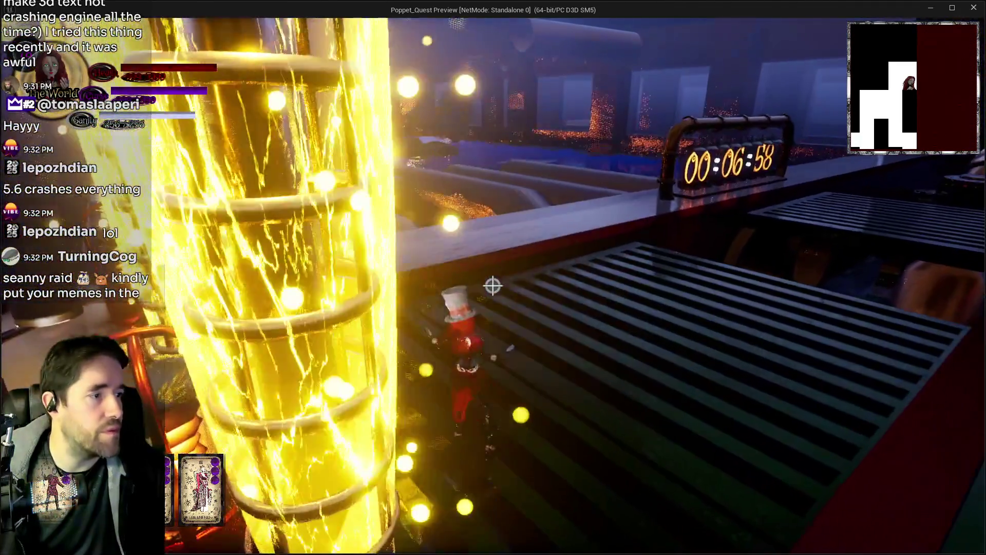
{"action": "key", "text": "s"}
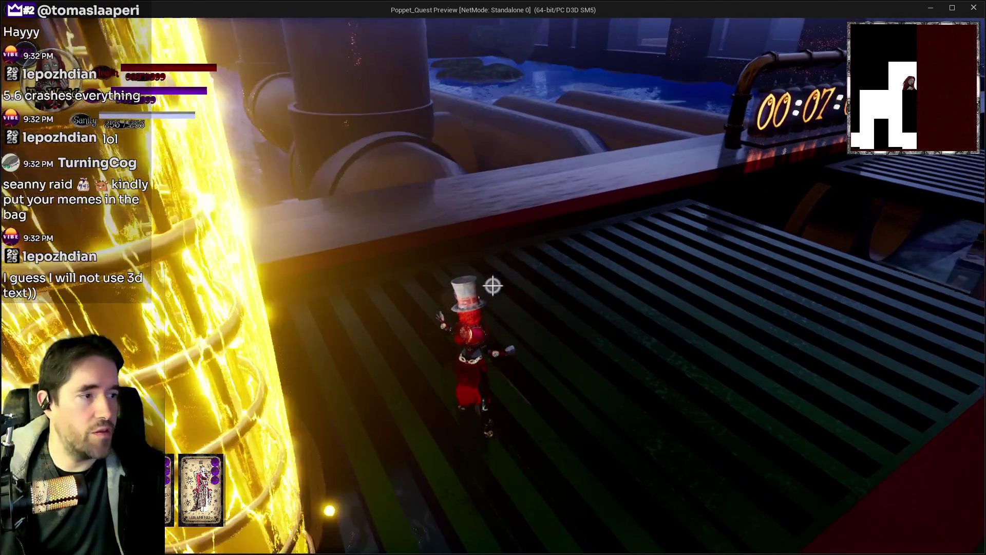
{"action": "key", "text": "w"}
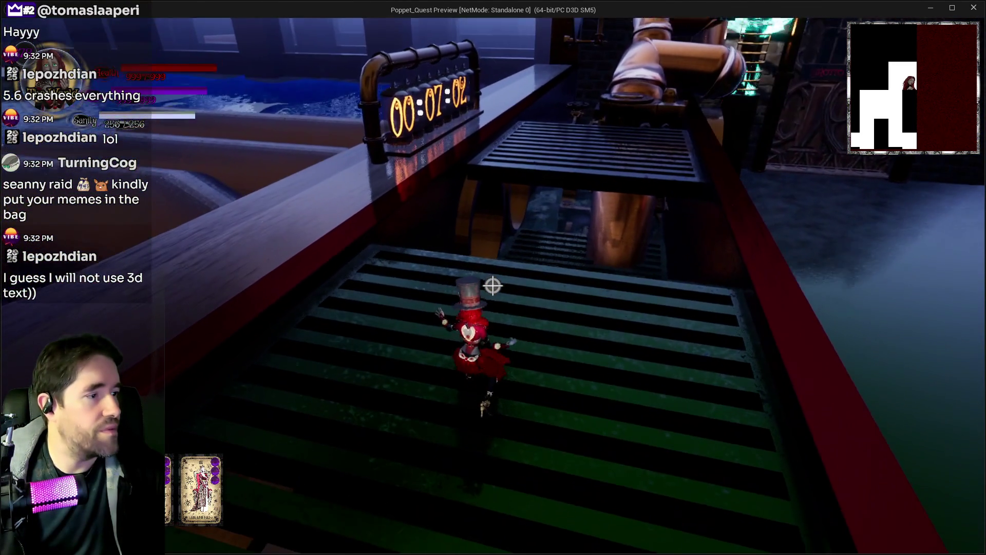
{"action": "key", "text": "w"}
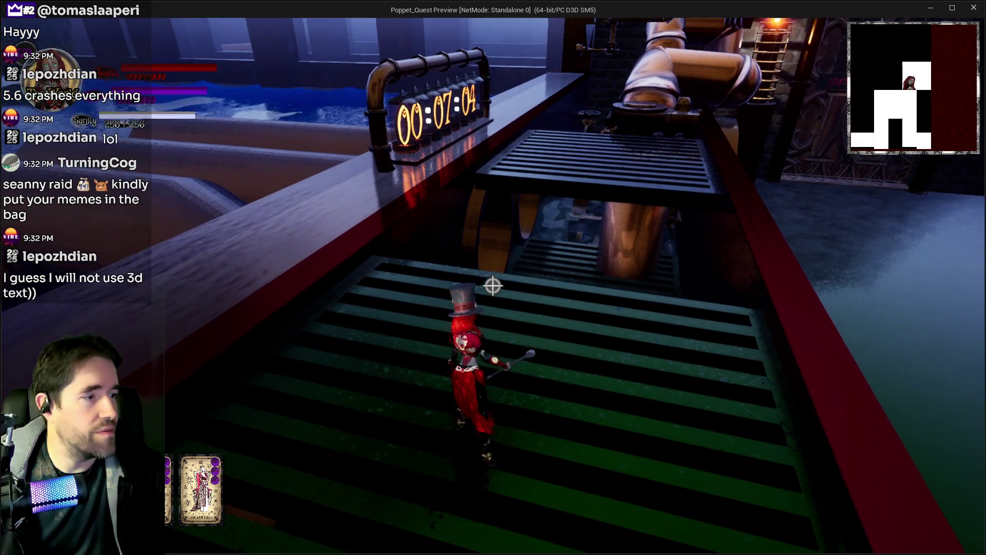
{"action": "key", "text": "w"}
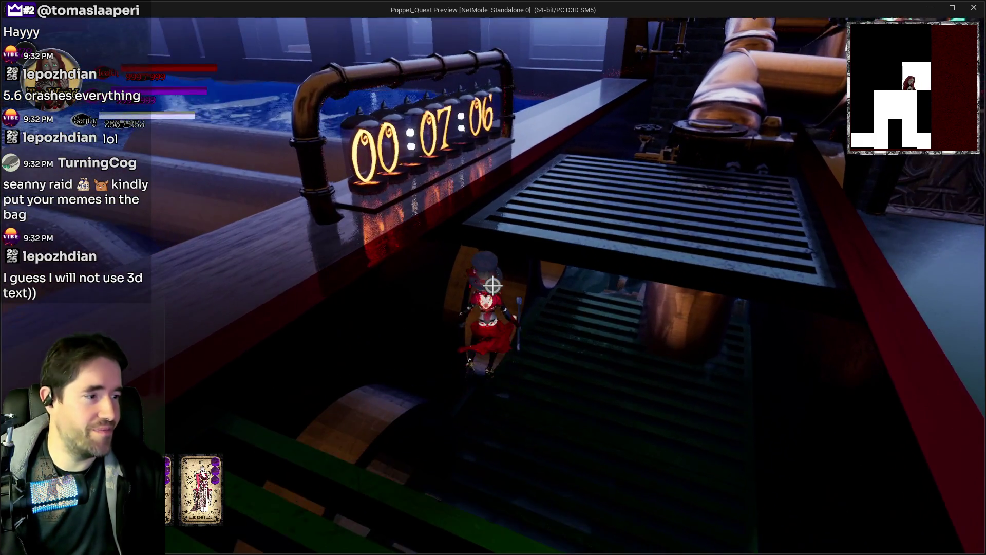
{"action": "key", "text": "w"}
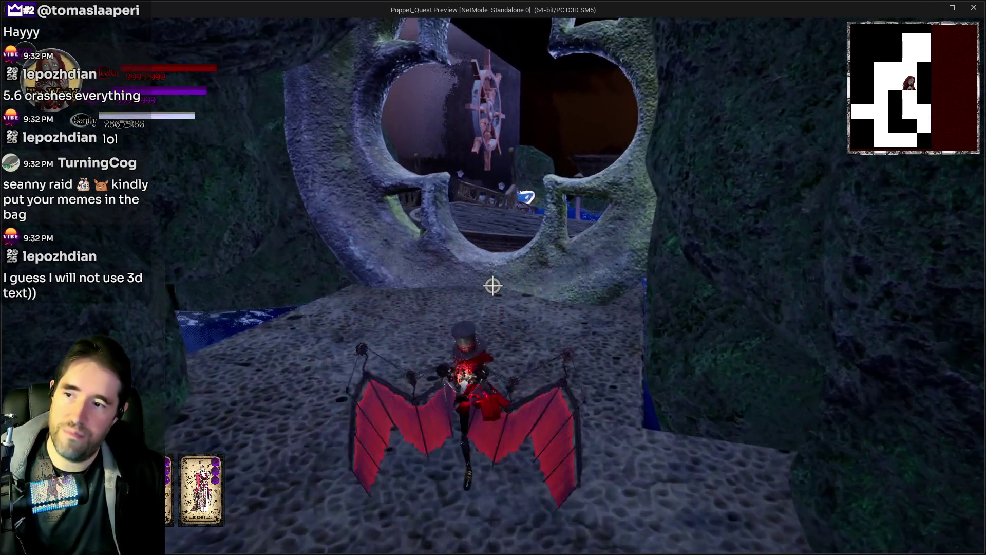
Cross the grotto deck and mossy slope, gliding onto the rock beside the ladder.
{"action": "key", "text": "w"}
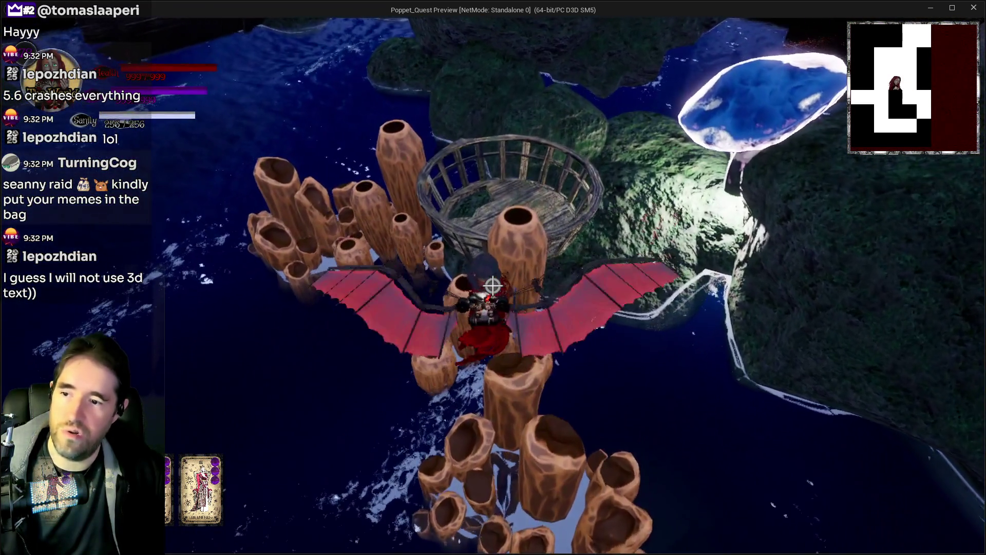
{"action": "key", "text": "w"}
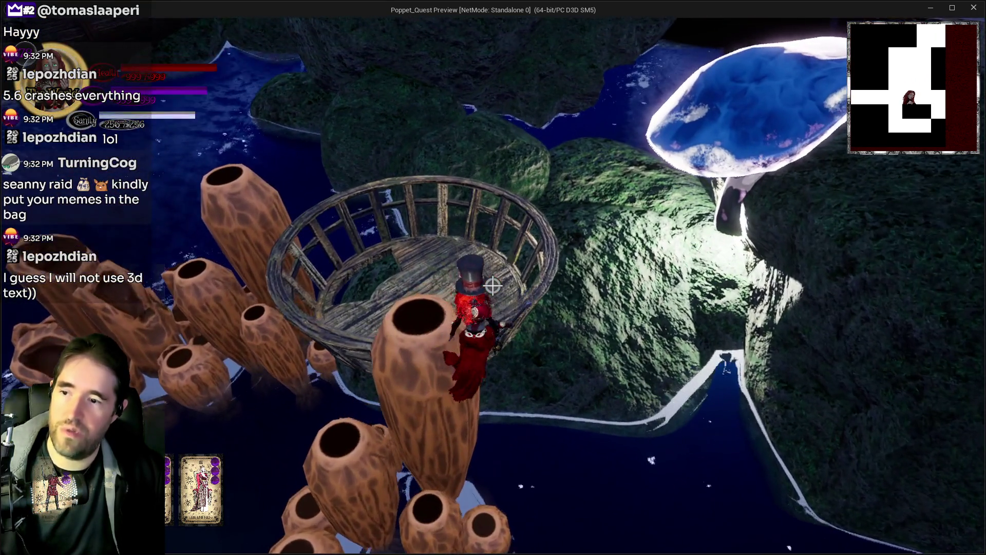
{"action": "key", "text": "w"}
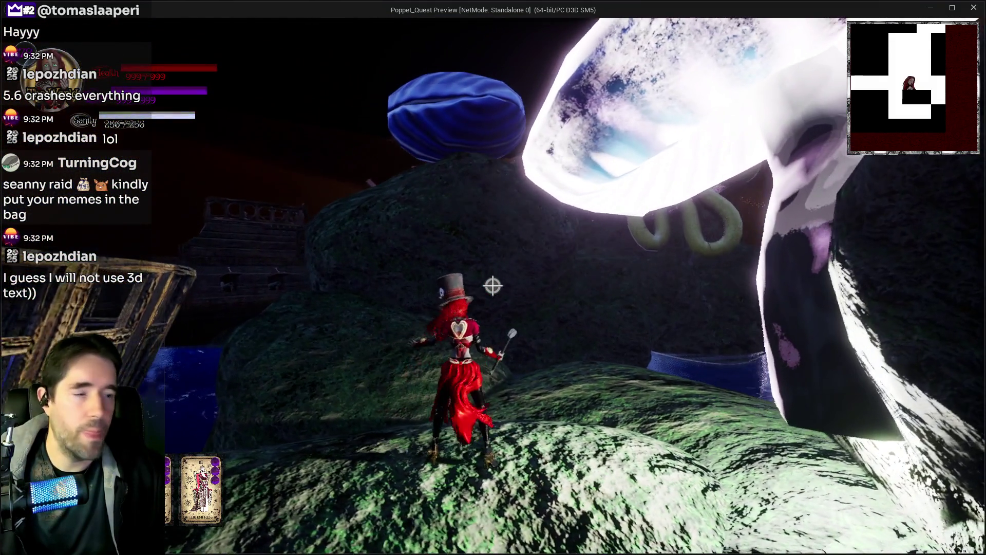
{"action": "key", "text": "w"}
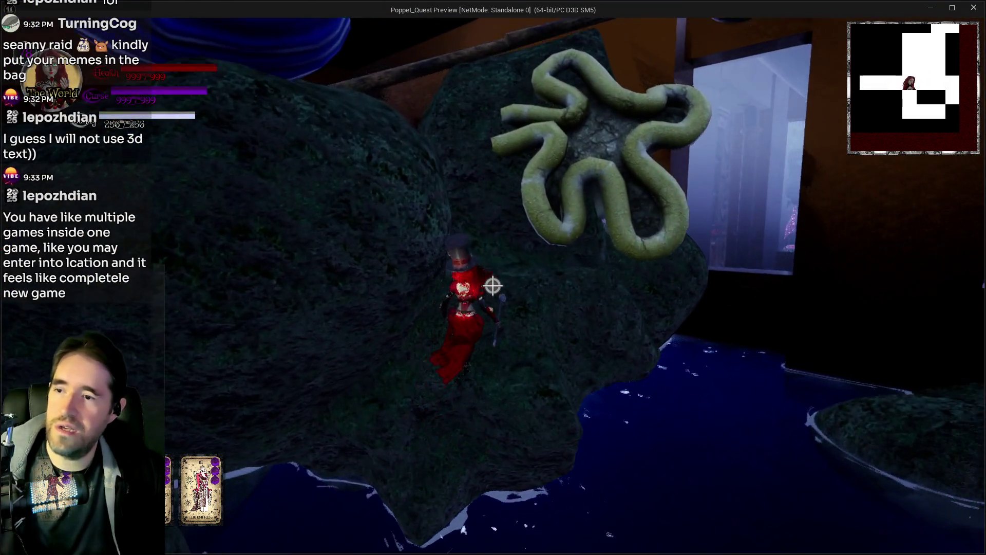
{"action": "key", "text": "space"}
{"action": "key", "text": "w"}
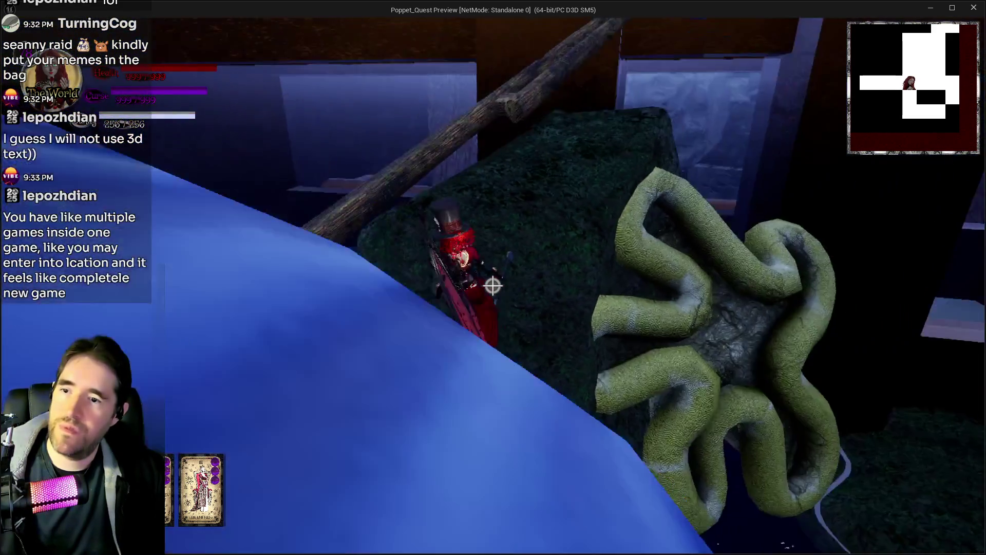
Climb the ladder, smash the round vent with the hammer, and run through the tunnel.
{"action": "key", "text": "w"}
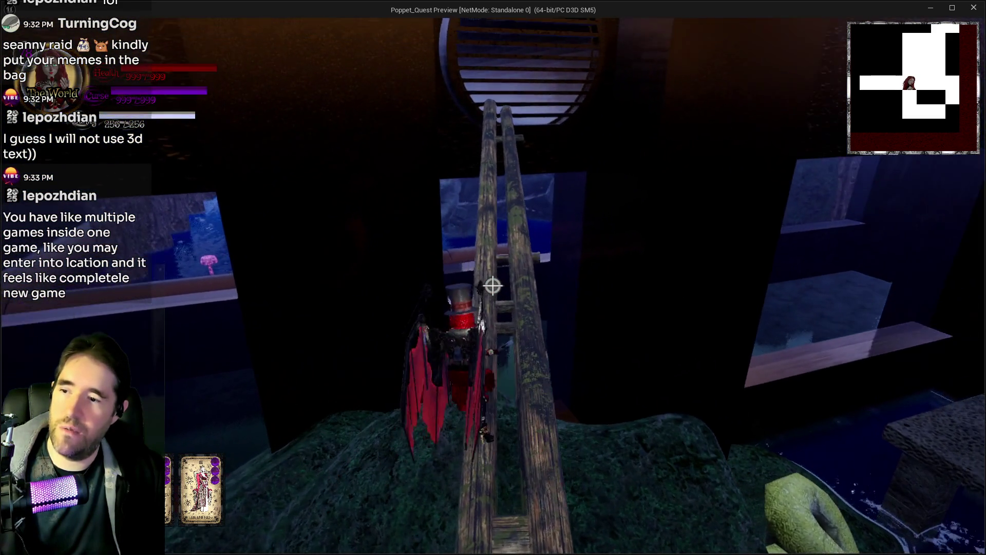
{"action": "key", "text": "w"}
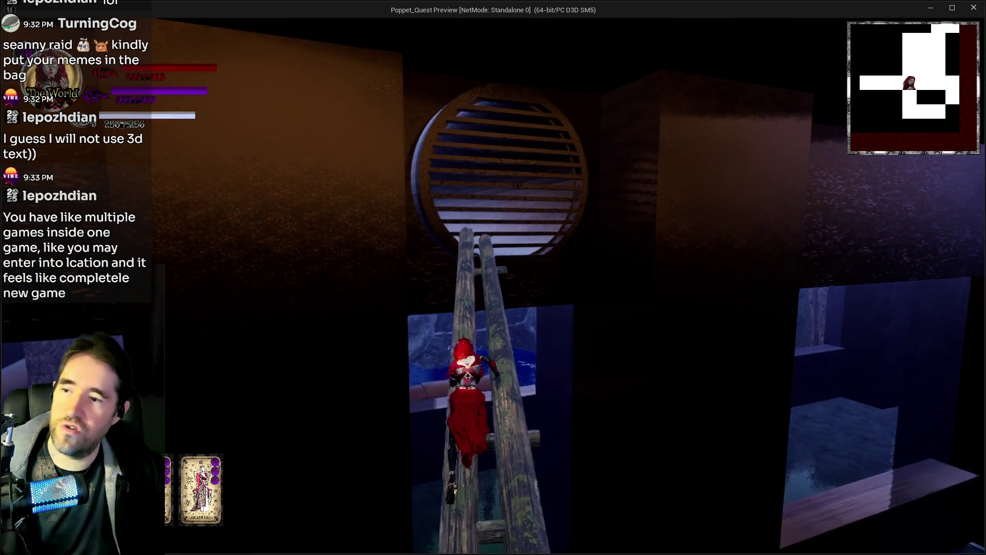
{"action": "key", "text": "f"}
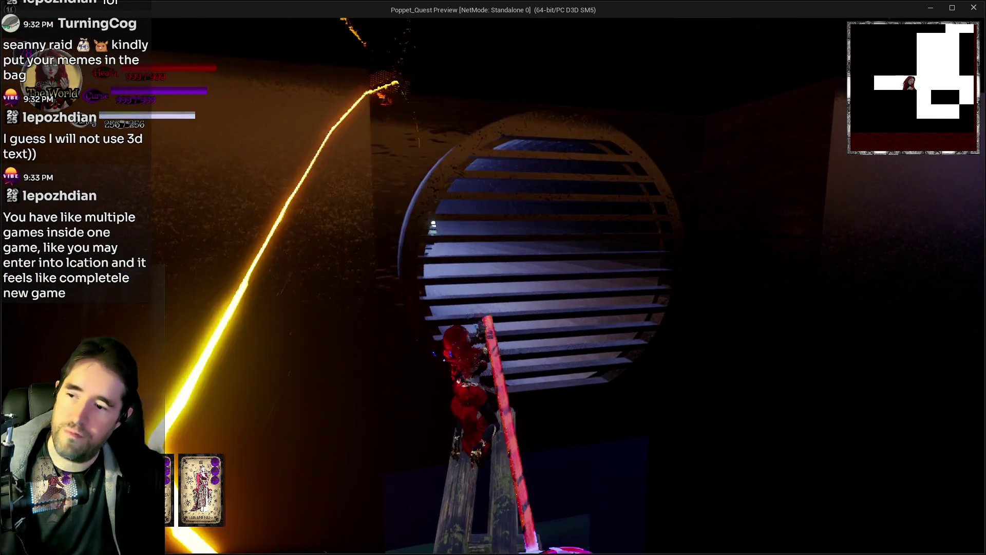
{"action": "key", "text": "w"}
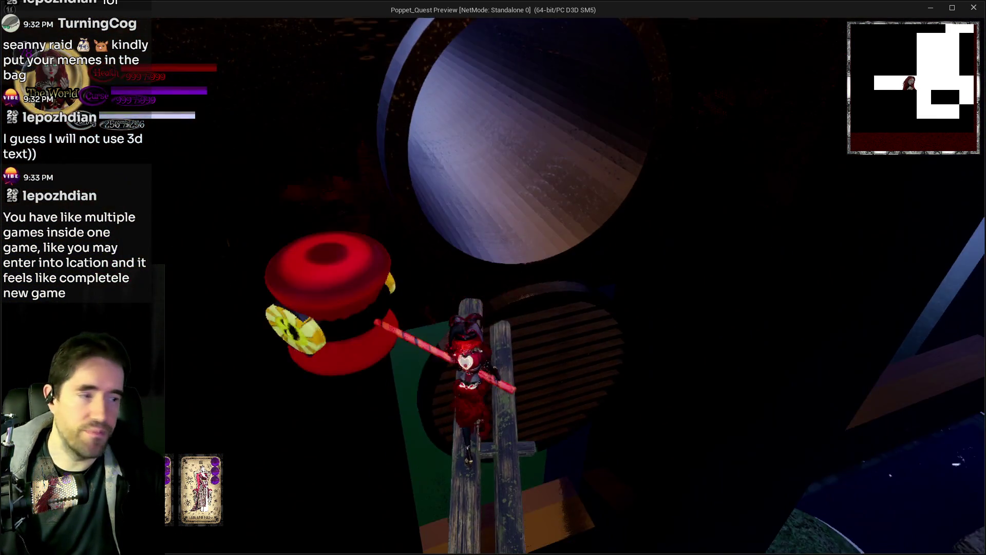
{"action": "key", "text": "w"}
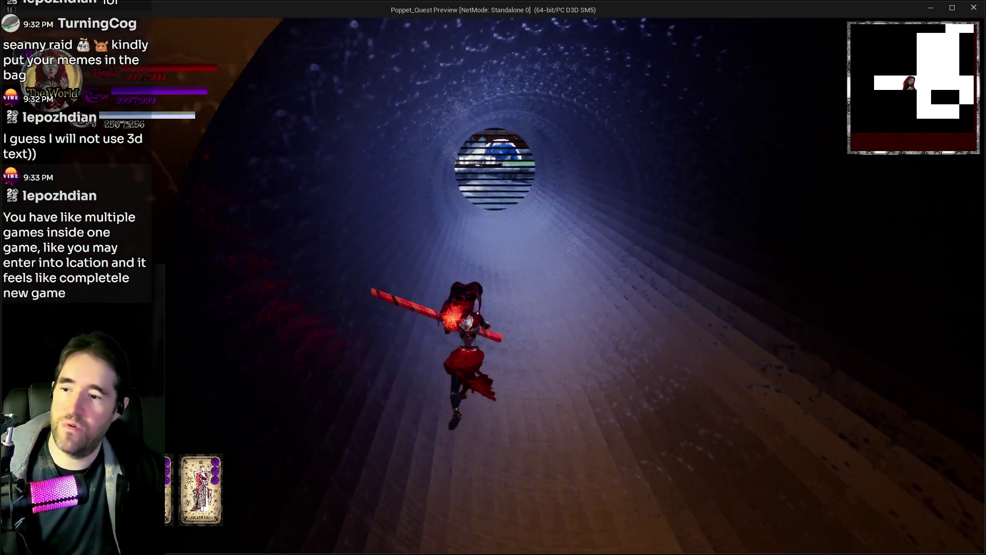
{"action": "key", "text": "w"}
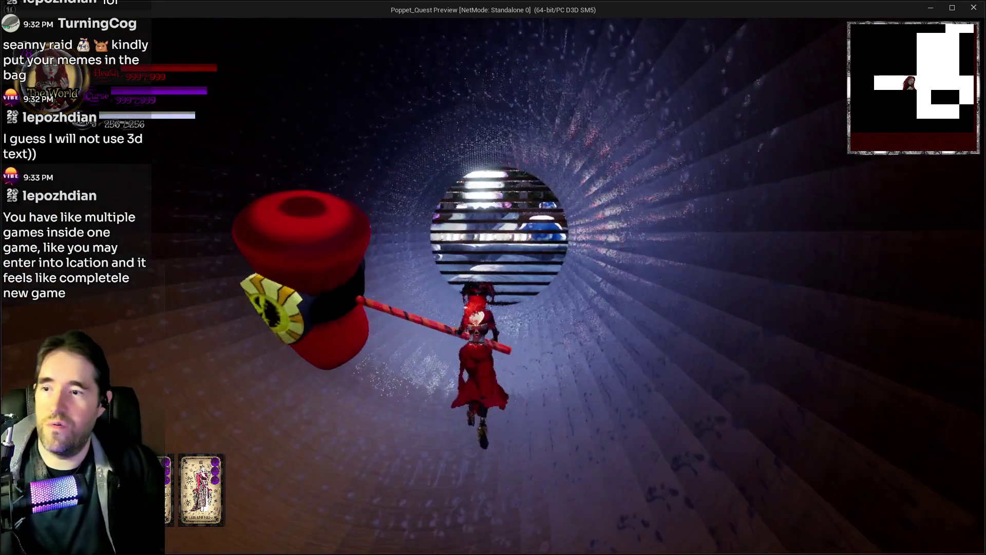
{"action": "key", "text": "w"}
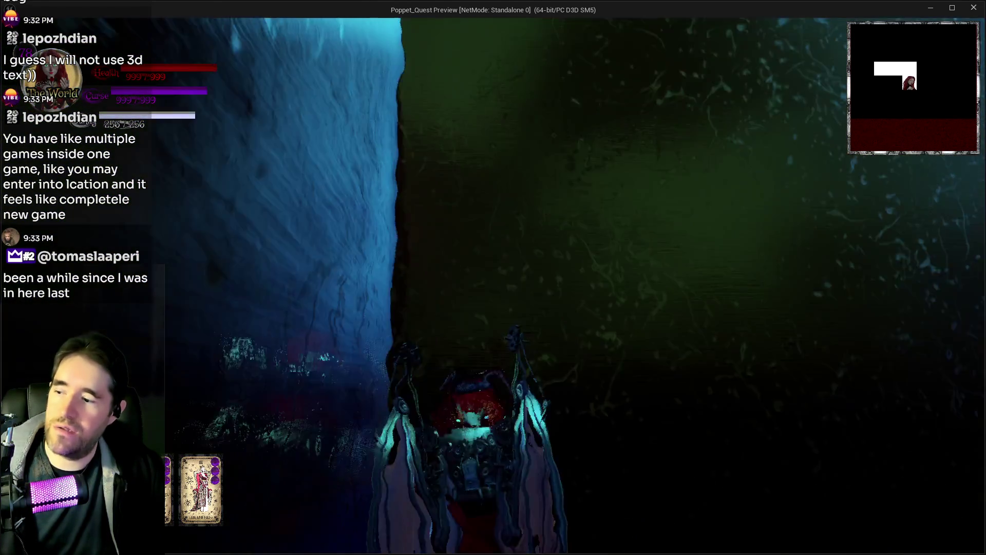
Equip The Chariot (VII) tarot card from the card menu.
{"action": "key", "text": "Tab"}
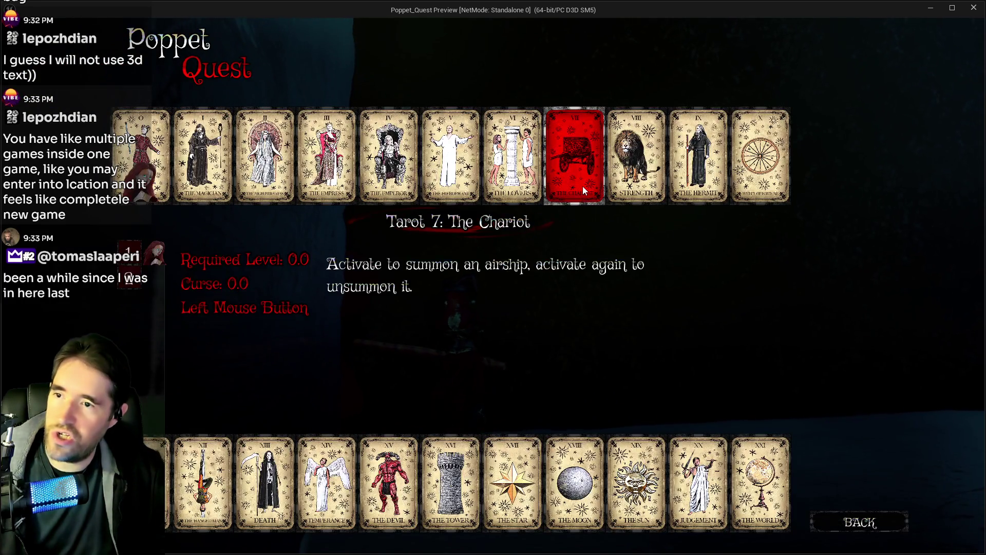
{"action": "left_click", "coordinate": [582, 186]}
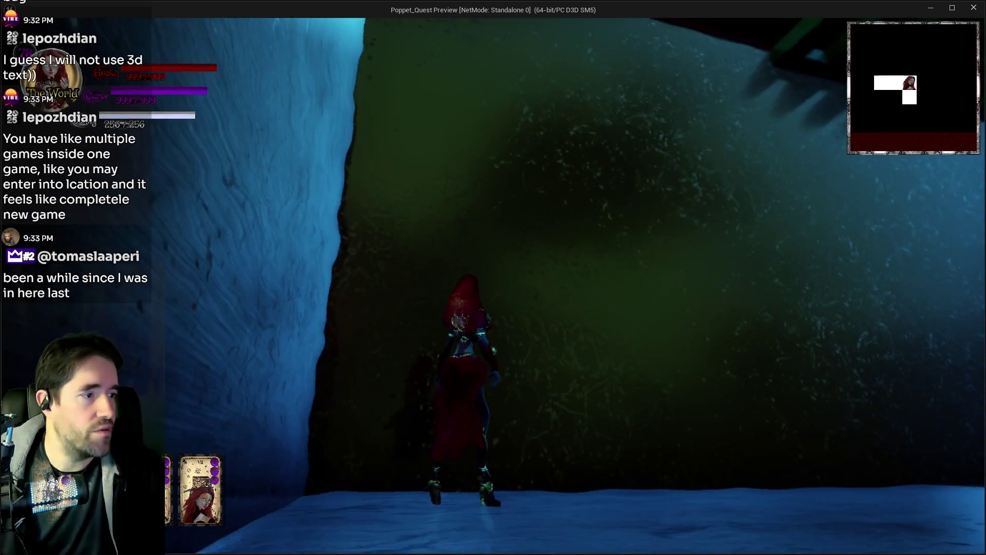
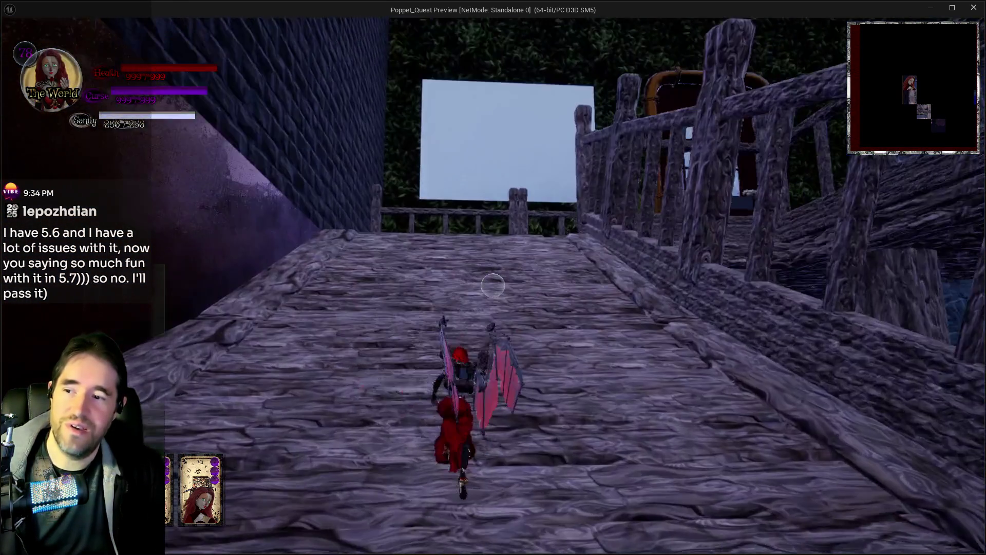
Run the character over the stone bridge and under the skull gate, then glide to the foggy ship harbour.
{"action": "key", "text": "w"}
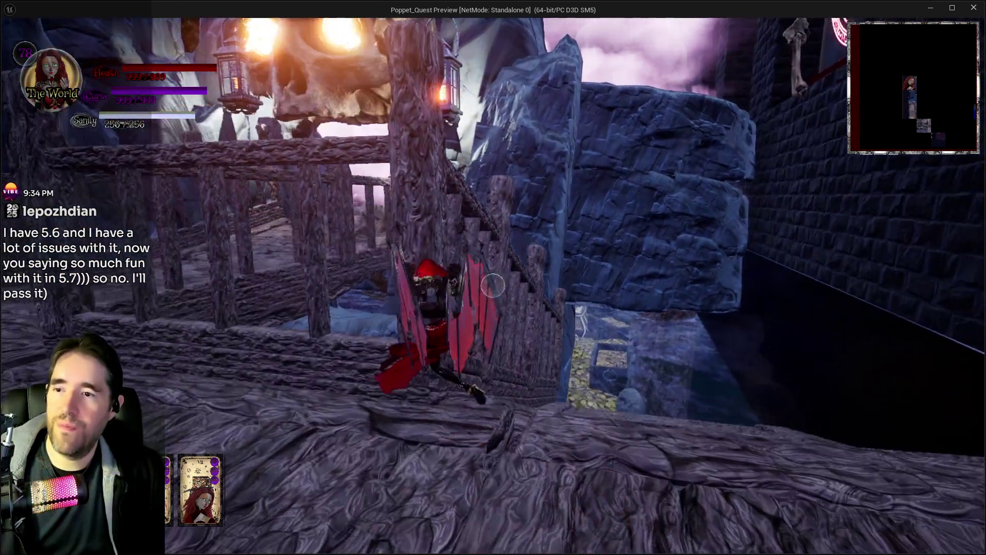
{"action": "key", "text": "w"}
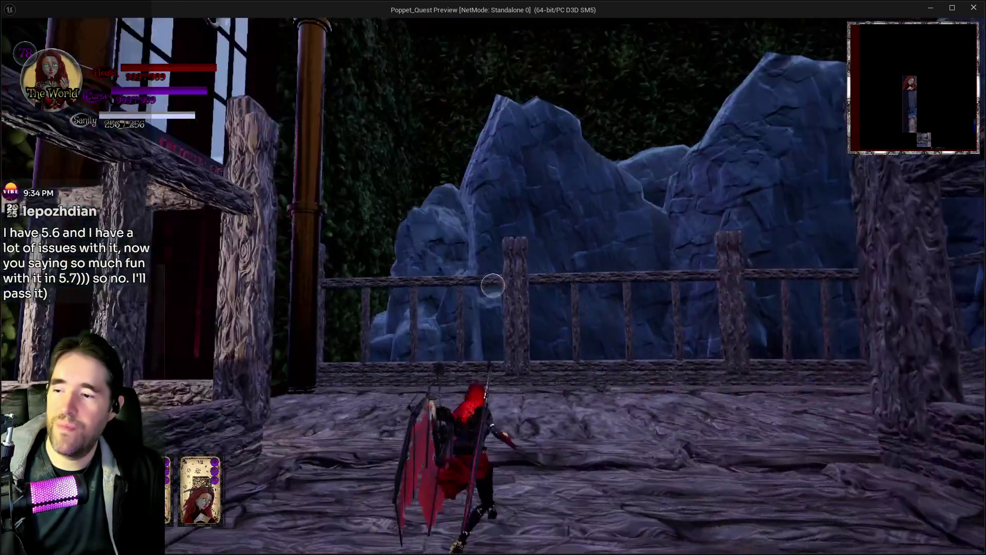
{"action": "key", "text": "w"}
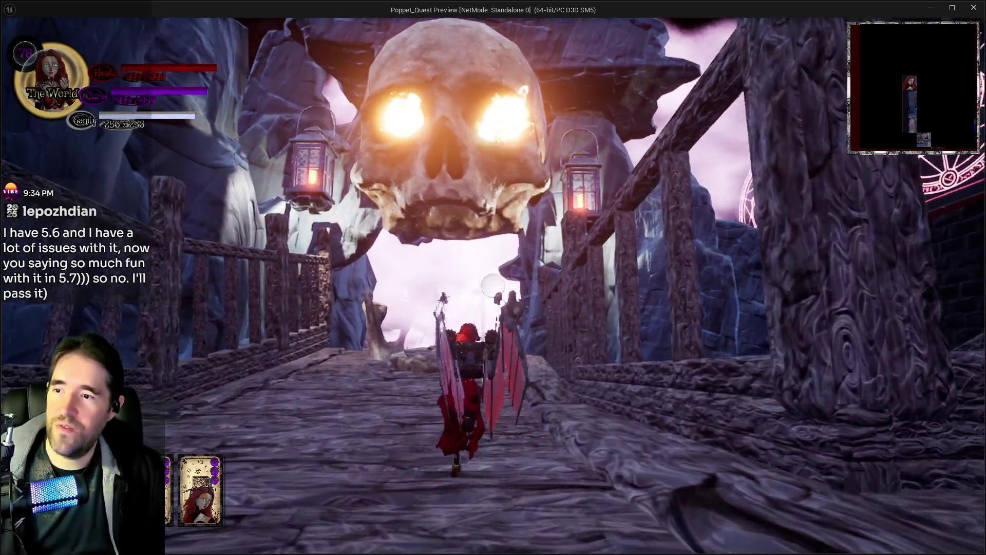
{"action": "key", "text": "w"}
{"action": "key", "text": "w"}
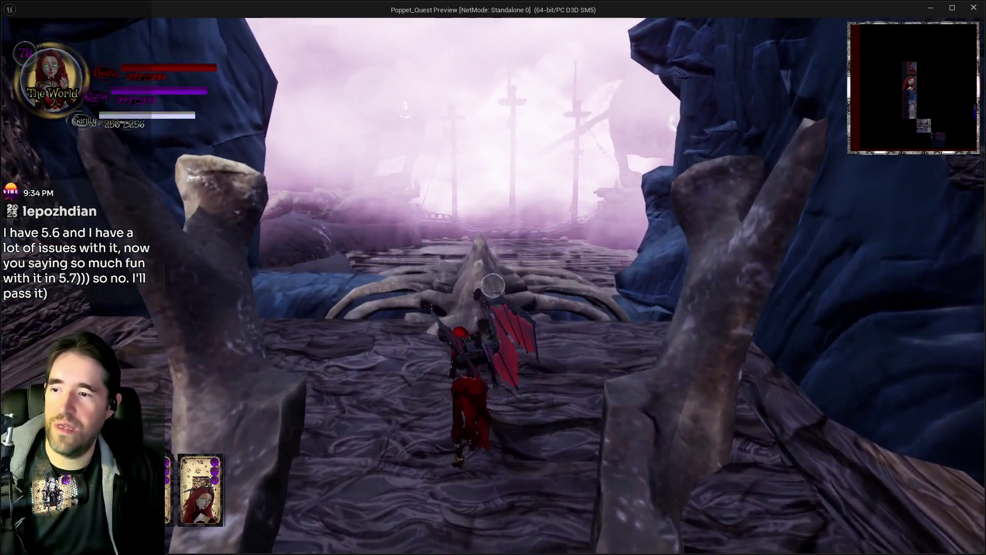
{"action": "key", "text": "w"}
{"action": "key", "text": "space"}
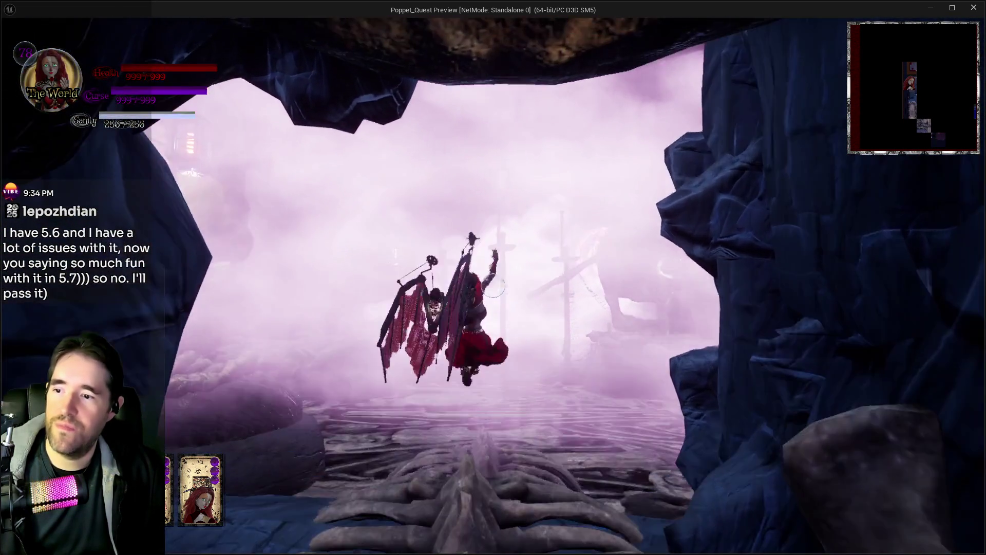
{"action": "key", "text": "w"}
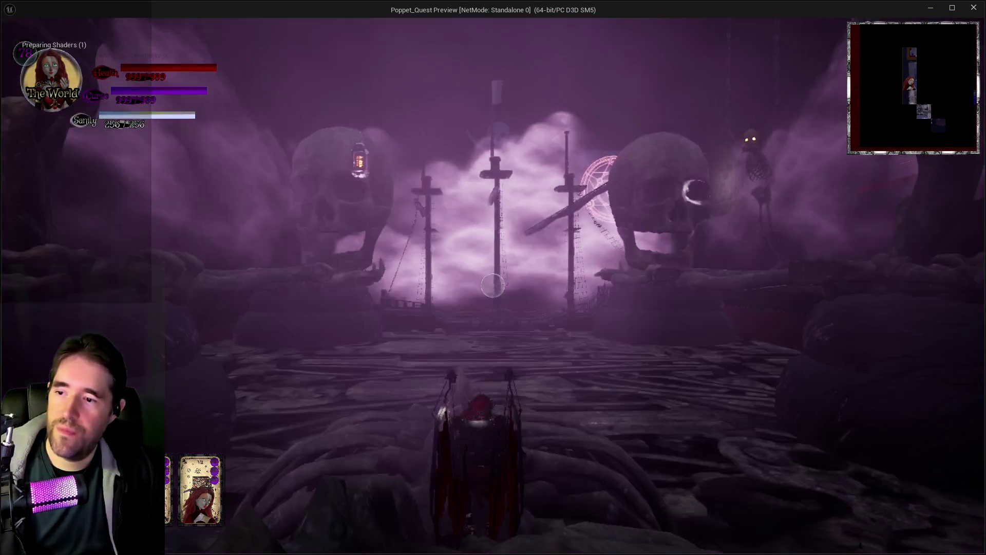
{"action": "key", "text": "w"}
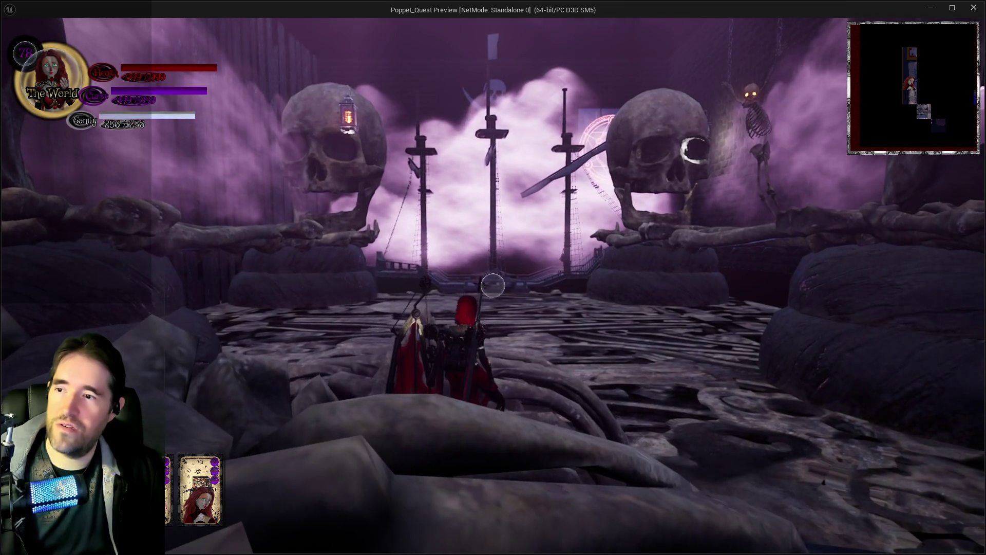
{"action": "key", "text": "alt+Tab"}
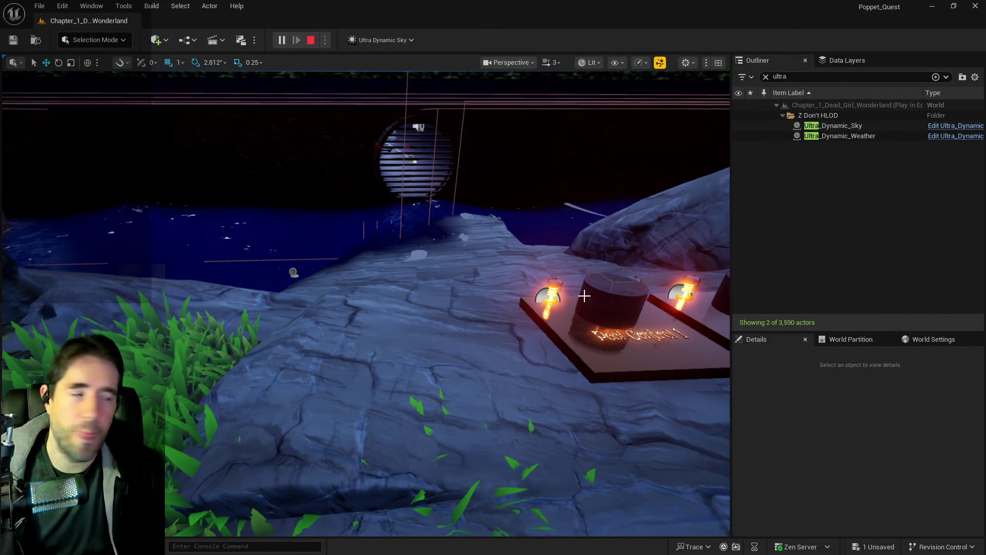
Stop the play session, dismiss the errors notice, and select the Grotto Pump Room 3 door.
{"action": "key", "text": "Escape"}
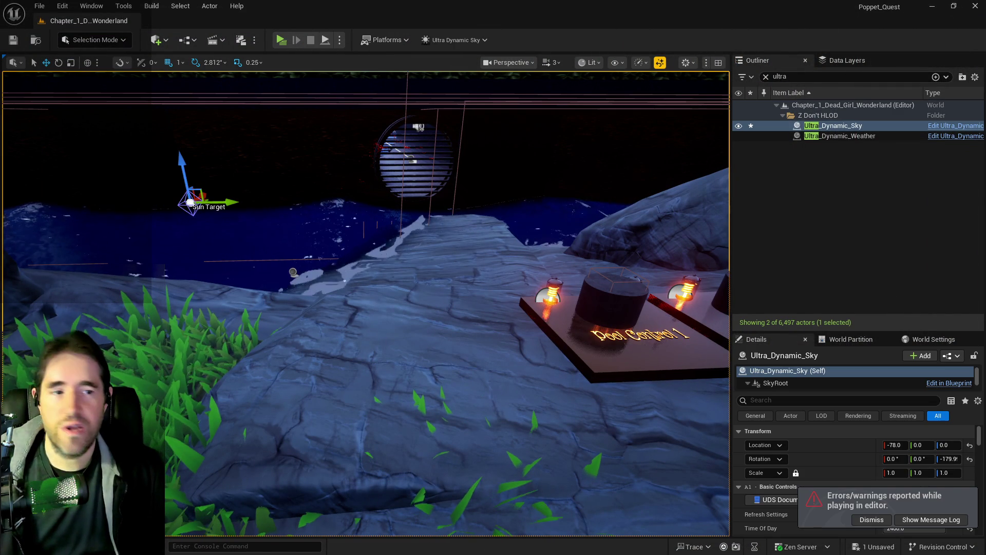
{"action": "left_click", "coordinate": [868, 516]}
{"action": "mouse_move", "coordinate": [450, 402]}
{"action": "left_mouse_down"}
{"action": "mouse_move", "coordinate": [422, 359]}
{"action": "mouse_move", "coordinate": [406, 359]}
{"action": "mouse_move", "coordinate": [458, 381]}
{"action": "mouse_move", "coordinate": [467, 370]}
{"action": "mouse_move", "coordinate": [447, 359]}
{"action": "mouse_move", "coordinate": [457, 350]}
{"action": "mouse_move", "coordinate": [462, 359]}
{"action": "mouse_move", "coordinate": [452, 349]}
{"action": "left_mouse_up"}
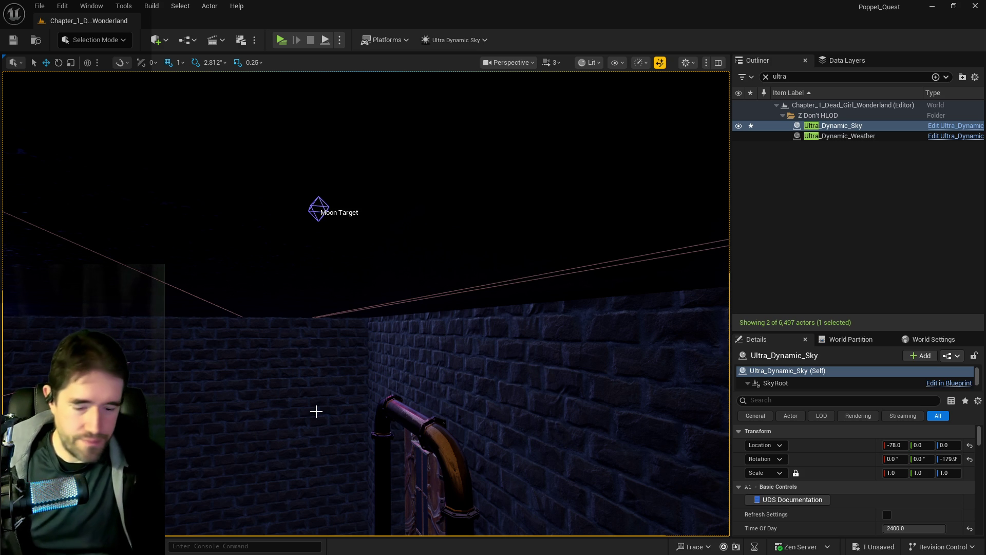
{"action": "left_click_drag", "start_coordinate": [196, 430], "coordinate": [216, 426]}
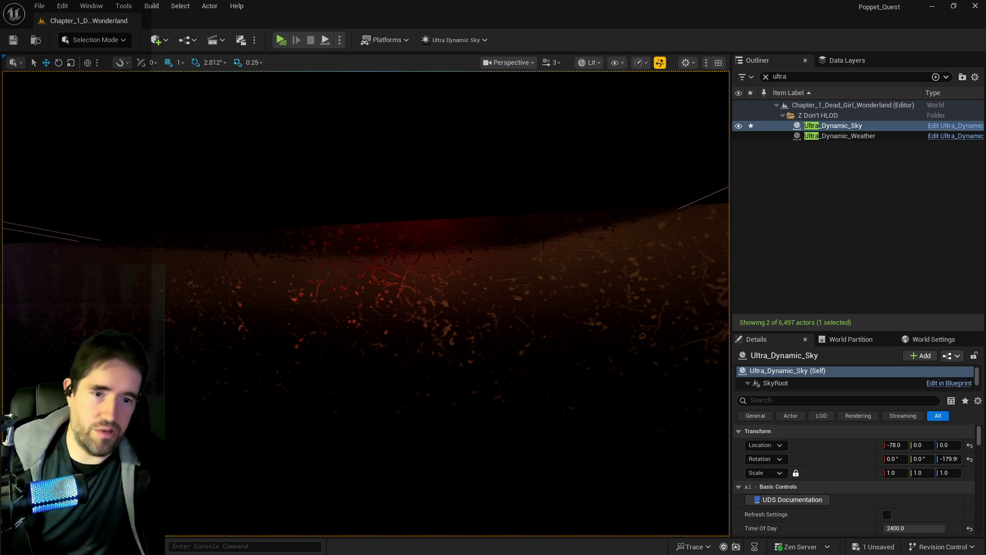
{"action": "mouse_move", "coordinate": [411, 430]}
{"action": "left_mouse_down"}
{"action": "mouse_move", "coordinate": [411, 370]}
{"action": "mouse_move", "coordinate": [380, 355]}
{"action": "mouse_move", "coordinate": [272, 354]}
{"action": "mouse_move", "coordinate": [313, 339]}
{"action": "mouse_move", "coordinate": [308, 329]}
{"action": "mouse_move", "coordinate": [267, 331]}
{"action": "mouse_move", "coordinate": [287, 329]}
{"action": "mouse_move", "coordinate": [327, 396]}
{"action": "left_mouse_up"}
{"action": "left_click", "coordinate": [294, 392]}
Change the door's Text 2 sign to VIEWING ROOM.
{"action": "scroll", "coordinate": [921, 494], "scroll_direction": "down", "scroll_amount": 3}
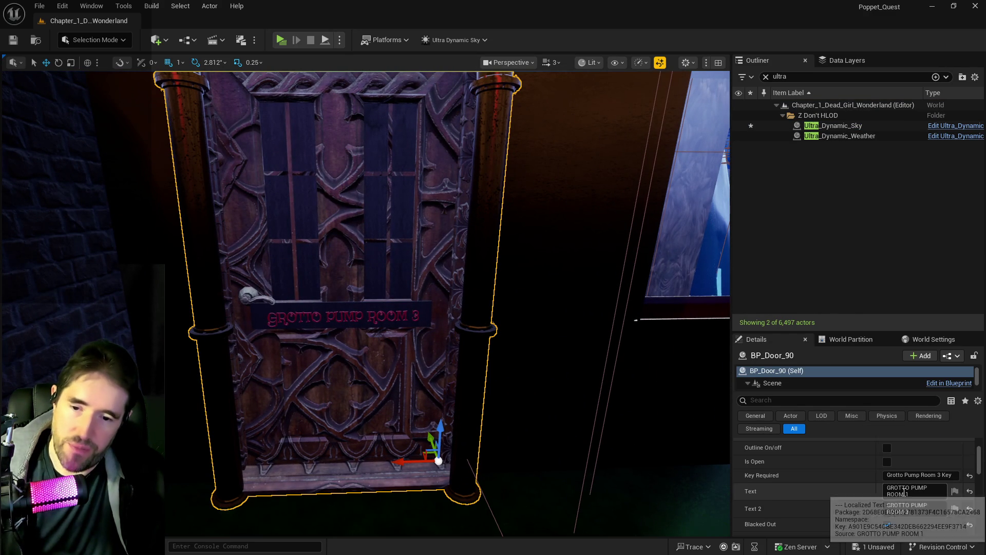
{"action": "left_click", "coordinate": [939, 509]}
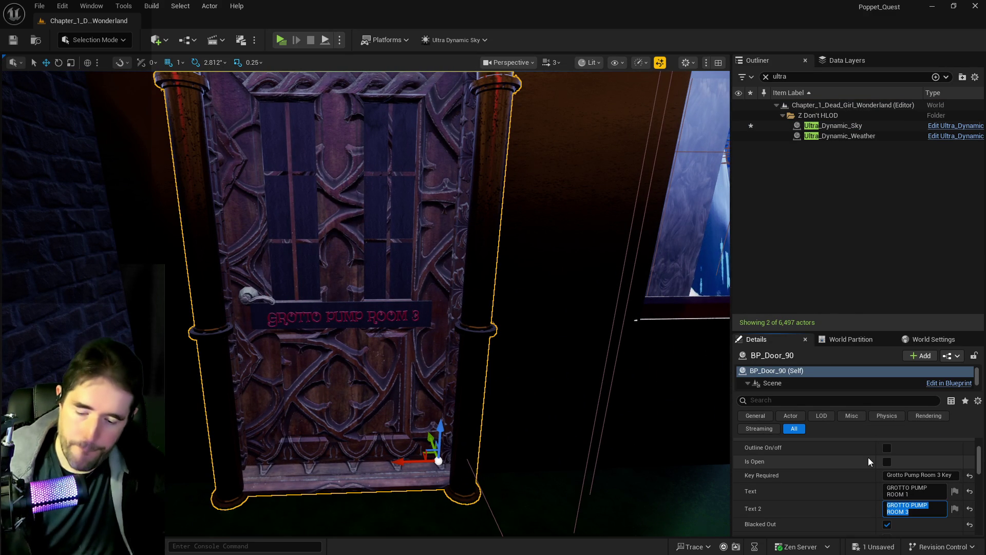
{"action": "type", "text": "VIEWING ROOM"}
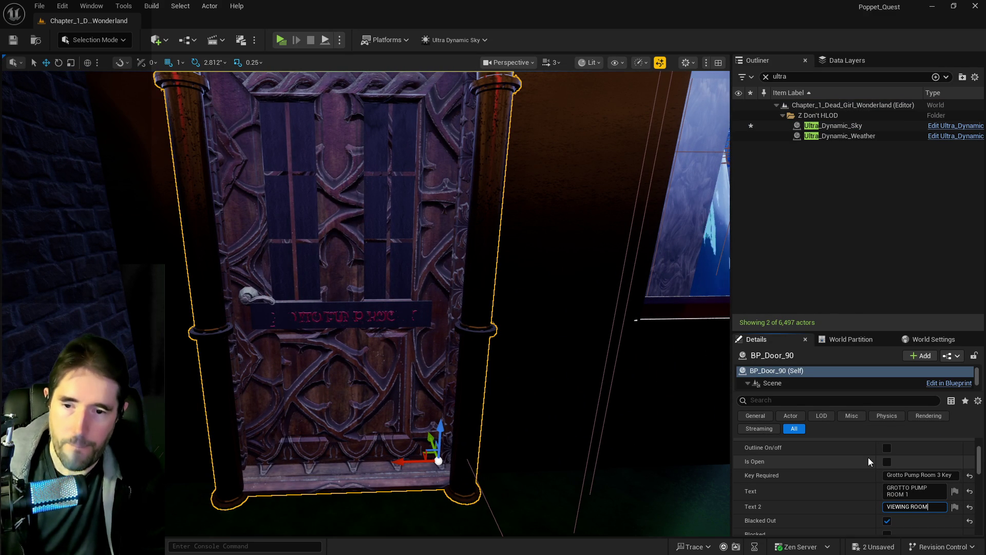
Set the door's Key Required to Viewing Room Key and save the level.
{"action": "left_click_drag", "start_coordinate": [941, 474], "coordinate": [888, 475]}
{"action": "type", "text": "Wiewing Ro"}
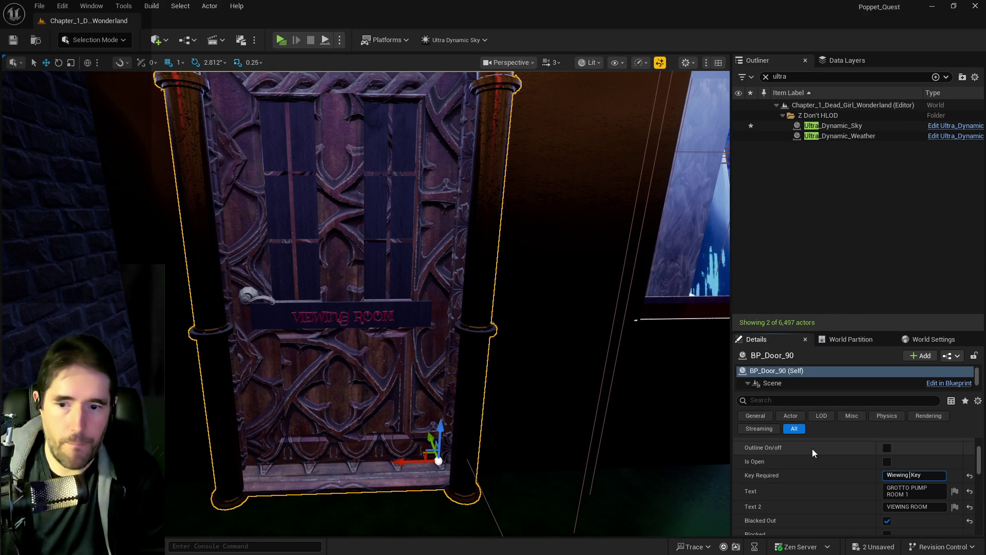
{"action": "key", "text": "BackSpace"}
{"action": "key", "text": "BackSpace"}
{"action": "key", "text": "BackSpace"}
{"action": "type", "text": "Viewing Room"}
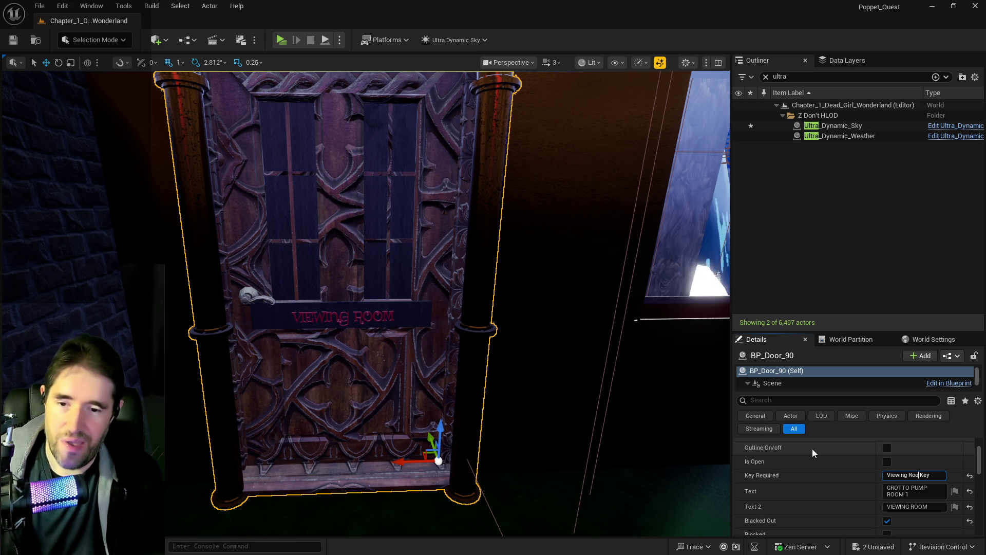
{"action": "key", "text": "Return"}
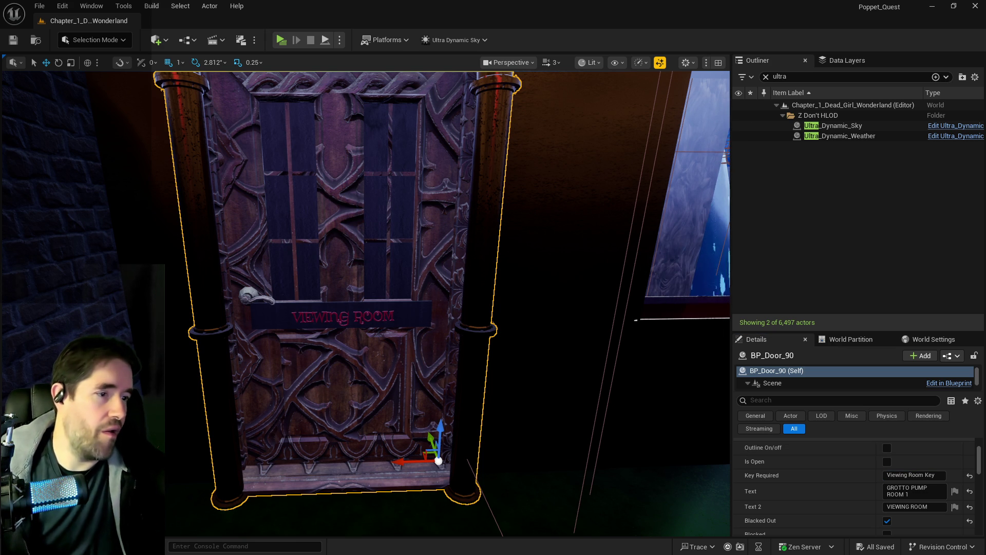
{"action": "key", "text": "ctrl+s"}
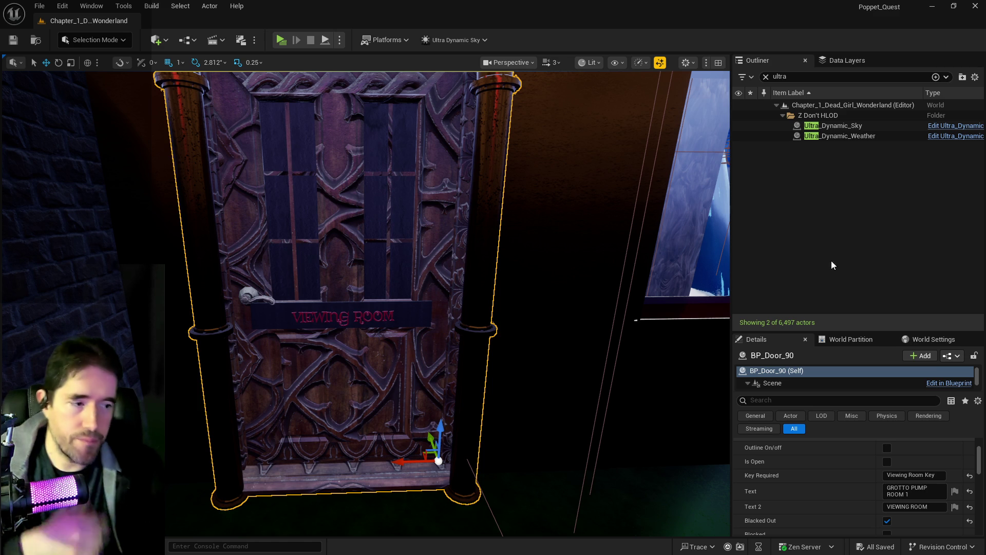
Fly the view from the door over the bridge to the flower-lined hedge wall.
{"action": "mouse_move", "coordinate": [360, 309]}
{"action": "left_mouse_down"}
{"action": "mouse_move", "coordinate": [298, 308]}
{"action": "mouse_move", "coordinate": [334, 308]}
{"action": "mouse_move", "coordinate": [324, 288]}
{"action": "mouse_move", "coordinate": [334, 267]}
{"action": "mouse_move", "coordinate": [319, 277]}
{"action": "mouse_move", "coordinate": [337, 303]}
{"action": "mouse_move", "coordinate": [308, 303]}
{"action": "mouse_move", "coordinate": [329, 300]}
{"action": "left_mouse_up"}
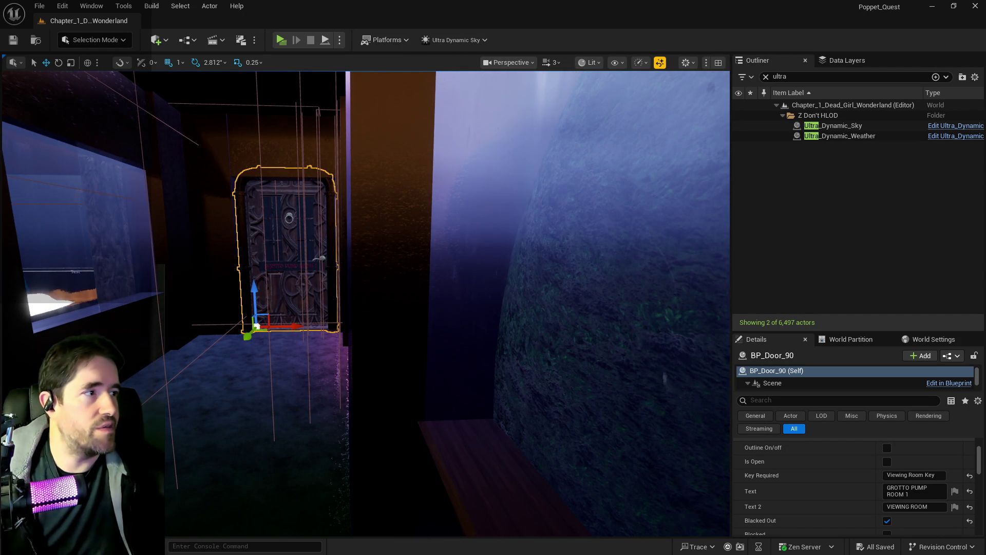
{"action": "left_click_drag", "start_coordinate": [265, 457], "coordinate": [260, 468]}
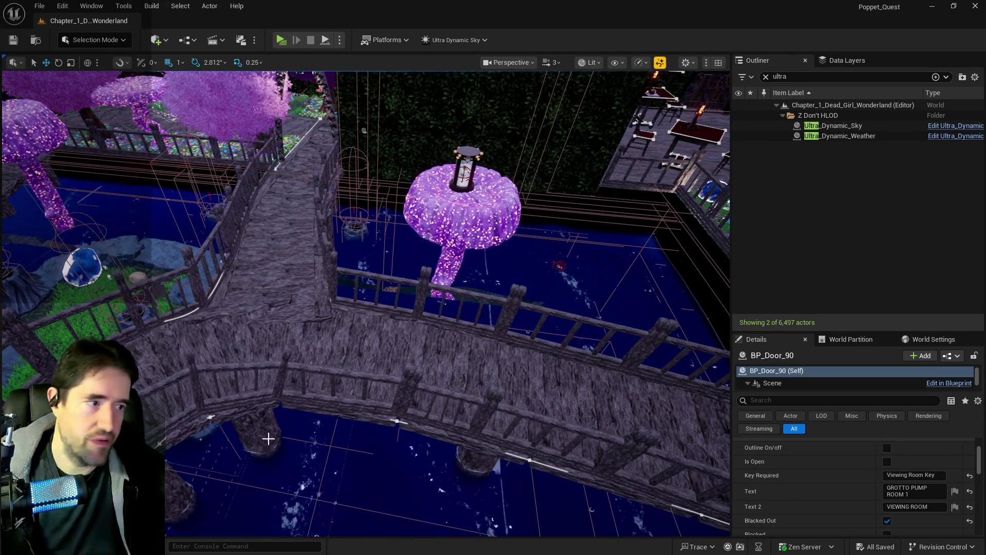
{"action": "left_click_drag", "start_coordinate": [440, 112], "coordinate": [579, 92]}
{"action": "left_click_drag", "start_coordinate": [502, 305], "coordinate": [503, 305]}
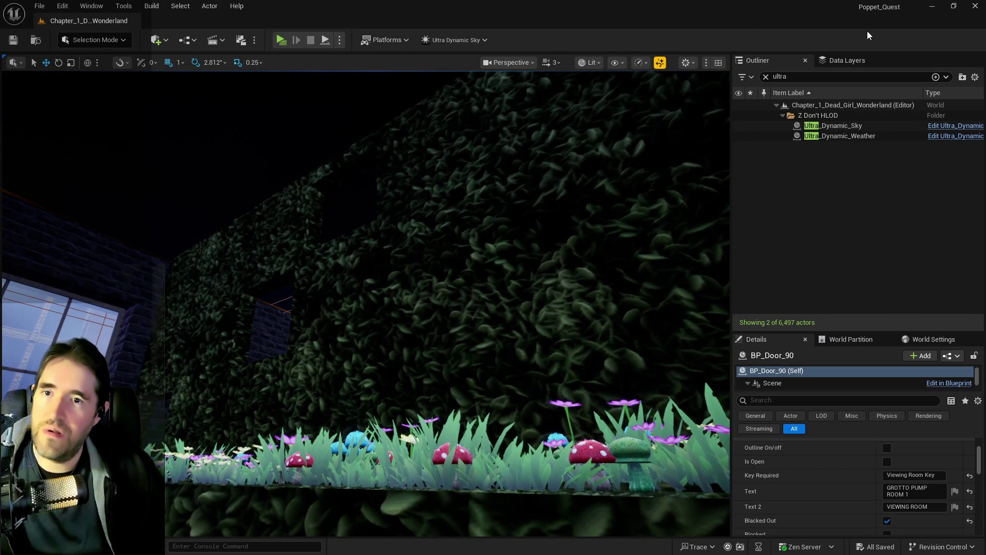
{"action": "left_click", "coordinate": [843, 61]}
{"action": "left_click", "coordinate": [814, 77]}
{"action": "type", "text": "saf"}
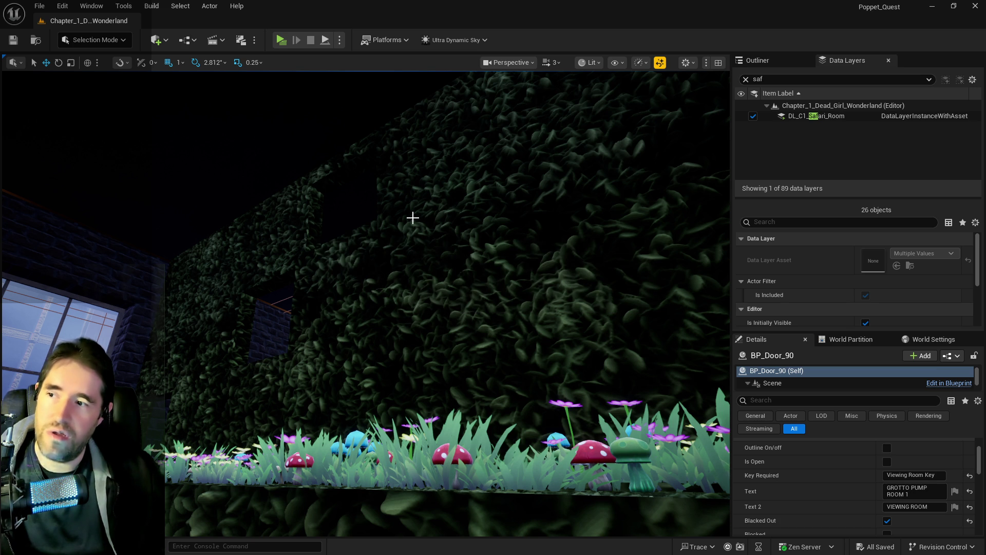
{"action": "type", "text": "f"}
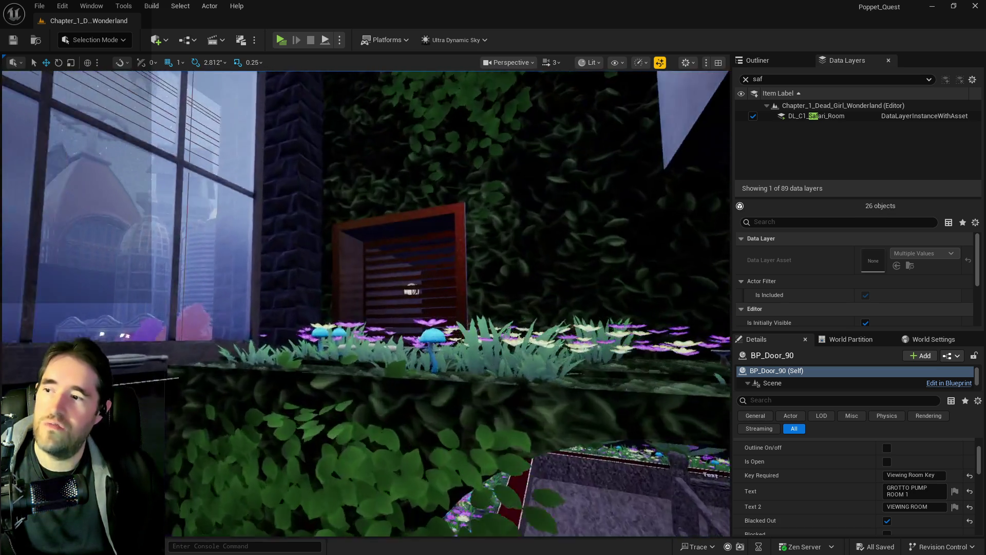
{"action": "type", "text": "w"}
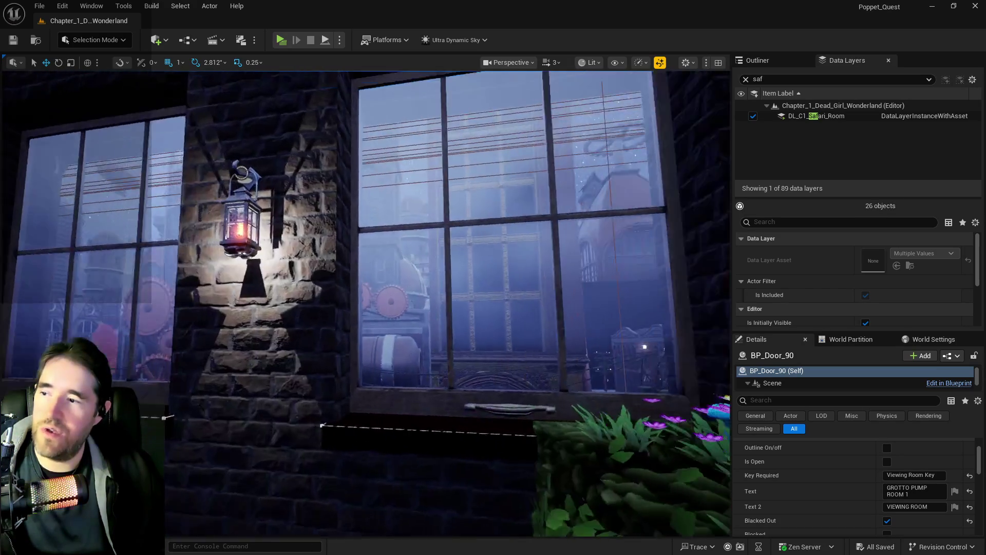
{"action": "type", "text": "w"}
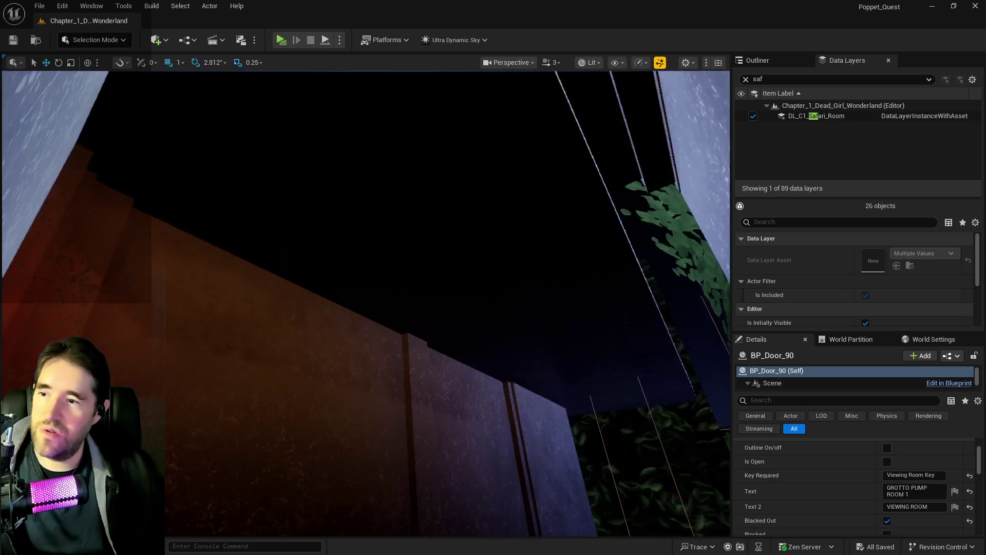
{"action": "type", "text": "w"}
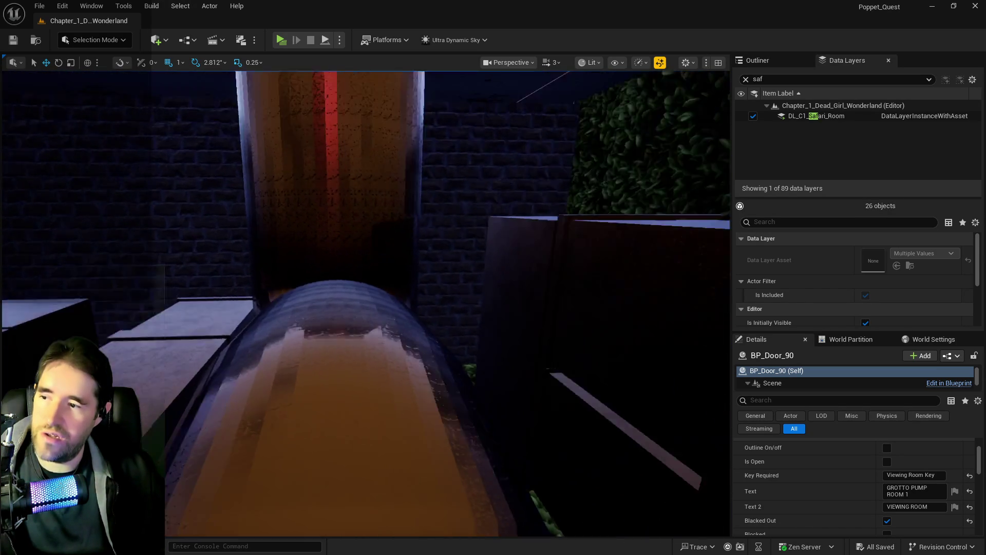
{"action": "type", "text": "w"}
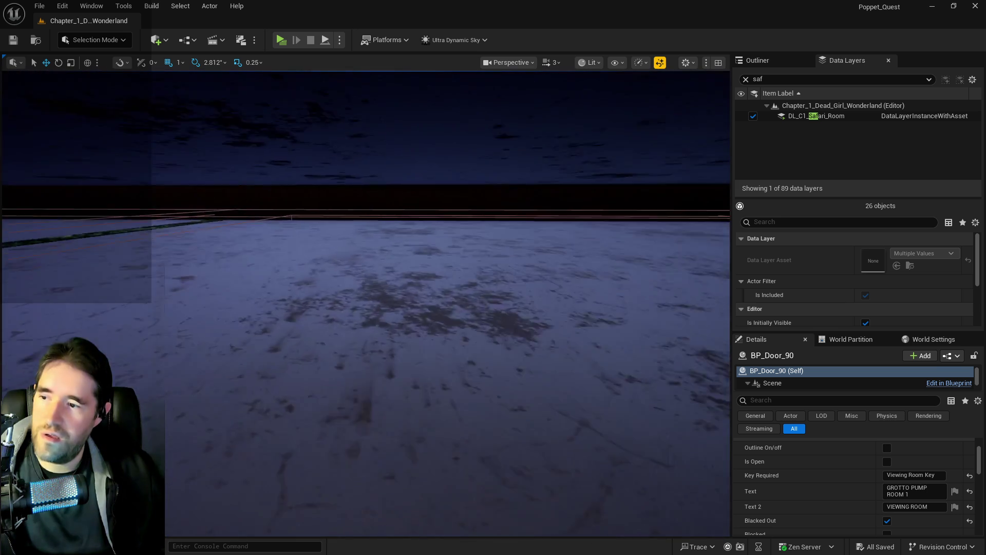
{"action": "type", "text": "w"}
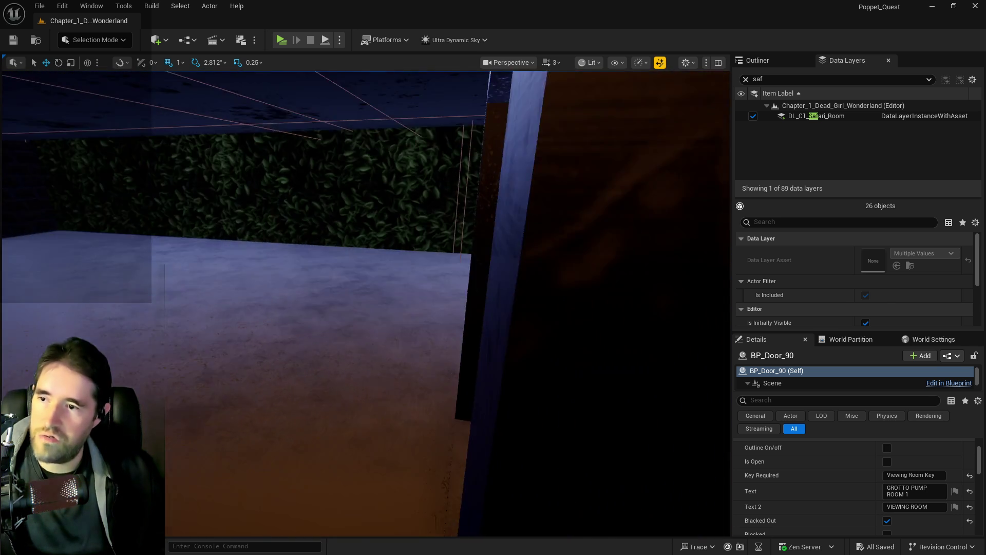
{"action": "type", "text": "w"}
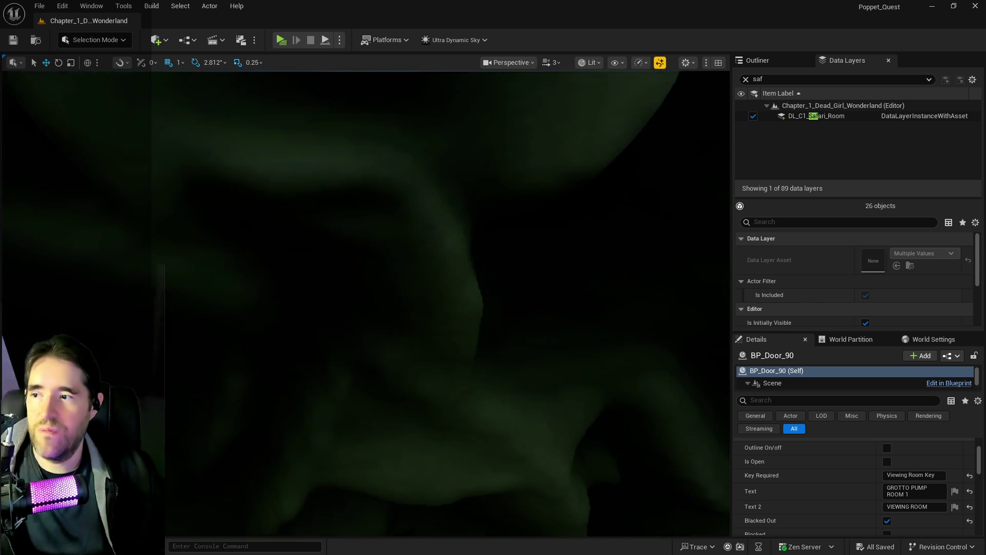
{"action": "type", "text": "ws"}
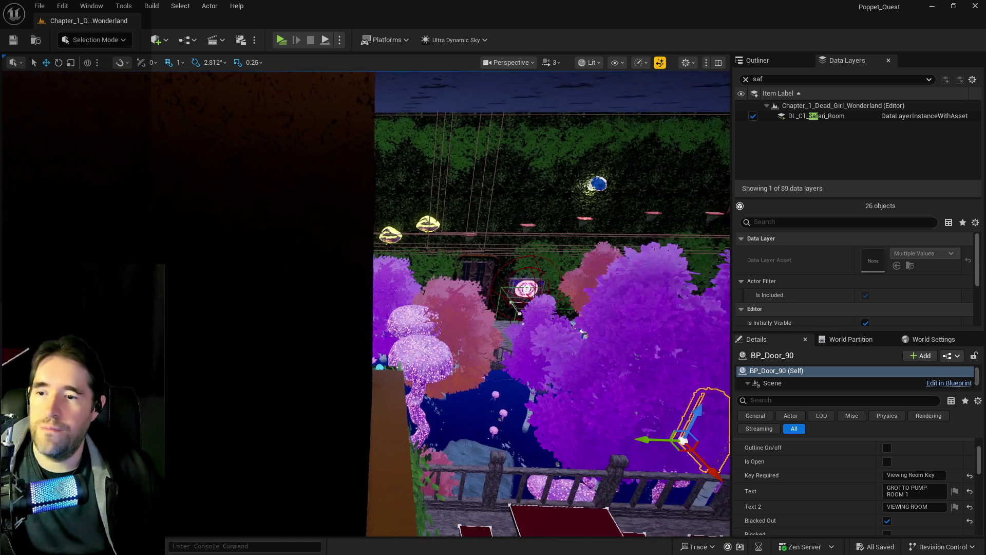
{"action": "type", "text": "w"}
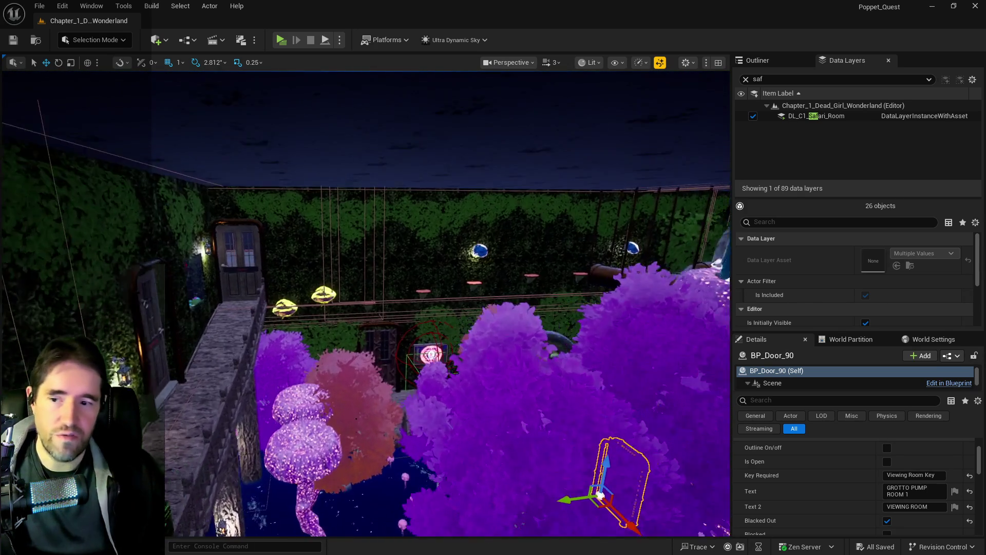
{"action": "type", "text": "w"}
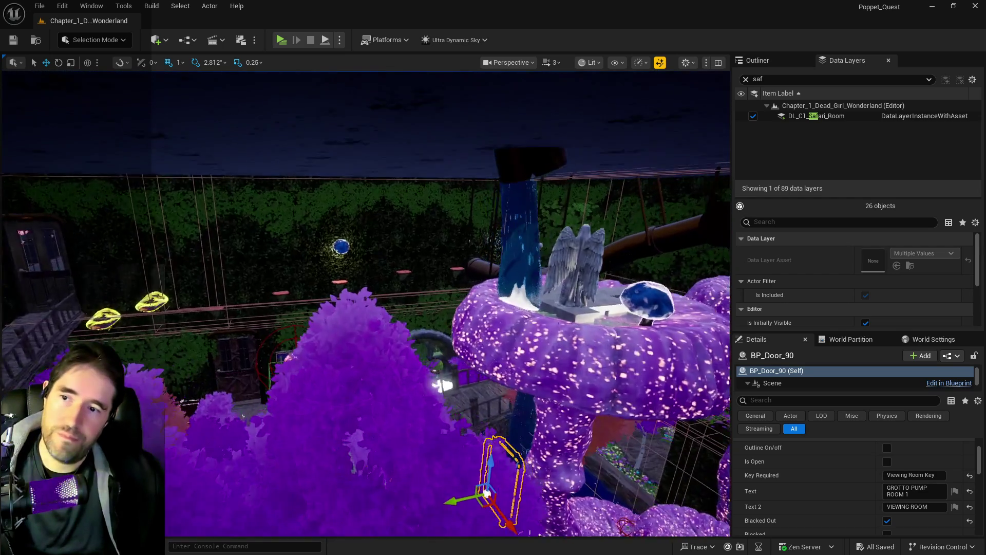
{"action": "type", "text": "s"}
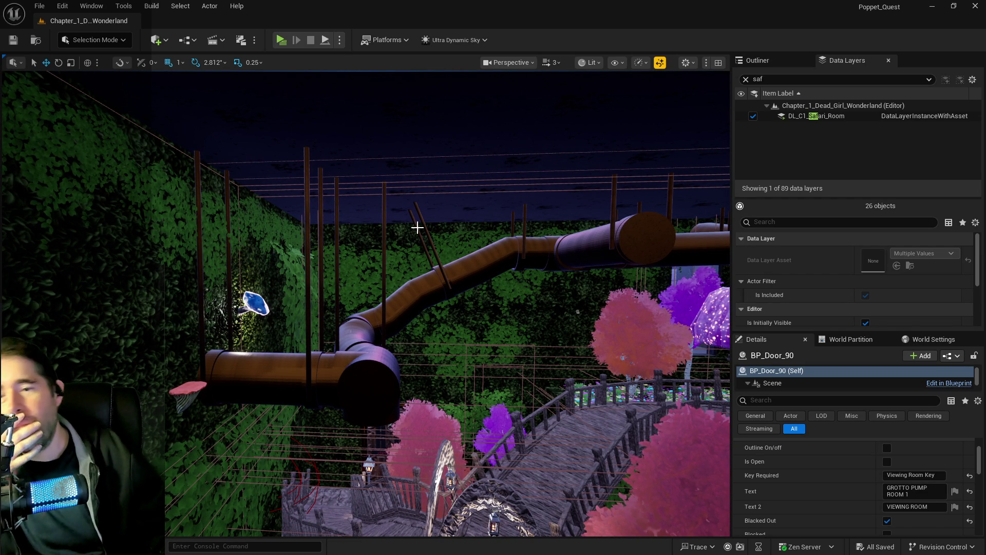
Select the Safari Room library wall and locate it in the Outliner, then return to Data Layers.
{"action": "left_click", "coordinate": [128, 291]}
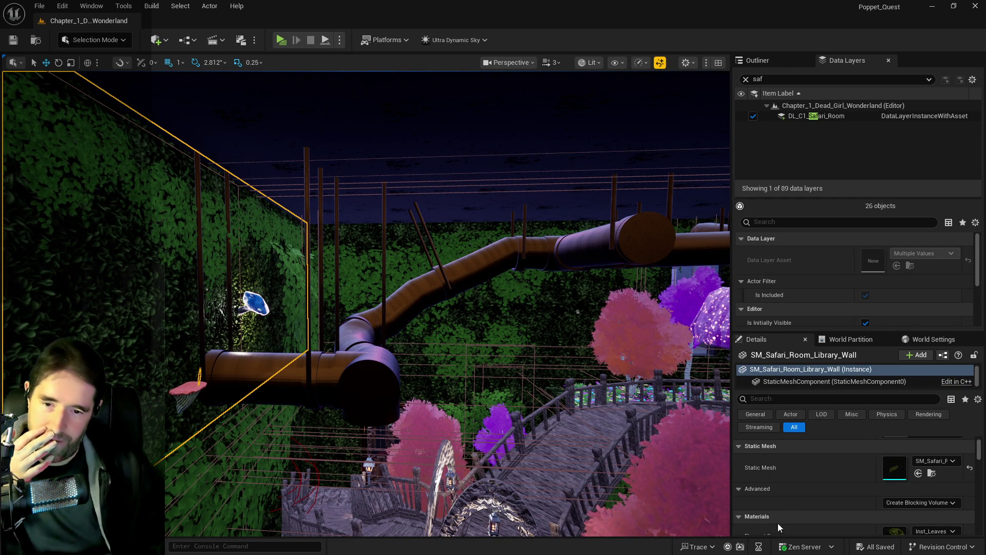
{"action": "scroll", "coordinate": [815, 479], "scroll_direction": "up", "scroll_amount": 2}
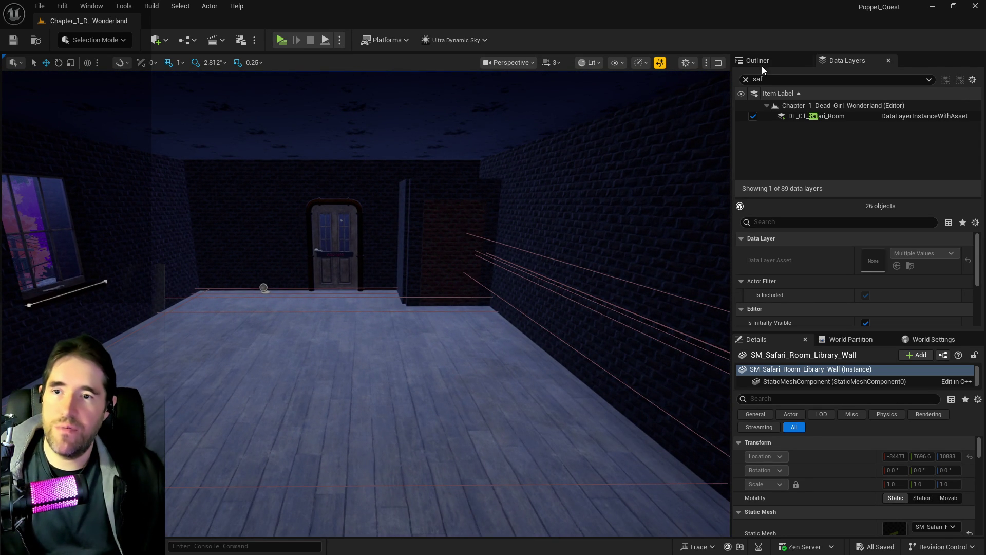
{"action": "left_click", "coordinate": [760, 67]}
{"action": "left_click", "coordinate": [767, 78]}
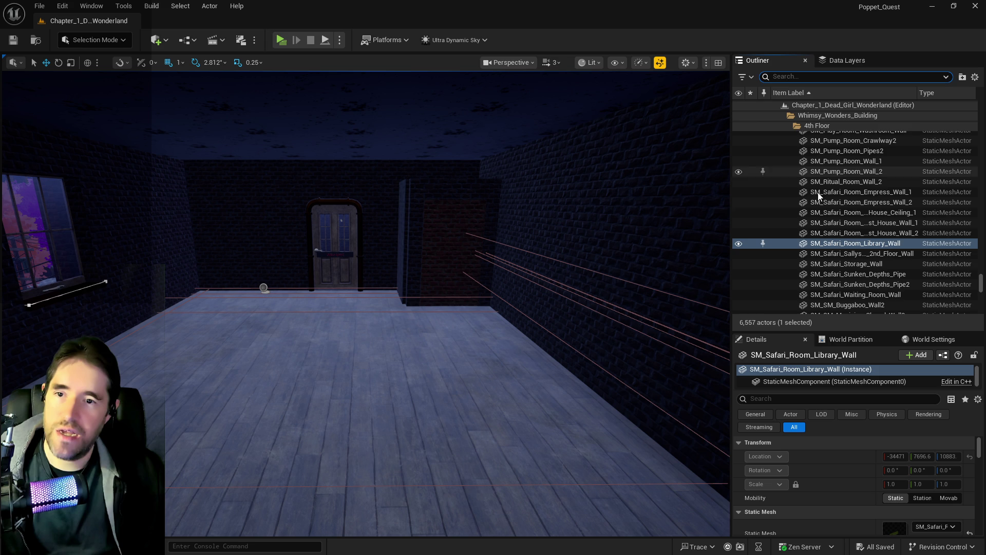
{"action": "left_click", "coordinate": [829, 61]}
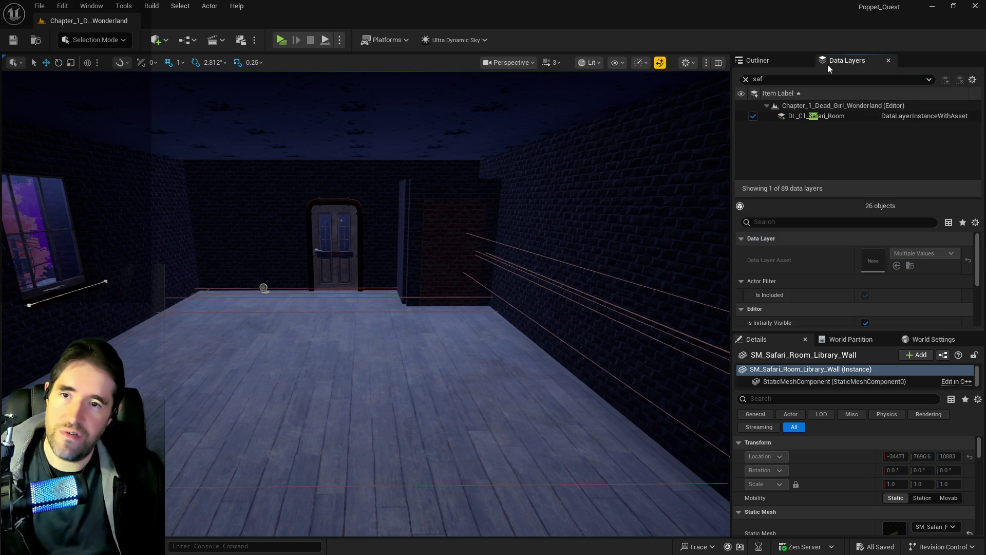
Load the DL_C1_Library and DL_C1_Music_Room data layers and select the music room's secret door wall.
{"action": "left_click", "coordinate": [746, 79]}
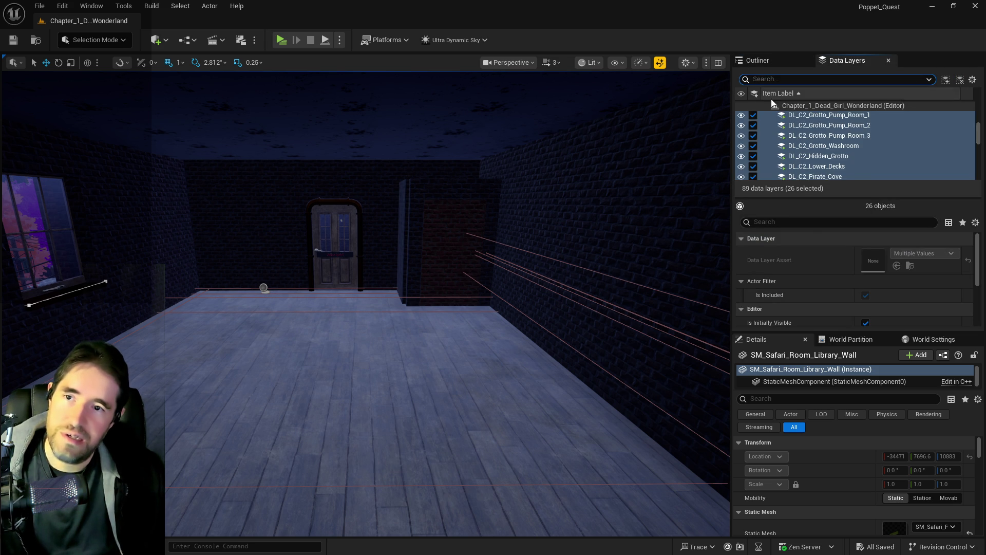
{"action": "scroll", "coordinate": [822, 149], "scroll_direction": "up", "scroll_amount": 5}
{"action": "scroll", "coordinate": [819, 140], "scroll_direction": "up", "scroll_amount": 3}
{"action": "left_click", "coordinate": [821, 159]}
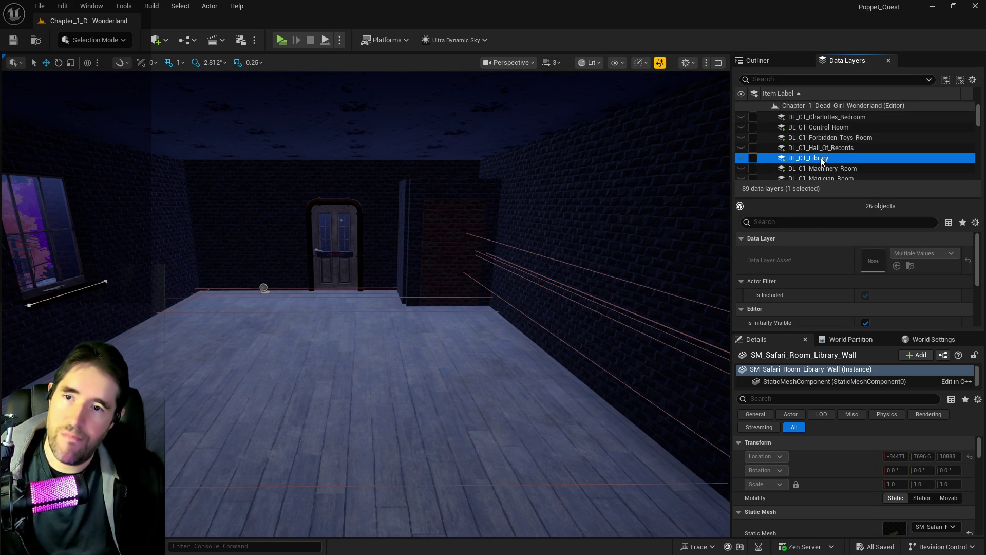
{"action": "left_click", "coordinate": [753, 157]}
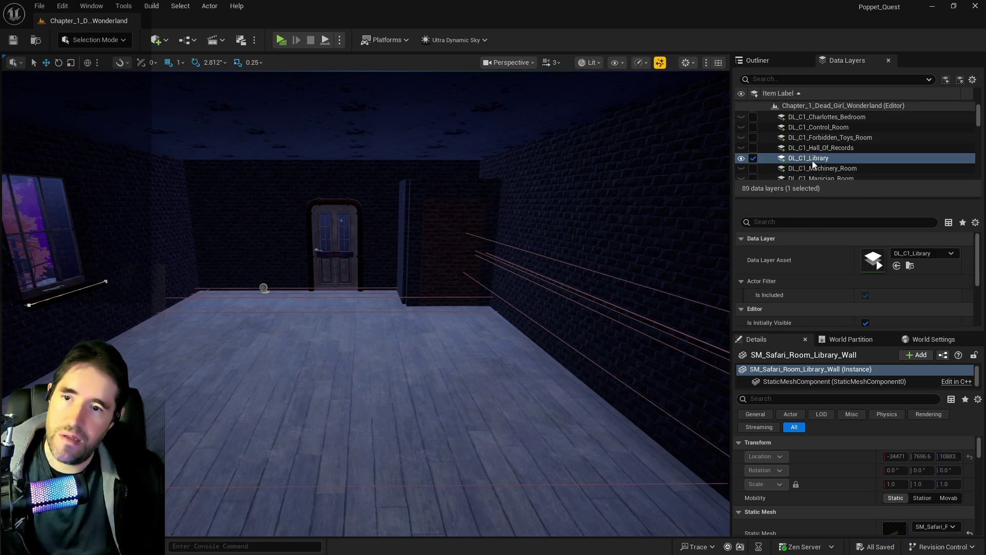
{"action": "scroll", "coordinate": [818, 161], "scroll_direction": "down", "scroll_amount": 1}
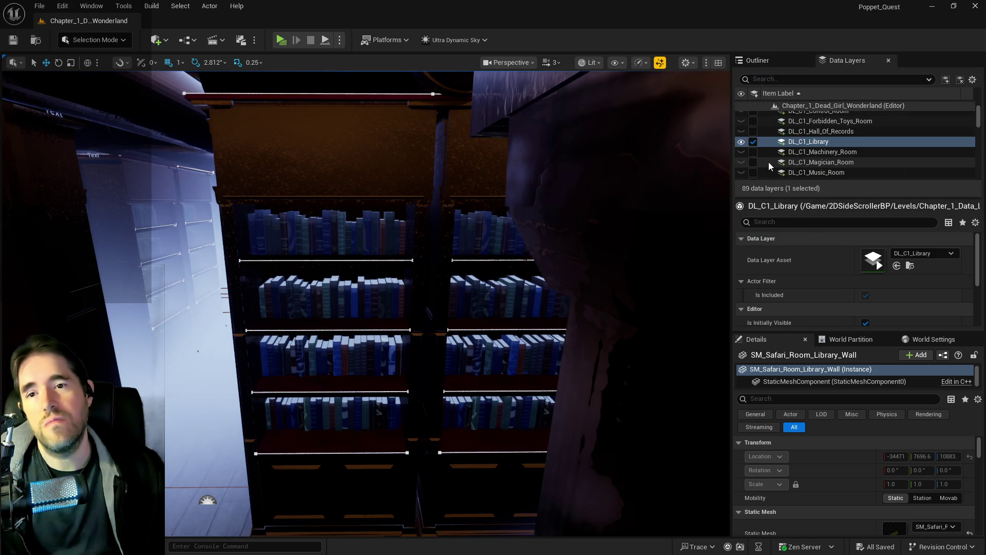
{"action": "left_click", "coordinate": [756, 172]}
{"action": "mouse_move", "coordinate": [493, 214]}
{"action": "left_mouse_down"}
{"action": "mouse_move", "coordinate": [485, 164]}
{"action": "mouse_move", "coordinate": [447, 174]}
{"action": "mouse_move", "coordinate": [473, 180]}
{"action": "mouse_move", "coordinate": [429, 163]}
{"action": "mouse_move", "coordinate": [440, 185]}
{"action": "mouse_move", "coordinate": [467, 177]}
{"action": "mouse_move", "coordinate": [507, 190]}
{"action": "left_mouse_up"}
{"action": "left_click", "coordinate": [429, 163]}
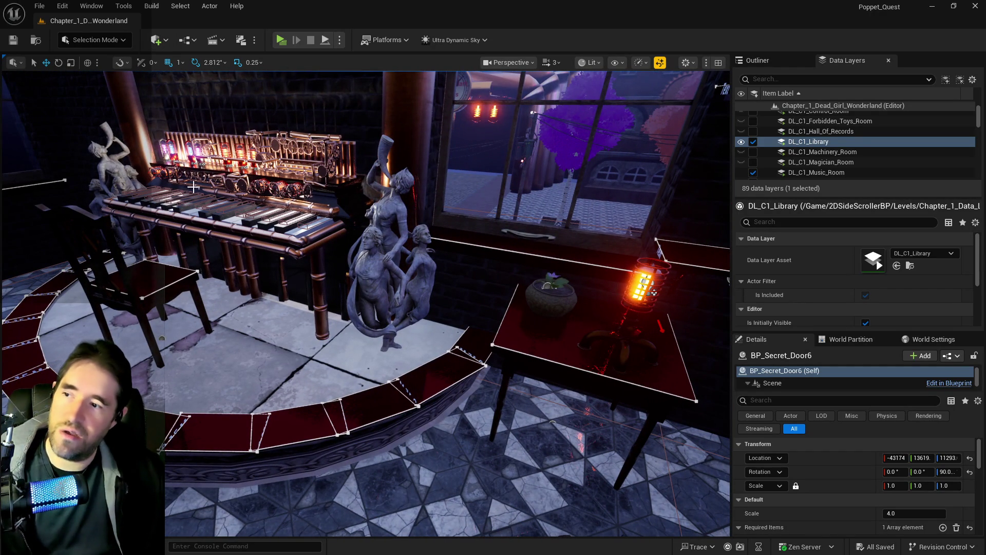
Select the L_Piano level instance and set its scale to 3.0.
{"action": "left_click", "coordinate": [344, 204]}
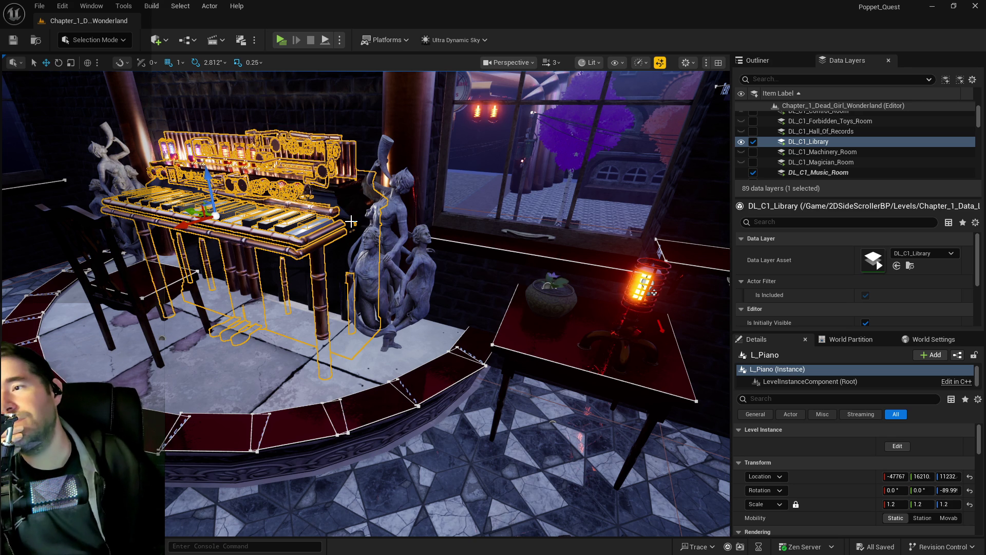
{"action": "scroll", "coordinate": [280, 206], "scroll_direction": "up", "scroll_amount": 10}
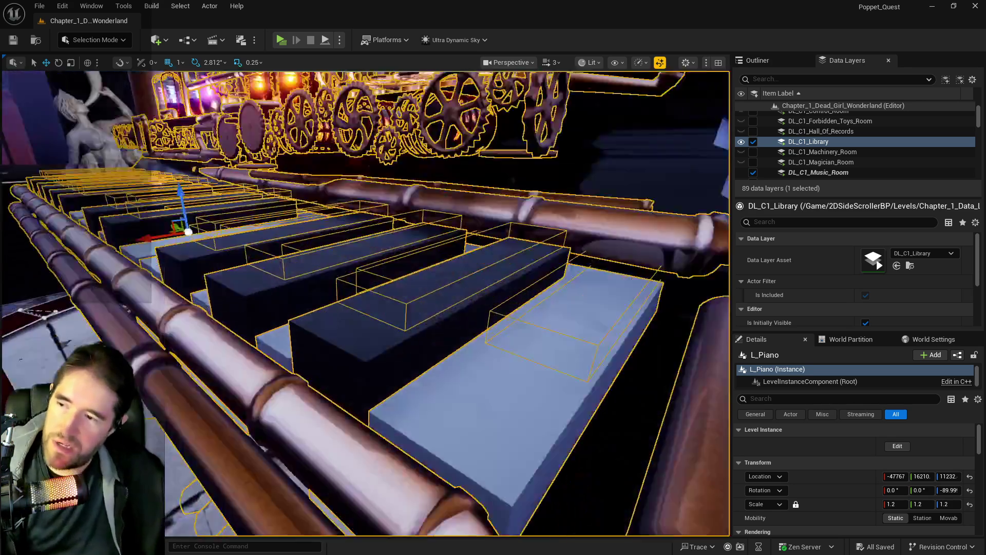
{"action": "left_click_drag", "start_coordinate": [271, 178], "coordinate": [271, 178]}
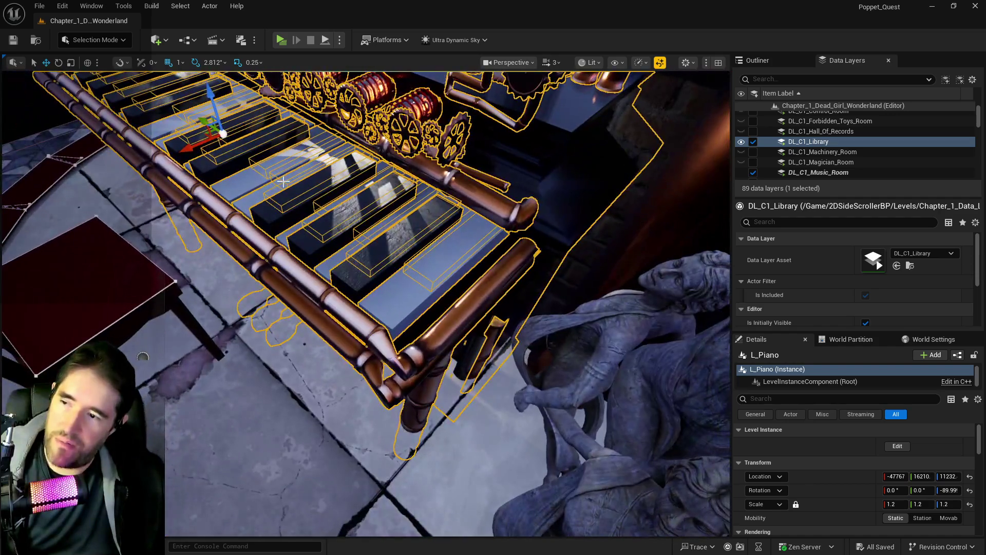
{"action": "left_click_drag", "start_coordinate": [375, 219], "coordinate": [364, 204]}
{"action": "left_click_drag", "start_coordinate": [355, 271], "coordinate": [374, 270]}
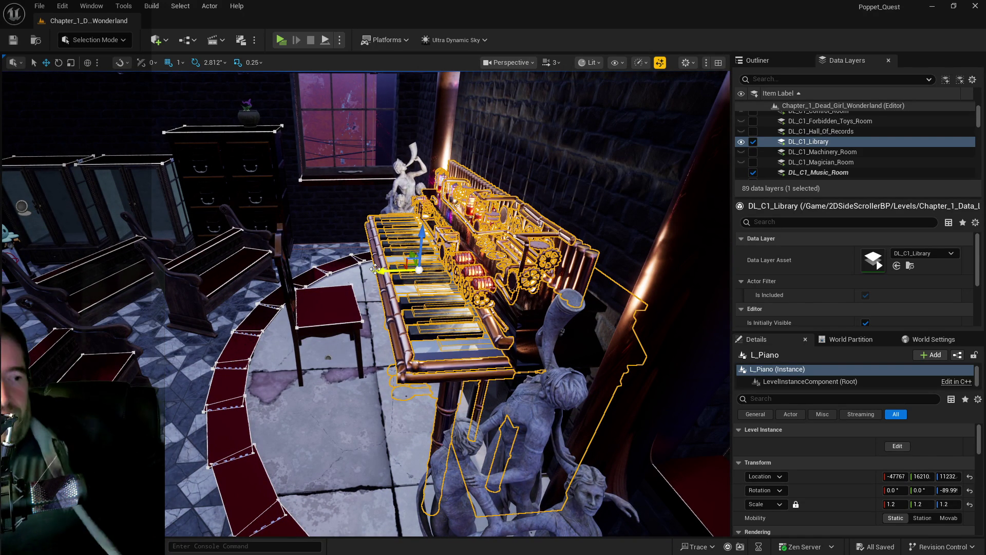
{"action": "left_click_drag", "start_coordinate": [427, 282], "coordinate": [428, 282]}
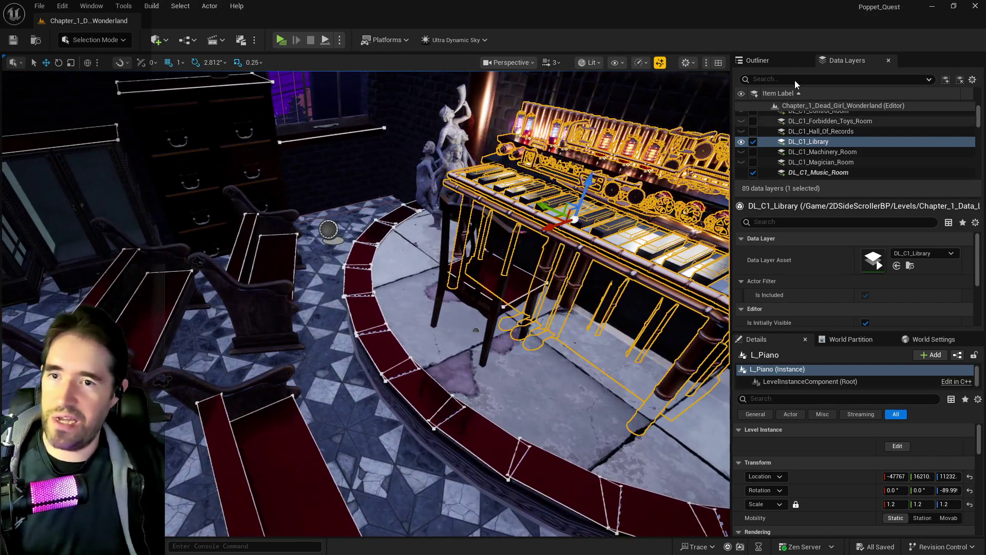
{"action": "left_click", "coordinate": [758, 61]}
{"action": "left_click", "coordinate": [893, 505]}
{"action": "type", "text": "3"}
{"action": "key", "text": "Return"}
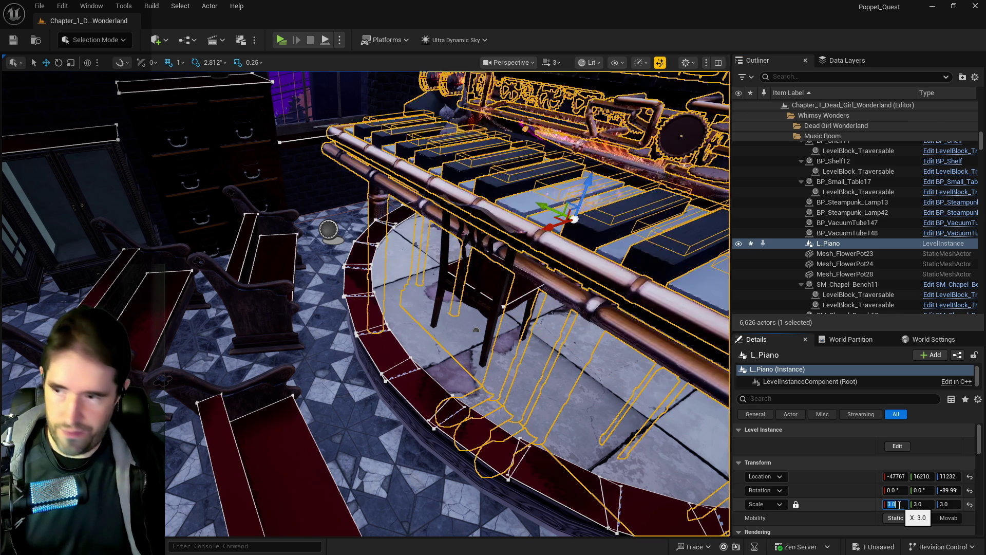
Lower the enlarged piano toward the floor and move BP_Altar_Base4 along Y to 13580.
{"action": "left_click_drag", "start_coordinate": [585, 195], "coordinate": [553, 309]}
{"action": "key", "text": "f"}
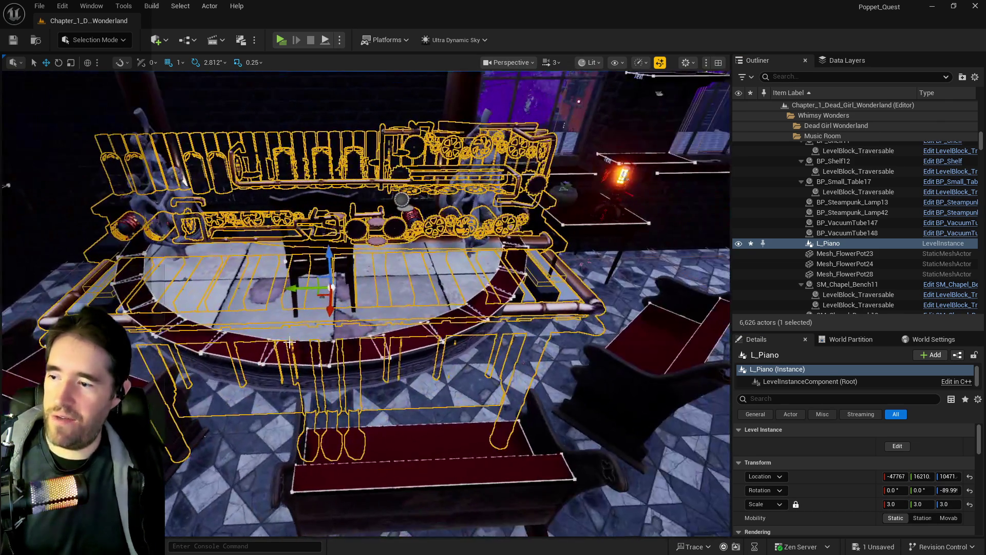
{"action": "left_click", "coordinate": [286, 354]}
{"action": "left_click_drag", "start_coordinate": [296, 300], "coordinate": [687, 293]}
Shrink BP_Altar_Base4 to scale 1.0 and slide it among the pews to Y 17201.
{"action": "key", "text": "f"}
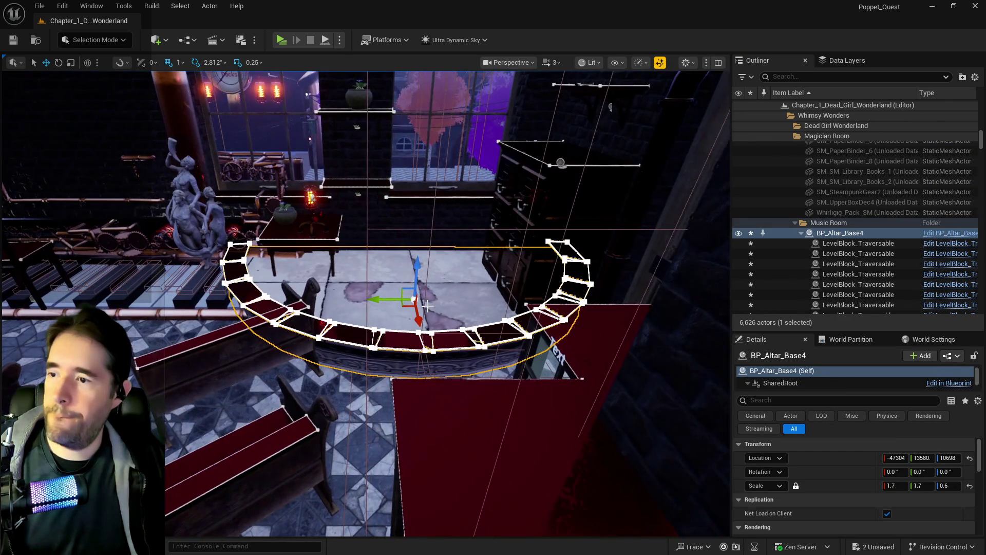
{"action": "left_click_drag", "start_coordinate": [376, 298], "coordinate": [313, 308]}
{"action": "left_click_drag", "start_coordinate": [425, 249], "coordinate": [425, 249]}
{"action": "left_click_drag", "start_coordinate": [467, 164], "coordinate": [467, 164]}
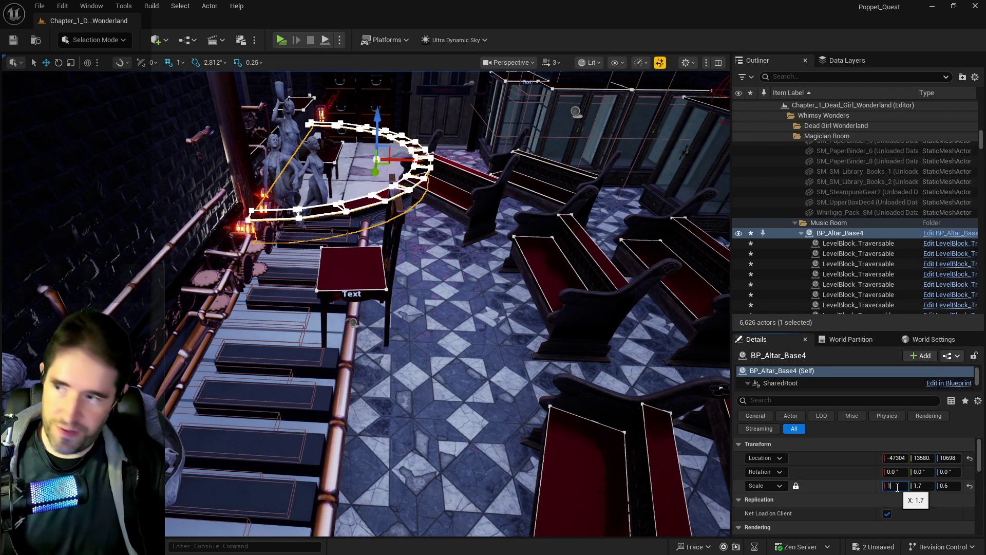
{"action": "key", "text": "Return"}
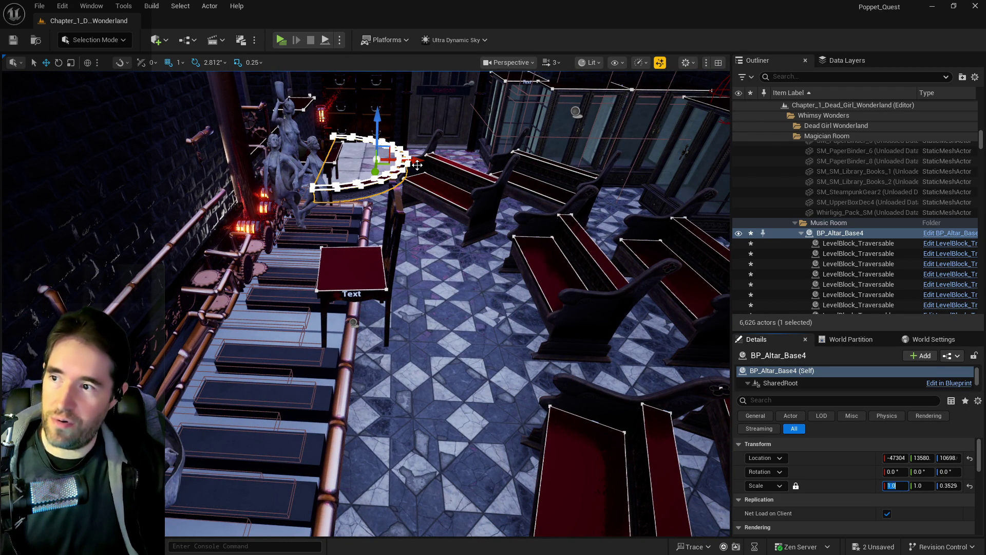
{"action": "left_click_drag", "start_coordinate": [359, 171], "coordinate": [359, 171]}
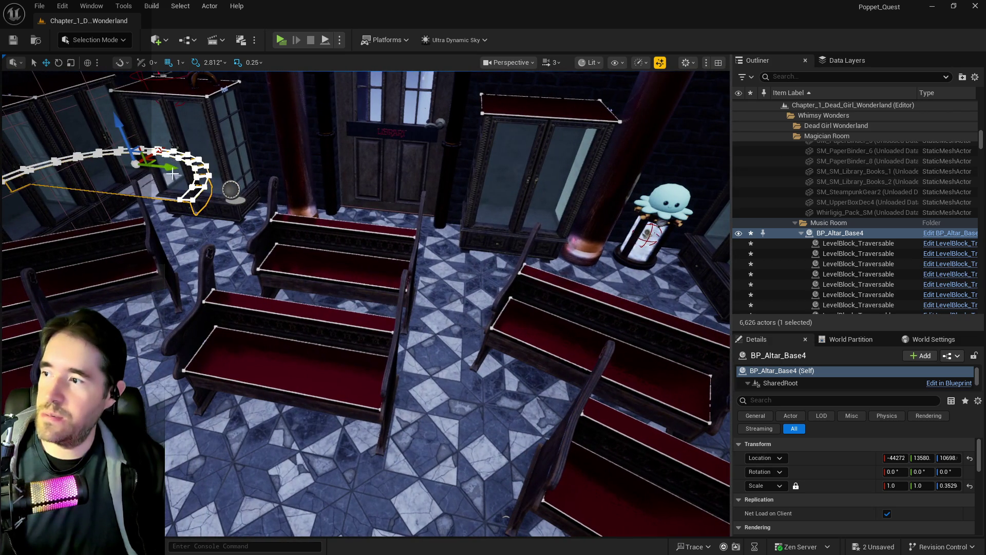
{"action": "left_click_drag", "start_coordinate": [250, 178], "coordinate": [546, 226]}
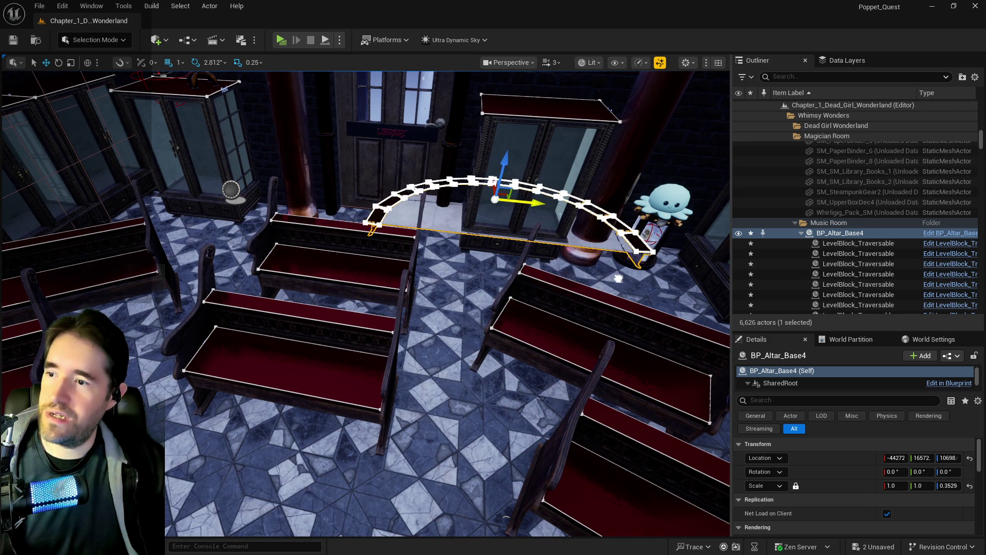
{"action": "left_click_drag", "start_coordinate": [678, 288], "coordinate": [678, 288]}
{"action": "key", "text": "f"}
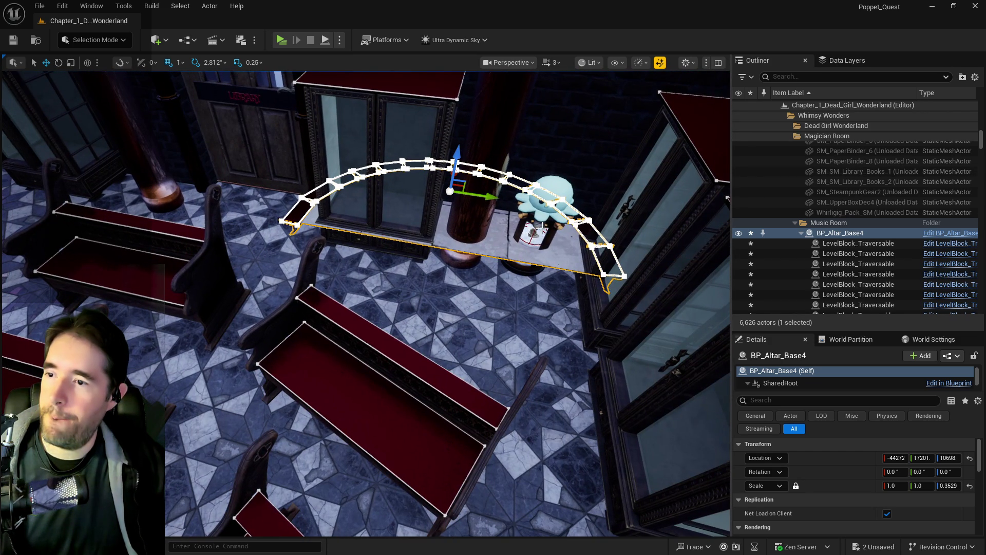
{"action": "left_click_drag", "start_coordinate": [487, 203], "coordinate": [487, 203]}
Slide BP_Chair22 along X to -45036, then select a statue fountain.
{"action": "left_click", "coordinate": [225, 222]}
{"action": "left_click_drag", "start_coordinate": [247, 257], "coordinate": [716, 306]}
{"action": "left_click_drag", "start_coordinate": [426, 303], "coordinate": [425, 303]}
{"action": "left_click", "coordinate": [251, 170]}
Select both statue fountains and slide them along their Y axis.
{"action": "left_click_drag", "start_coordinate": [534, 175], "coordinate": [534, 271]}
{"action": "left_click", "coordinate": [534, 175], "text": "ctrl"}
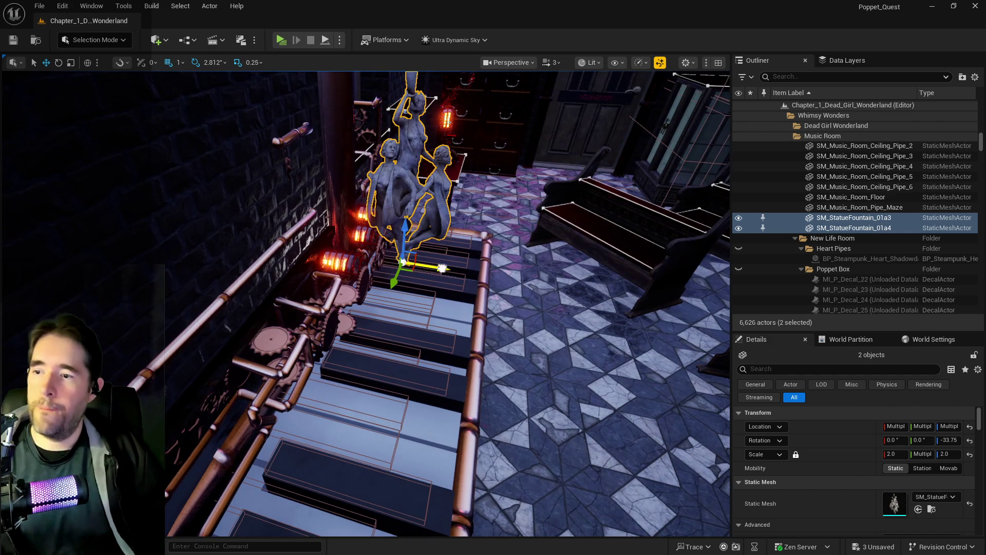
{"action": "key", "text": "f"}
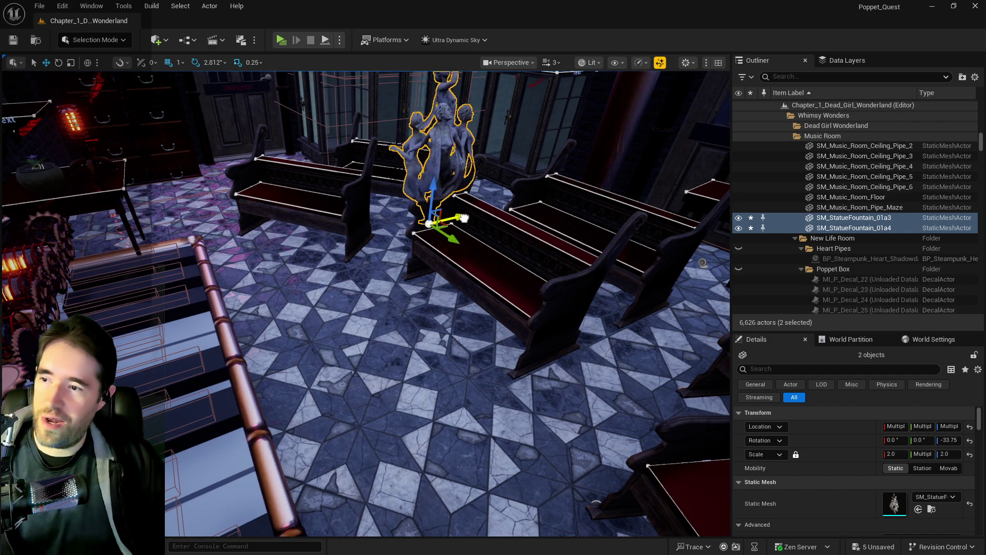
{"action": "left_click_drag", "start_coordinate": [464, 218], "coordinate": [388, 274]}
Move L_Piano toward the camera along X and sideways along Y.
{"action": "left_click", "coordinate": [219, 341]}
{"action": "key", "text": "f"}
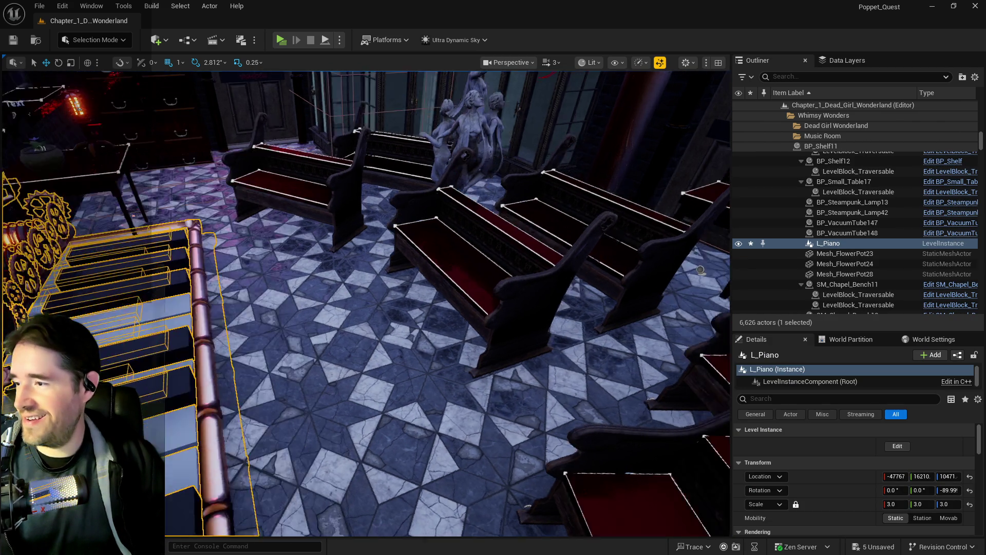
{"action": "mouse_move", "coordinate": [463, 273]}
{"action": "left_mouse_down"}
{"action": "mouse_move", "coordinate": [530, 329]}
{"action": "mouse_move", "coordinate": [465, 331]}
{"action": "left_mouse_up"}
{"action": "mouse_move", "coordinate": [294, 370]}
{"action": "left_mouse_down"}
{"action": "mouse_move", "coordinate": [390, 380]}
{"action": "mouse_move", "coordinate": [252, 362]}
{"action": "left_mouse_up"}
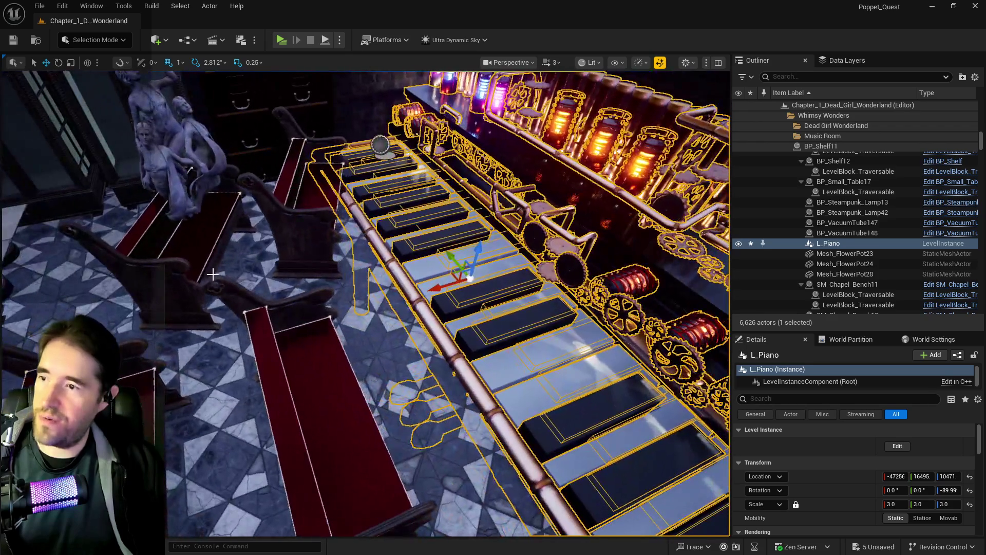
Nudge SM_Chapel_Bench13 along X, then raise the piano slightly.
{"action": "left_click", "coordinate": [310, 226]}
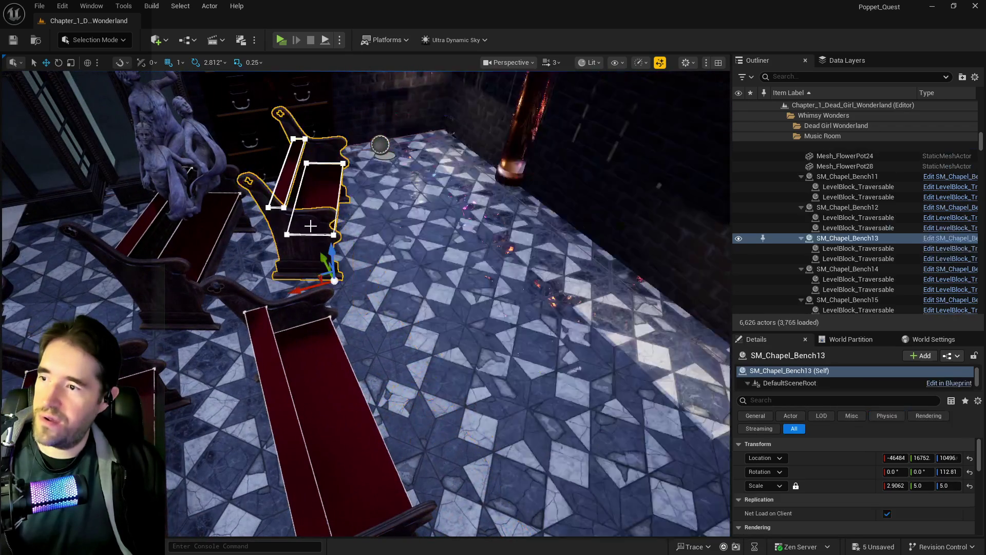
{"action": "left_click_drag", "start_coordinate": [302, 290], "coordinate": [256, 303]}
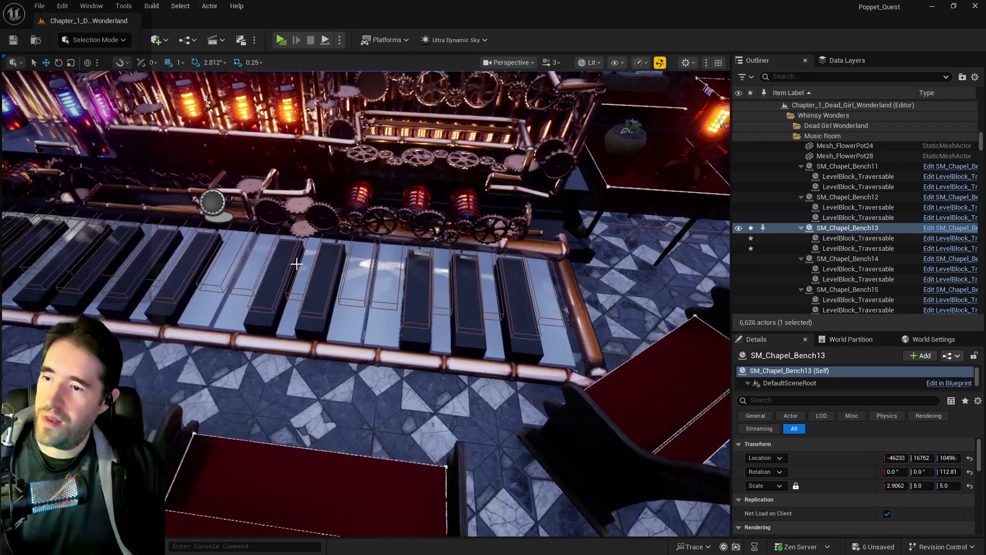
{"action": "left_click", "coordinate": [220, 282]}
{"action": "key", "text": "f"}
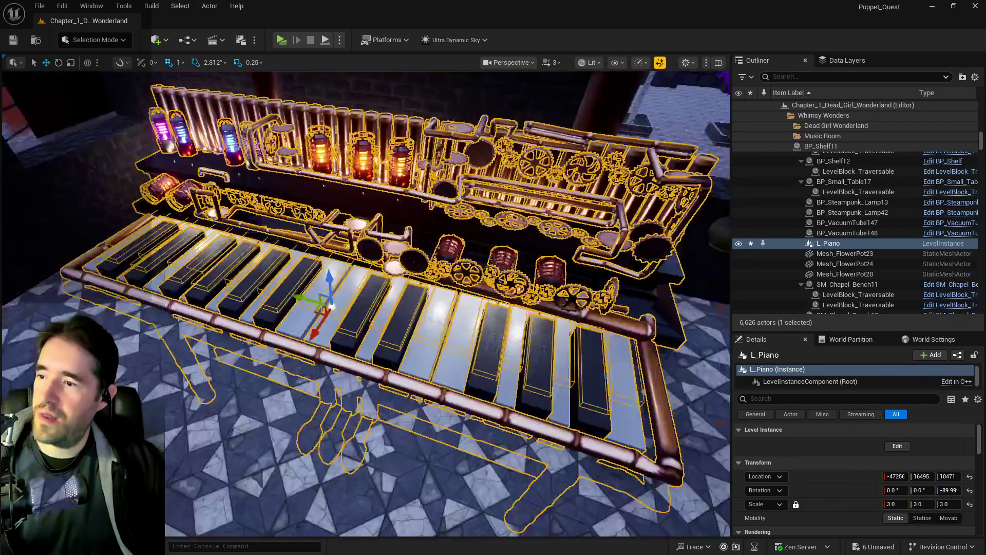
{"action": "scroll", "coordinate": [292, 276], "scroll_direction": "down", "scroll_amount": 2}
{"action": "mouse_move", "coordinate": [292, 300]}
{"action": "left_mouse_down"}
{"action": "mouse_move", "coordinate": [337, 285]}
{"action": "mouse_move", "coordinate": [338, 268]}
{"action": "mouse_move", "coordinate": [323, 296]}
{"action": "mouse_move", "coordinate": [331, 299]}
{"action": "left_mouse_up"}
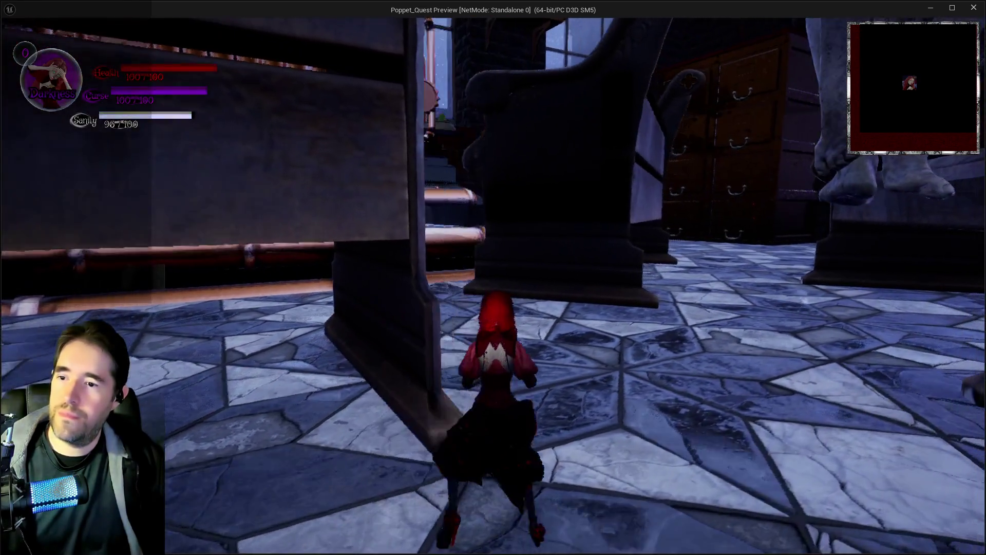
Run the character onto the giant piano and up the black and white keys.
{"action": "key", "text": "w"}
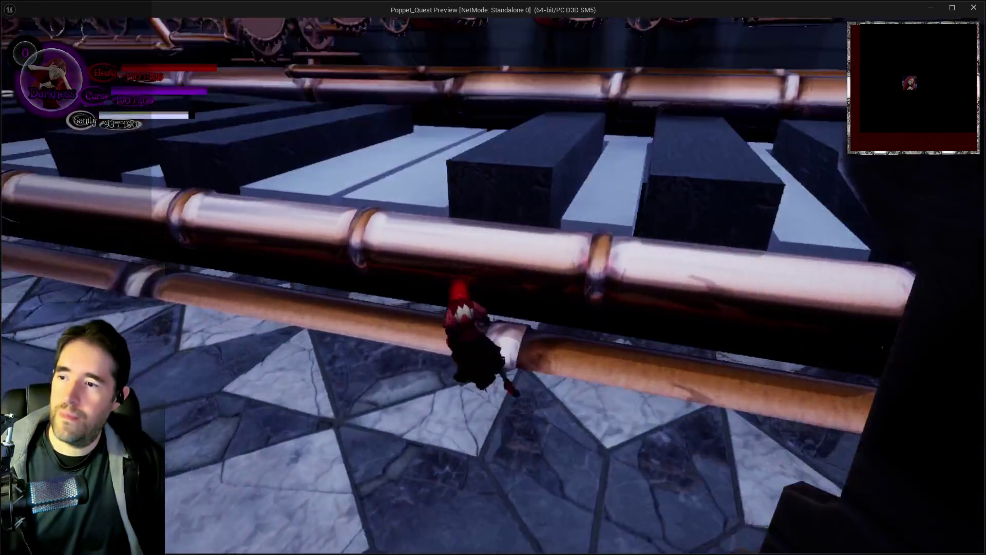
{"action": "key", "text": "w"}
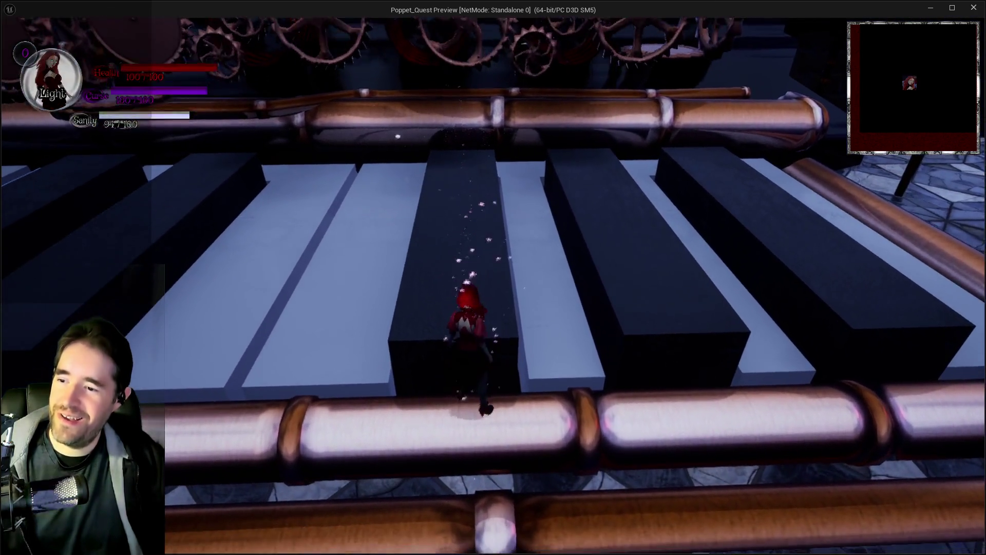
{"action": "key", "text": "w"}
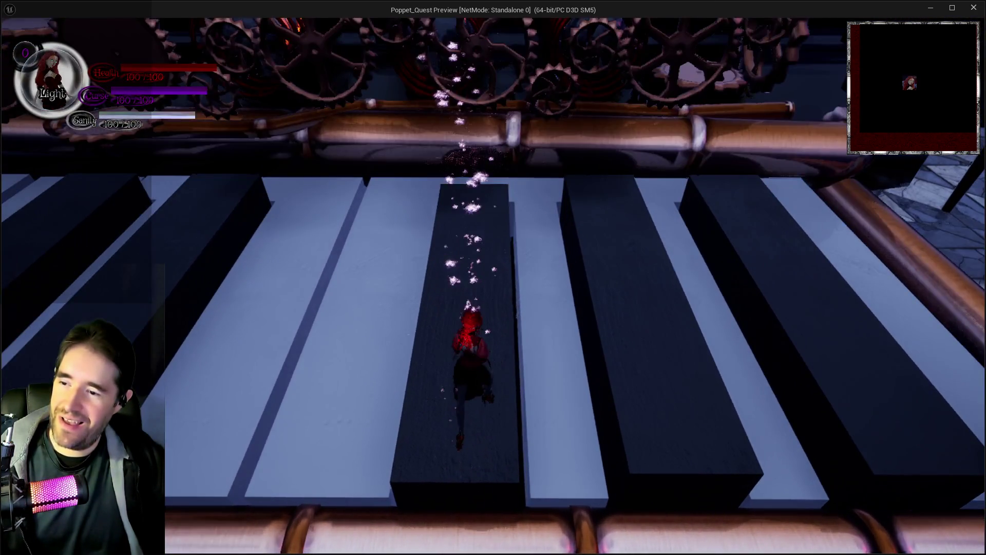
{"action": "key", "text": "w"}
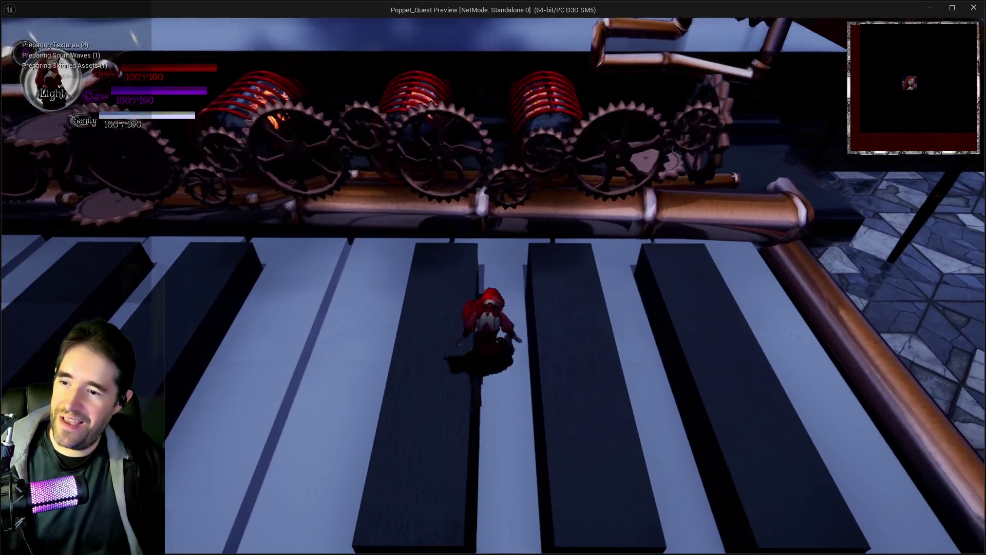
{"action": "key", "text": "s"}
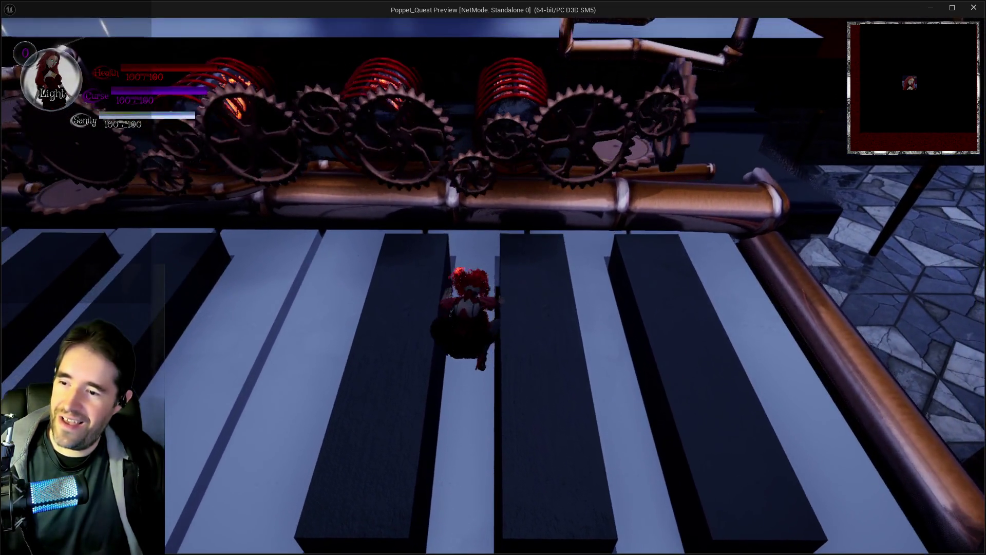
{"action": "key", "text": "w"}
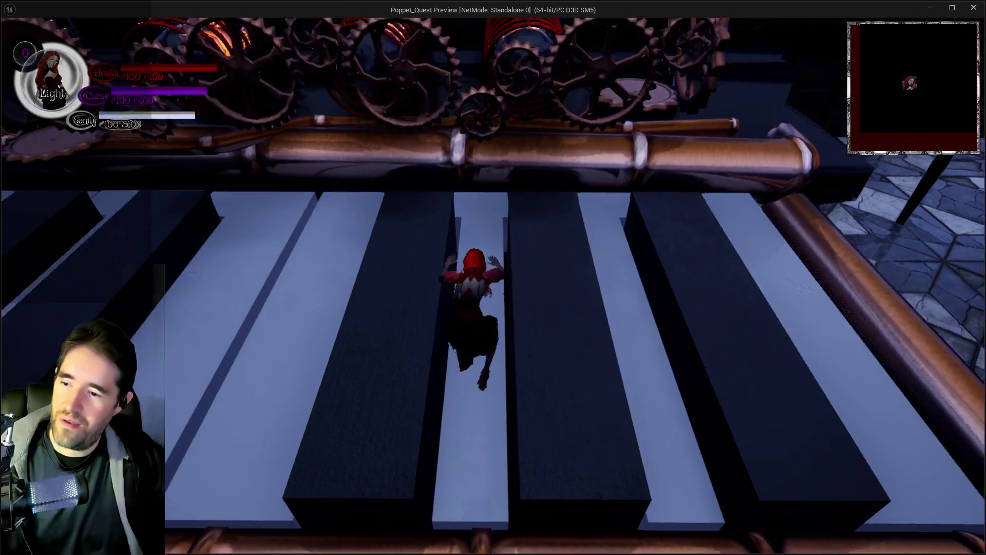
{"action": "key", "text": "w"}
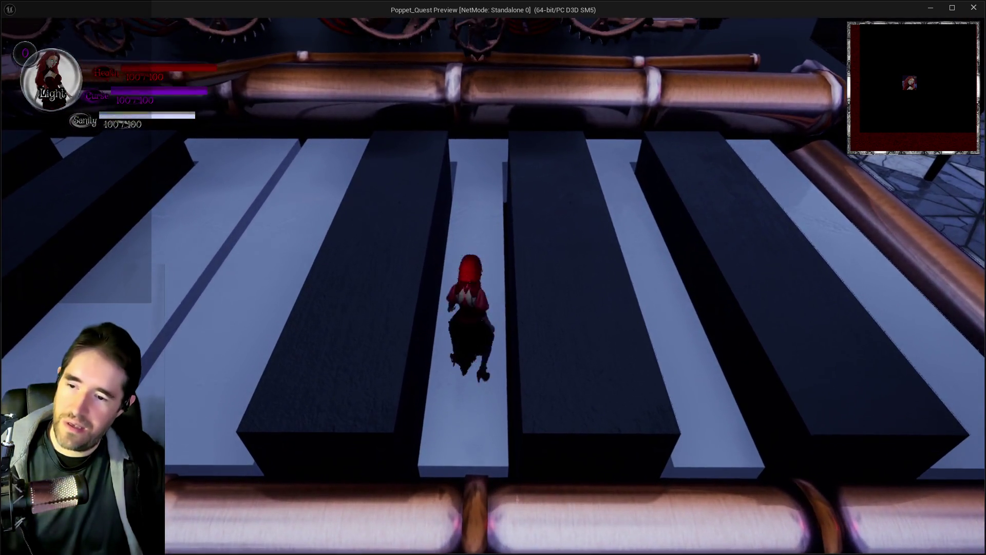
{"action": "key", "text": "w"}
{"action": "key", "text": "w"}
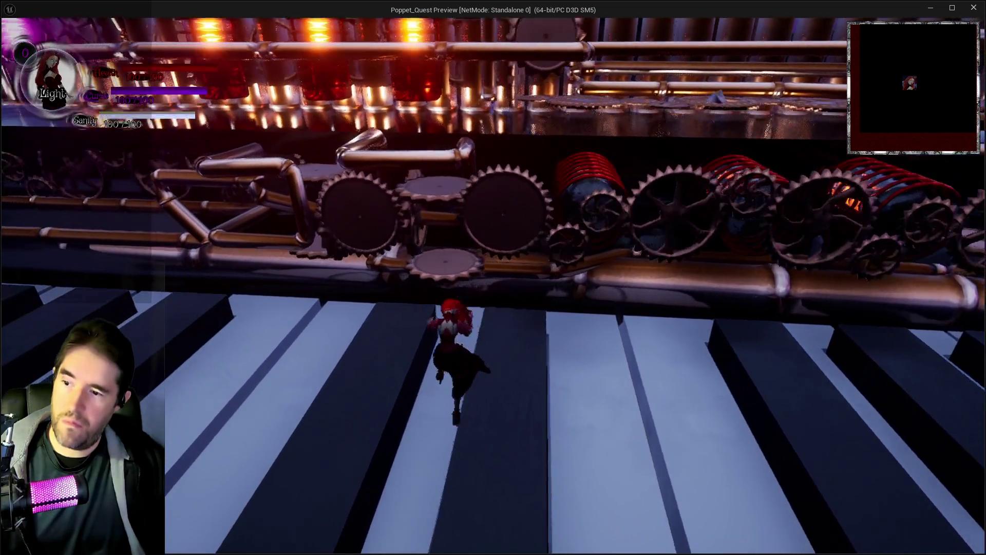
Run across the keys toward the gear wall and back, then return to the editor.
{"action": "key", "text": "w"}
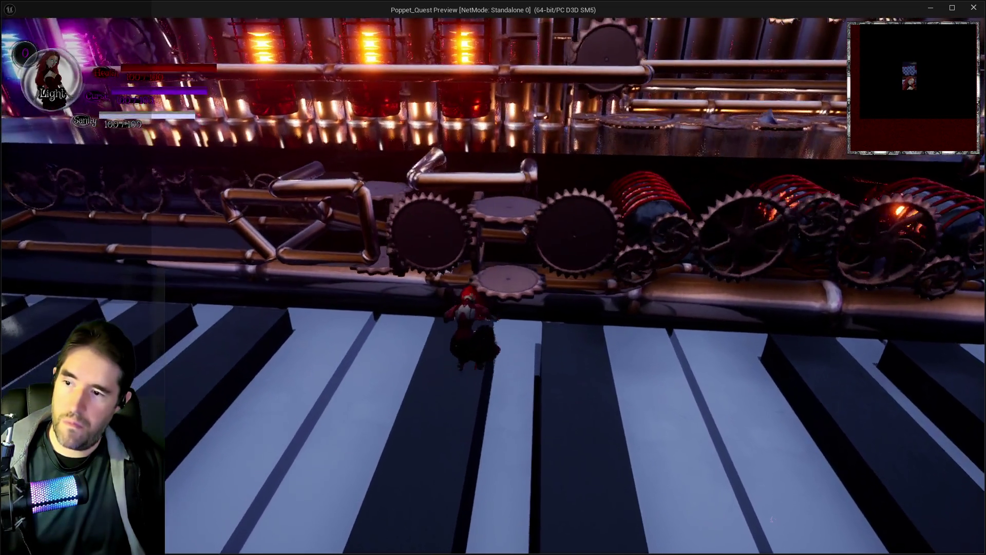
{"action": "key", "text": "w"}
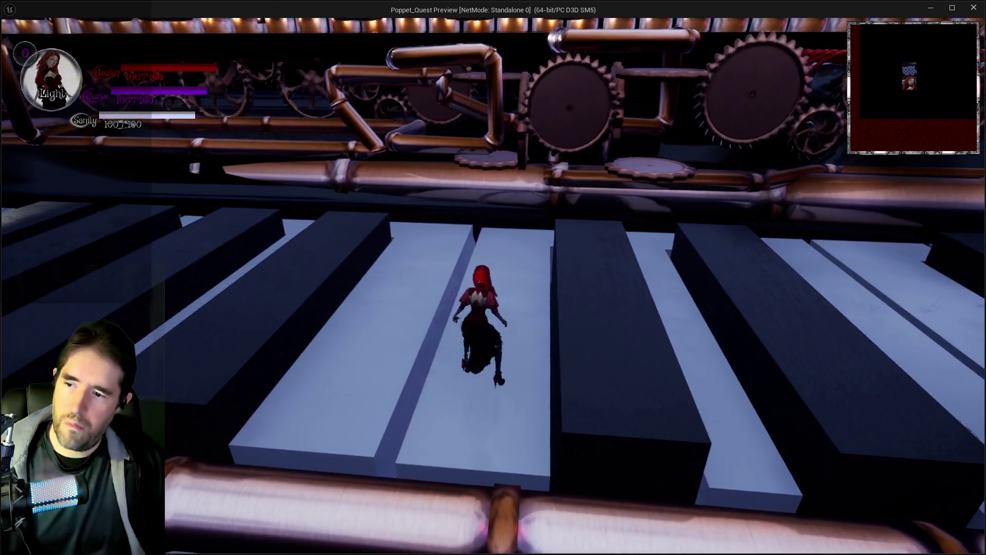
{"action": "key", "text": "w"}
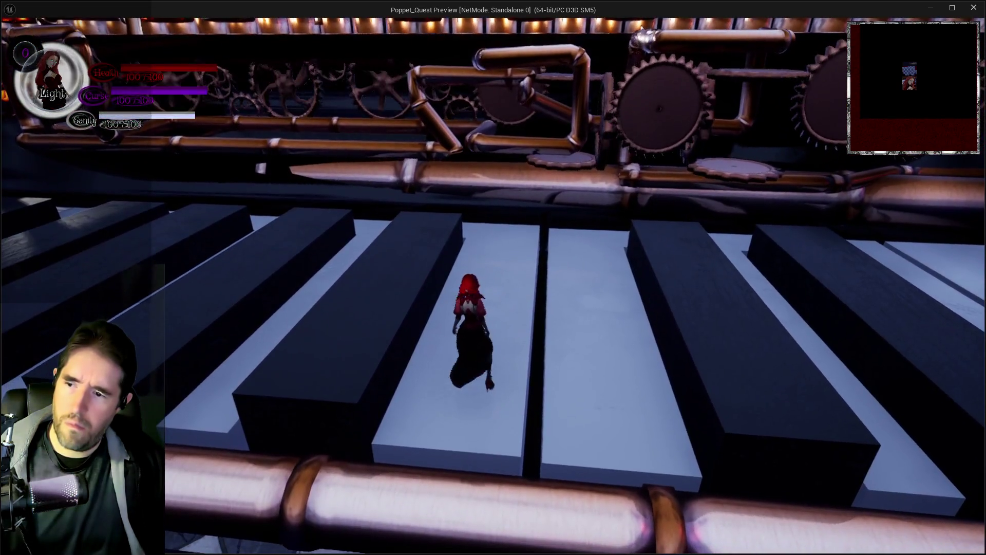
{"action": "key", "text": "s"}
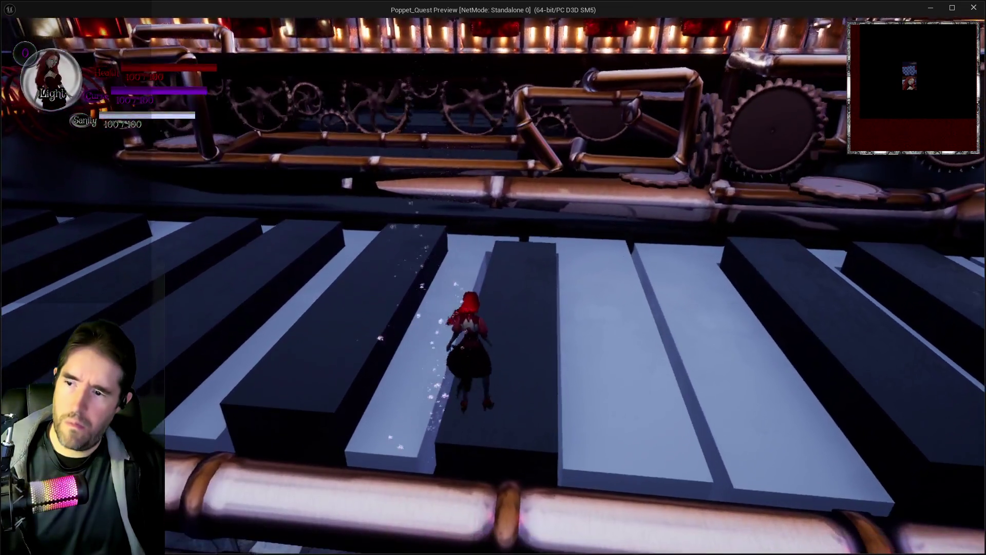
{"action": "key", "text": "alt+Tab"}
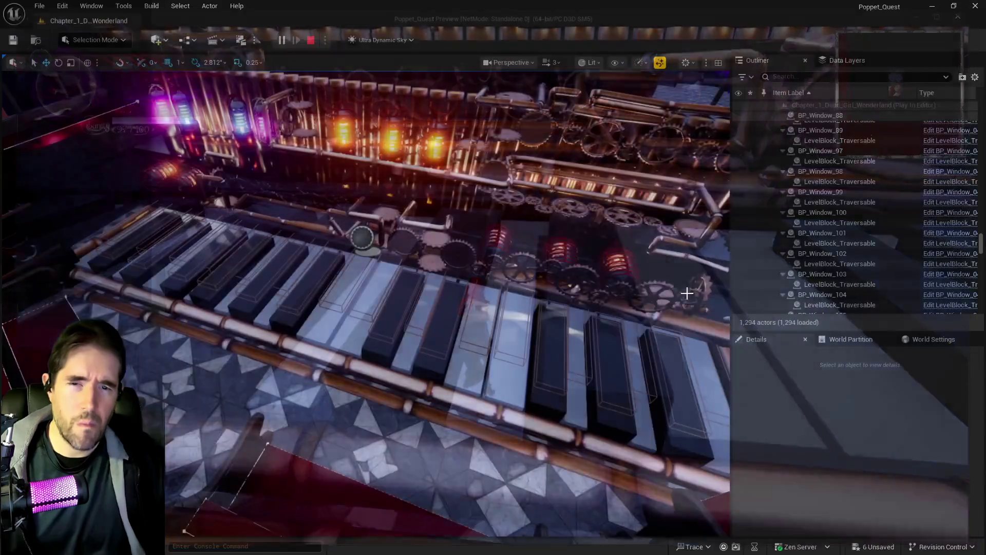
Stop the playtest and frame the L_Piano piano keys in the viewport.
{"action": "key", "text": "Escape"}
{"action": "left_click", "coordinate": [356, 351]}
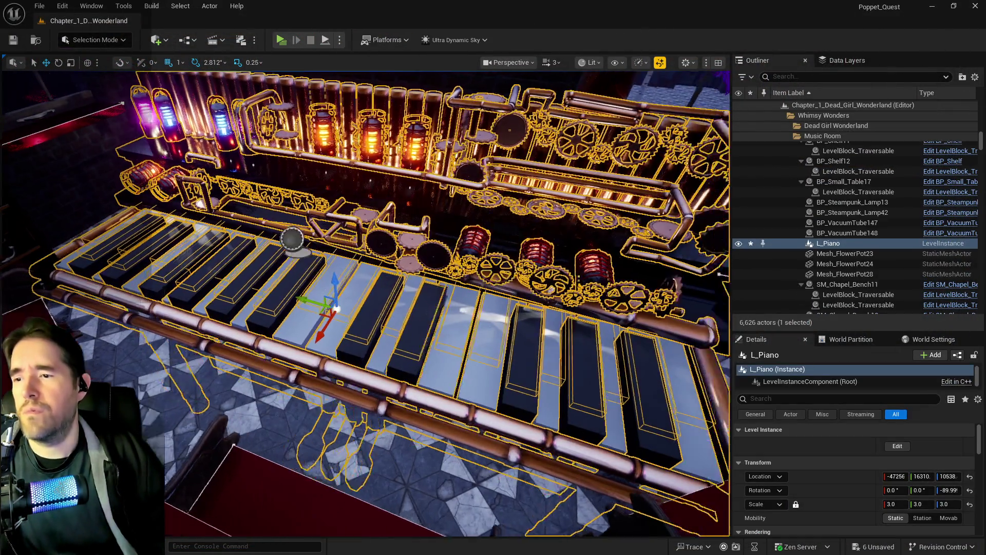
{"action": "key", "text": "f"}
{"action": "mouse_move", "coordinate": [378, 322]}
{"action": "left_mouse_down"}
{"action": "mouse_move", "coordinate": [308, 327]}
{"action": "mouse_move", "coordinate": [419, 338]}
{"action": "left_mouse_up"}
{"action": "left_click_drag", "start_coordinate": [469, 370], "coordinate": [476, 370]}
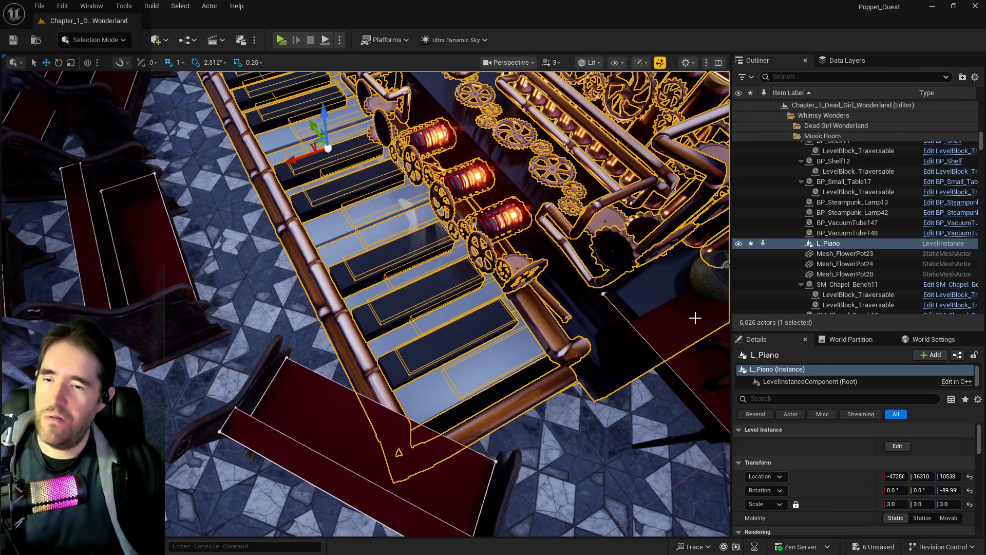
Edit the L_Piano level instance and open pianokeysR5's Piano_Master_Key blueprint.
{"action": "right_click", "coordinate": [881, 247]}
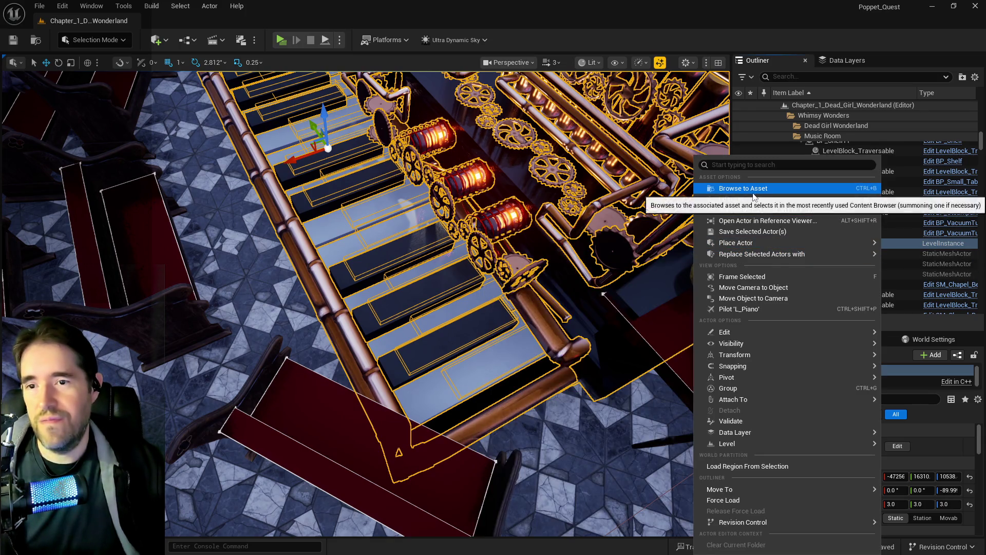
{"action": "left_click", "coordinate": [743, 200]}
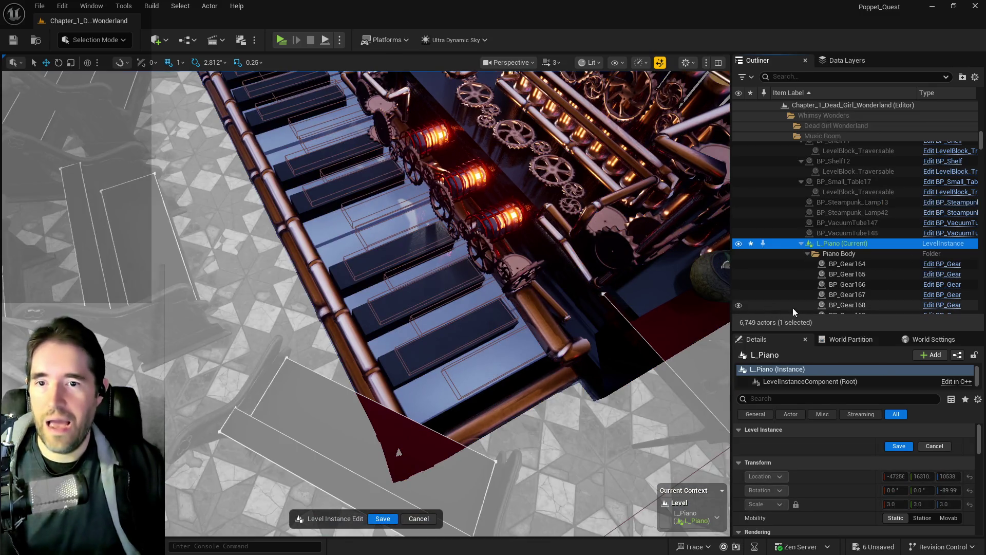
{"action": "scroll", "coordinate": [837, 269], "scroll_direction": "down", "scroll_amount": 3}
{"action": "left_click", "coordinate": [493, 358]}
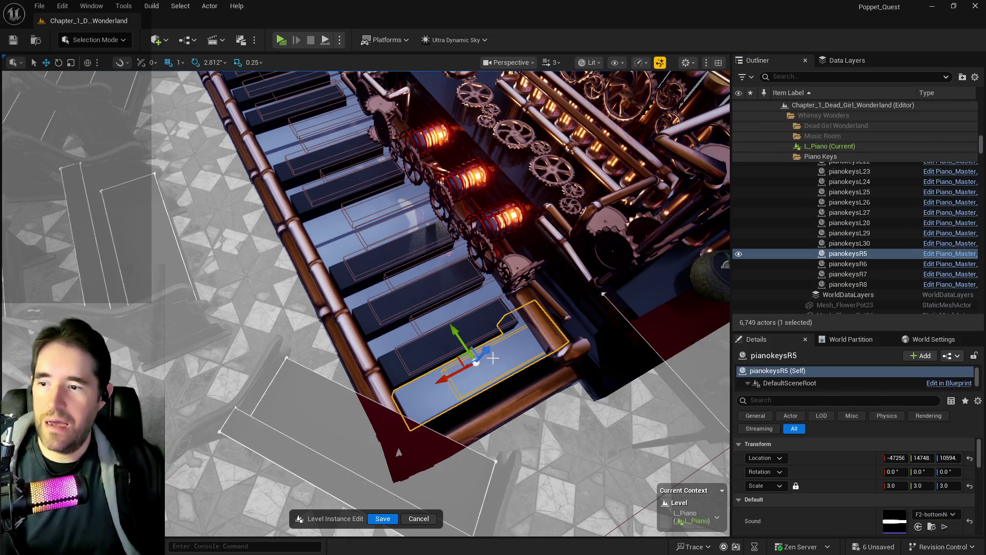
{"action": "left_click", "coordinate": [927, 255]}
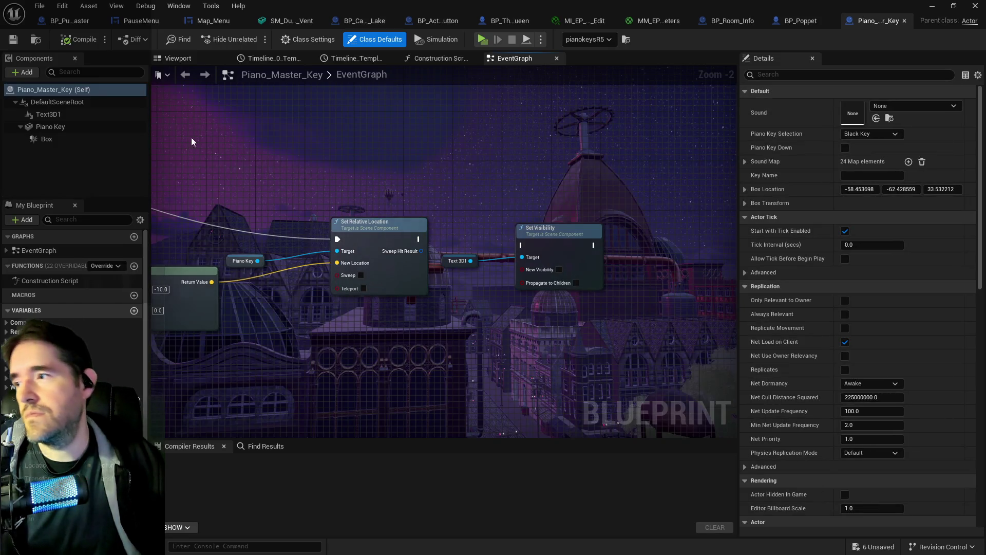
Inspect the key's Box component in the blueprint viewport and compare it with the level.
{"action": "left_click", "coordinate": [179, 63]}
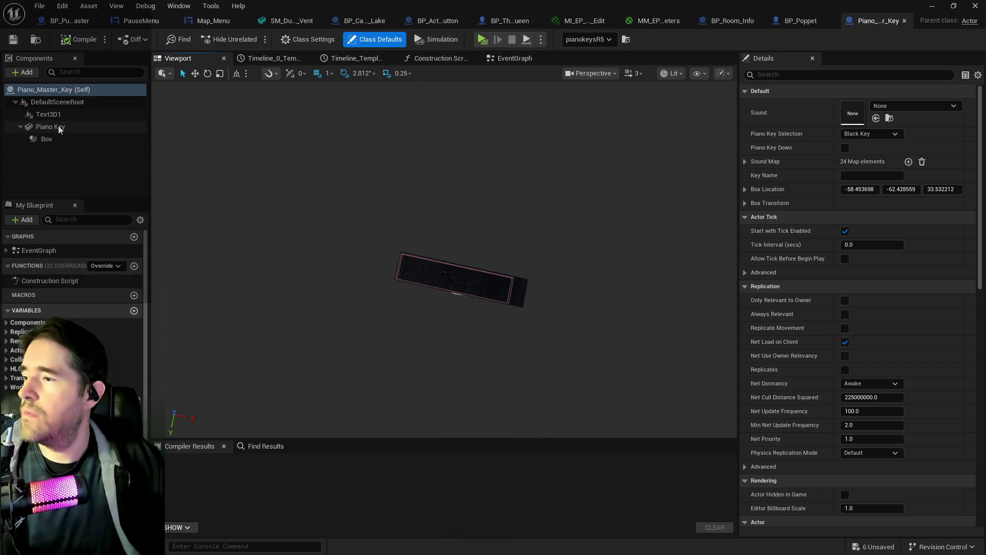
{"action": "left_click", "coordinate": [55, 138]}
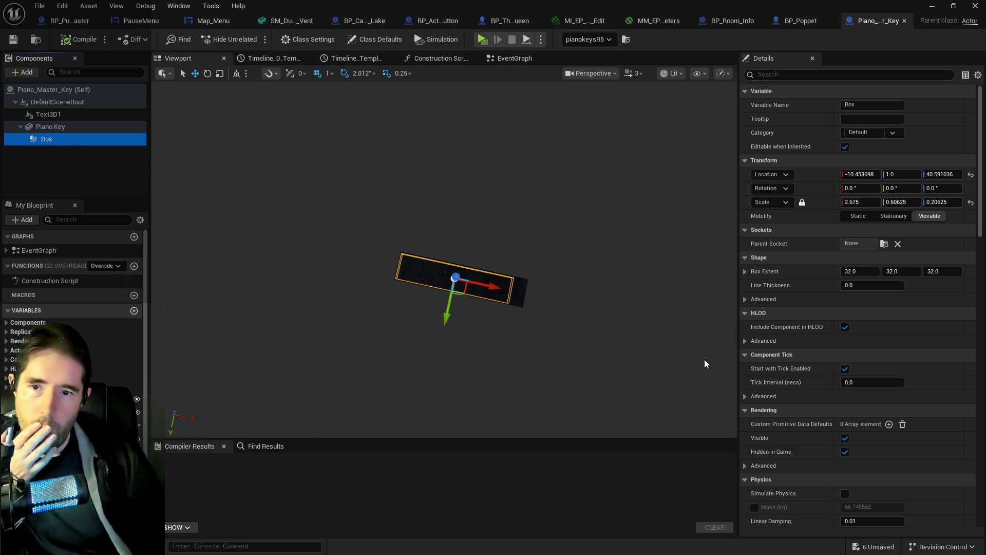
{"action": "key", "text": "alt+Tab"}
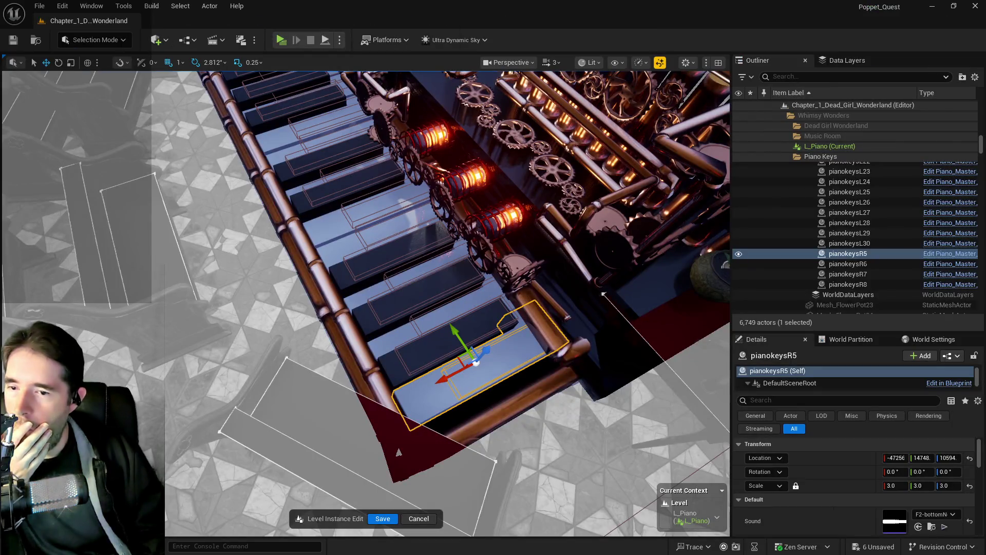
{"action": "scroll", "coordinate": [835, 511], "scroll_direction": "down", "scroll_amount": 3}
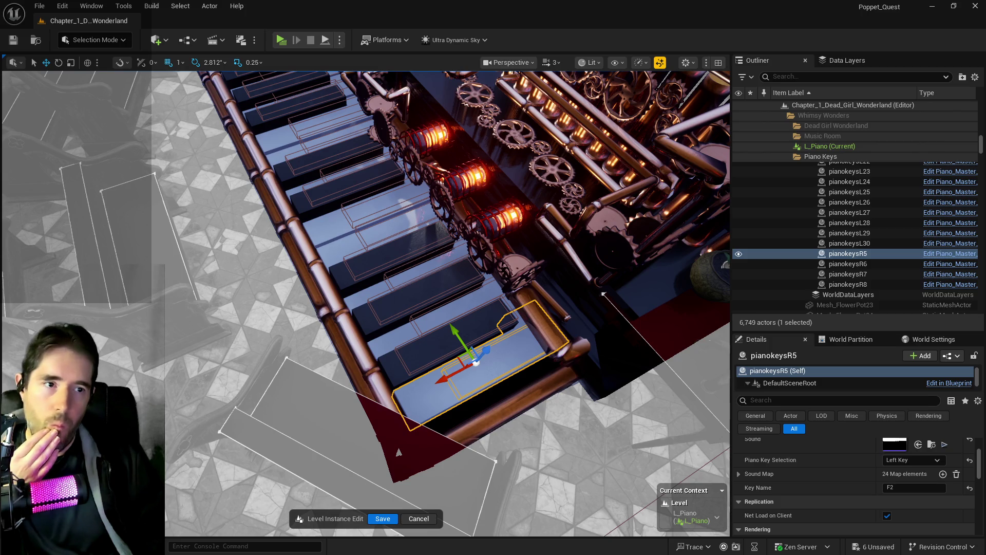
{"action": "key", "text": "alt+Tab"}
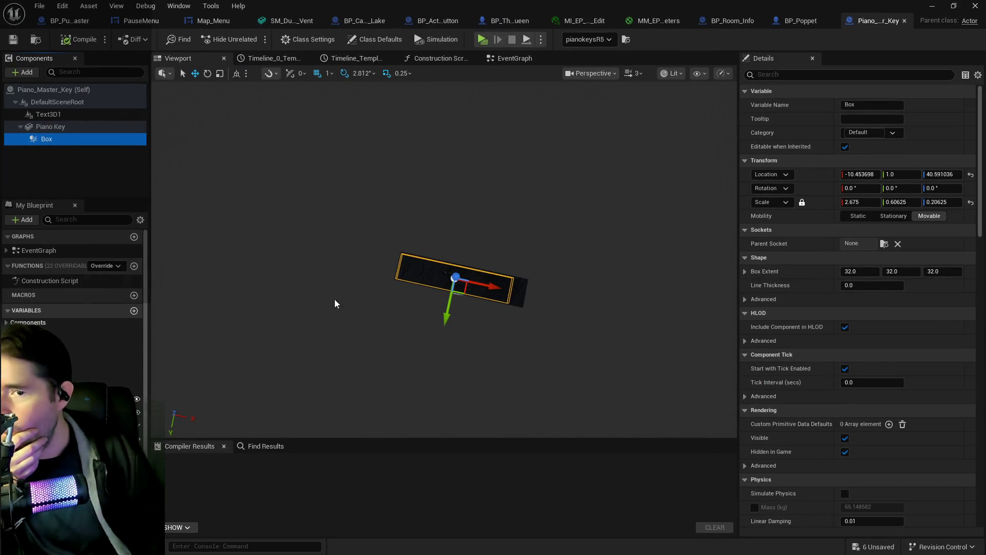
{"action": "scroll", "coordinate": [809, 330], "scroll_direction": "down", "scroll_amount": 2}
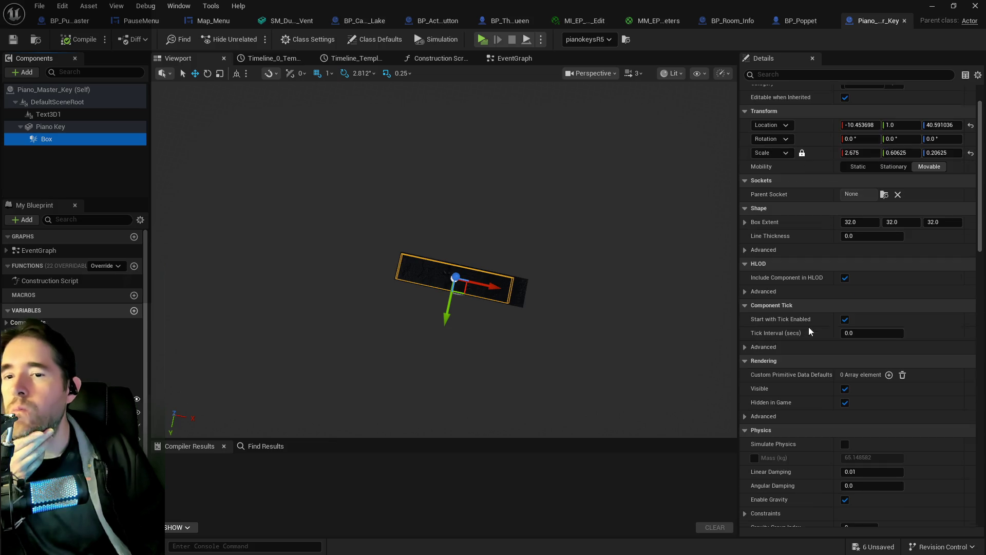
{"action": "scroll", "coordinate": [805, 325], "scroll_direction": "down", "scroll_amount": 12}
{"action": "scroll", "coordinate": [796, 329], "scroll_direction": "down", "scroll_amount": 20}
{"action": "scroll", "coordinate": [796, 326], "scroll_direction": "up", "scroll_amount": 18}
{"action": "scroll", "coordinate": [825, 328], "scroll_direction": "up", "scroll_amount": 12}
{"action": "scroll", "coordinate": [816, 315], "scroll_direction": "up", "scroll_amount": 5}
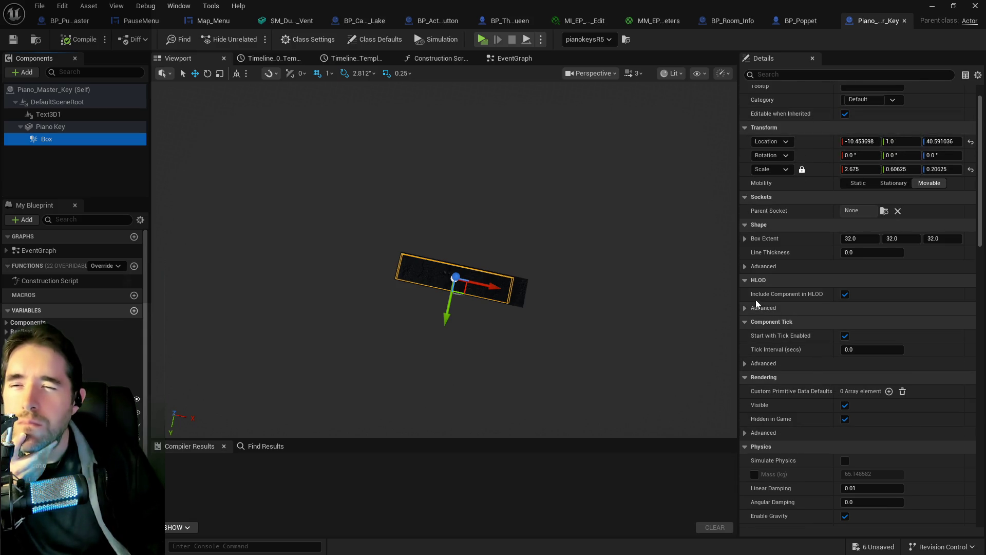
{"action": "scroll", "coordinate": [748, 273], "scroll_direction": "up", "scroll_amount": 2}
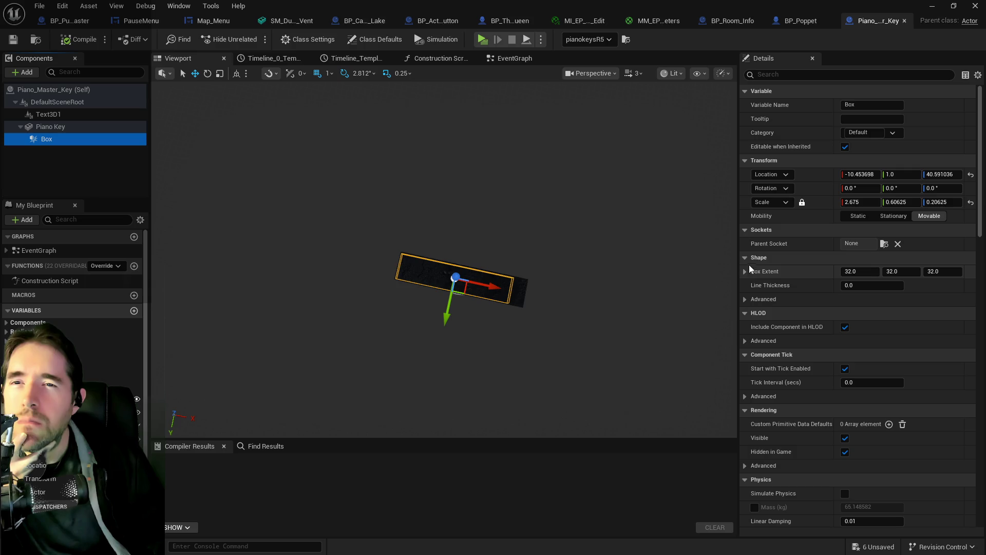
Set the Class Defaults Piano Key Selection to Left Key and move the blueprint window aside.
{"action": "left_click", "coordinate": [329, 153]}
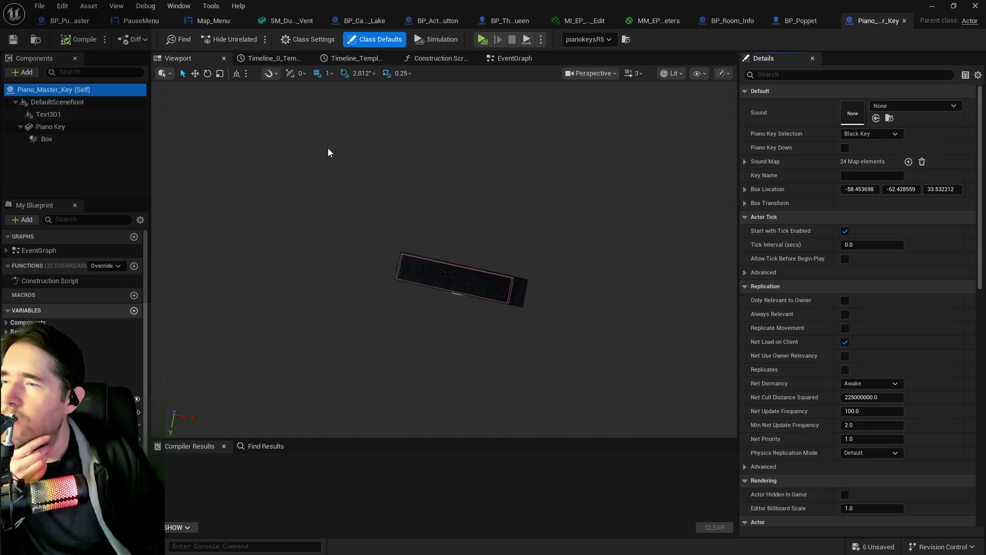
{"action": "left_click", "coordinate": [852, 135]}
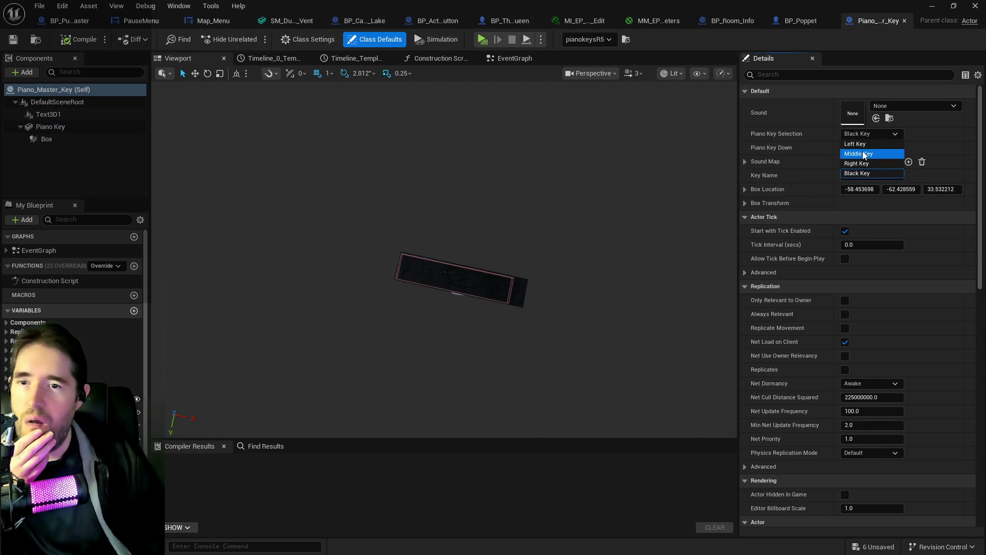
{"action": "left_click", "coordinate": [860, 145]}
{"action": "left_click_drag", "start_coordinate": [538, 292], "coordinate": [507, 319]}
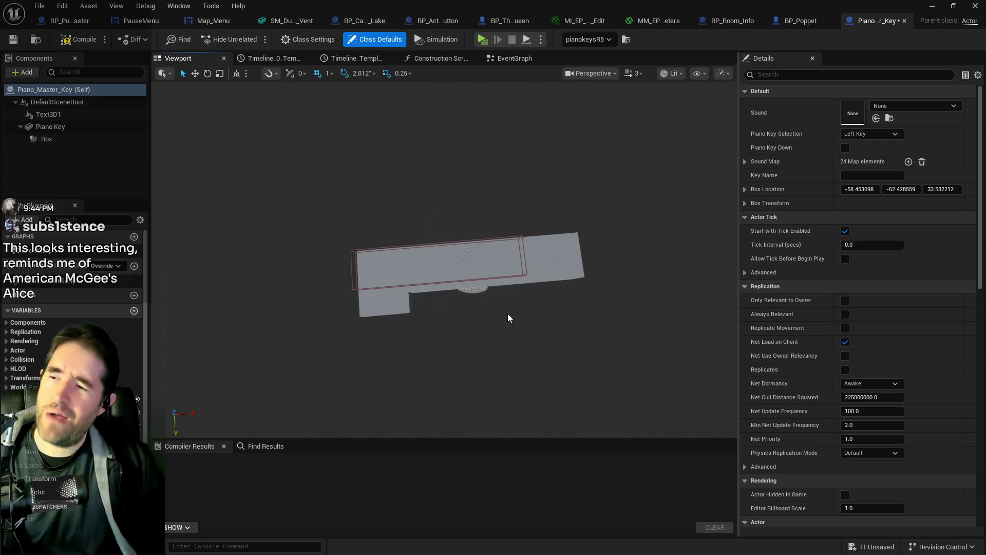
{"action": "left_click_drag", "start_coordinate": [605, 5], "coordinate": [984, 87]}
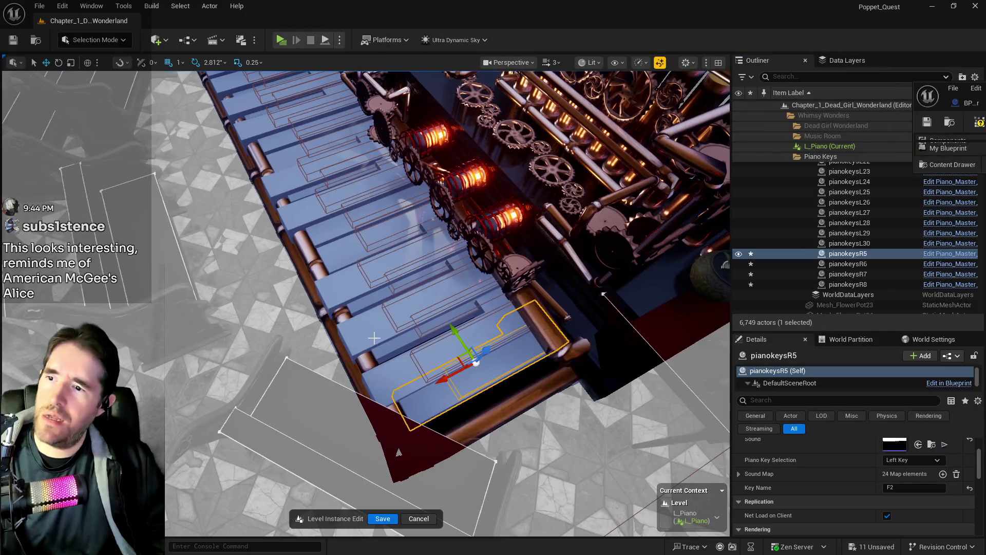
Cancel the L_Piano level-instance edit without saving.
{"action": "left_click_drag", "start_coordinate": [417, 499], "coordinate": [417, 499]}
{"action": "mouse_move", "coordinate": [447, 303]}
{"action": "left_mouse_down"}
{"action": "mouse_move", "coordinate": [452, 277]}
{"action": "mouse_move", "coordinate": [452, 298]}
{"action": "mouse_move", "coordinate": [448, 289]}
{"action": "left_mouse_up"}
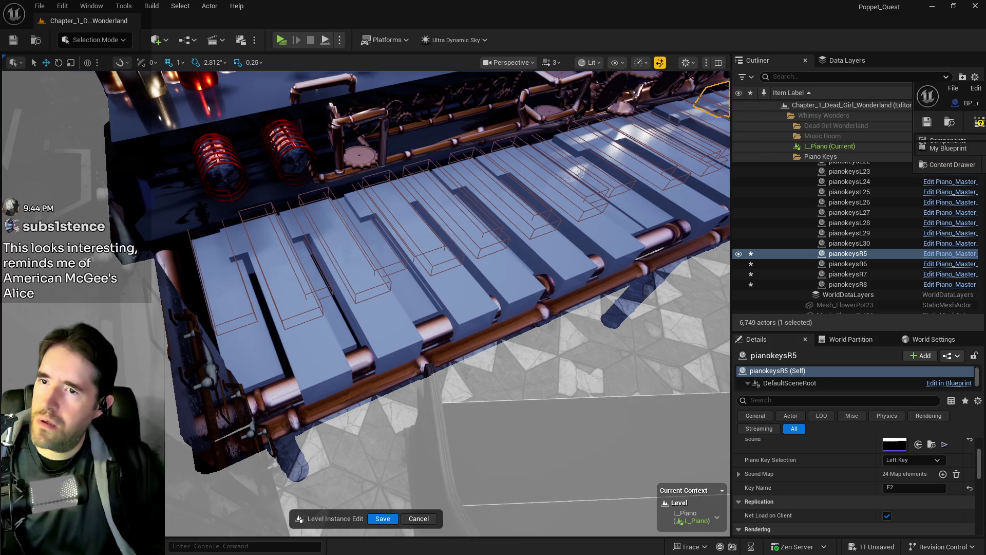
{"action": "left_click", "coordinate": [422, 518]}
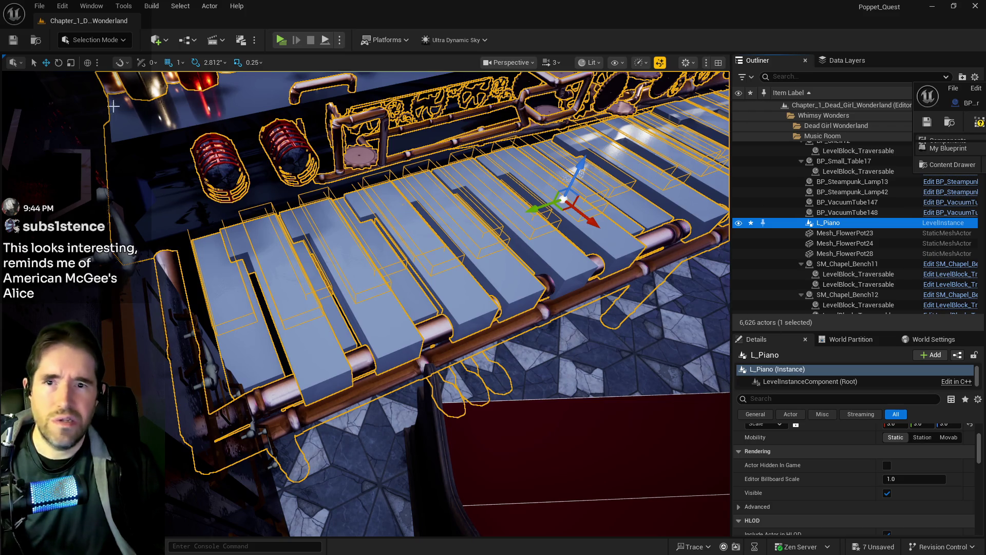
Open Edit > Undo History, move it aside, and centre the Piano_Master_Key blueprint window.
{"action": "left_click", "coordinate": [69, 5]}
{"action": "left_click", "coordinate": [87, 67]}
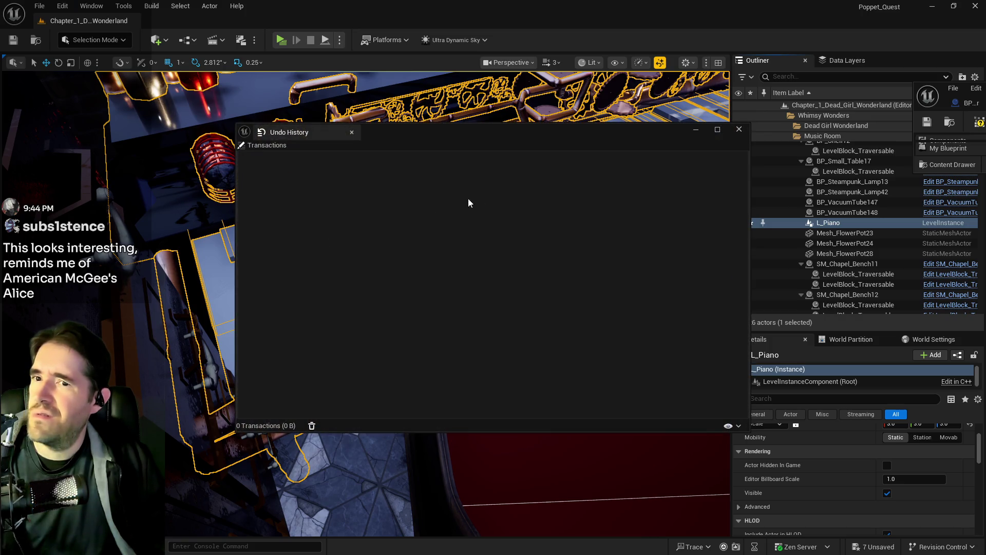
{"action": "mouse_move", "coordinate": [561, 133]}
{"action": "left_mouse_down"}
{"action": "mouse_move", "coordinate": [719, 173]}
{"action": "mouse_move", "coordinate": [925, 186]}
{"action": "mouse_move", "coordinate": [904, 187]}
{"action": "left_mouse_up"}
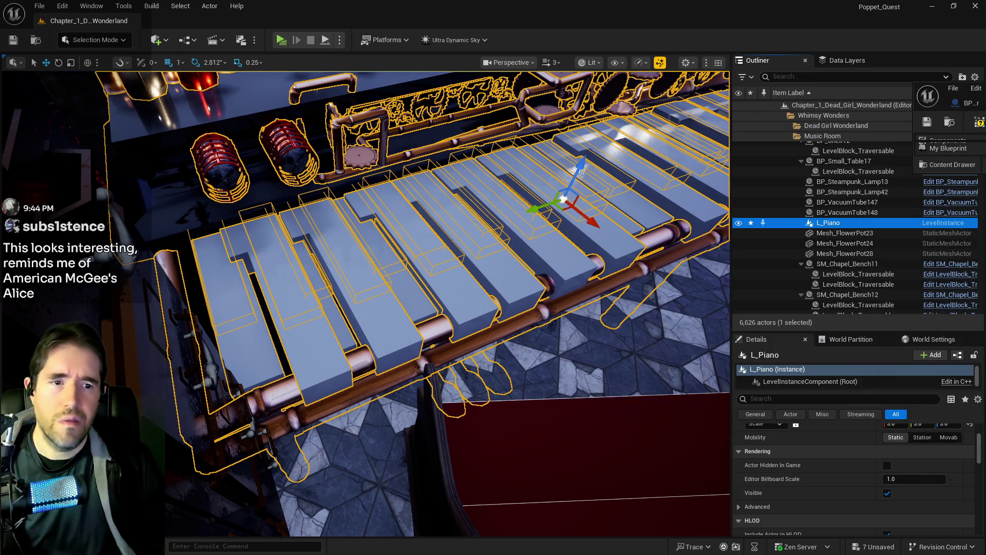
{"action": "mouse_move", "coordinate": [982, 86]}
{"action": "left_mouse_down"}
{"action": "mouse_move", "coordinate": [622, 195]}
{"action": "mouse_move", "coordinate": [464, 202]}
{"action": "left_mouse_up"}
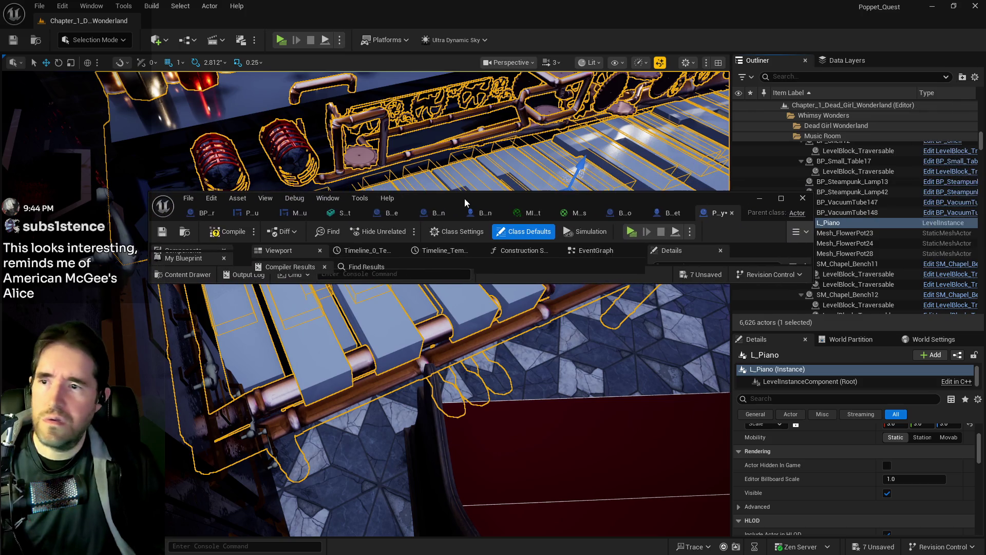
Maximize the blueprint, set Piano Key Selection back to Black Key, and save it.
{"action": "double_click", "coordinate": [465, 202]}
{"action": "left_click", "coordinate": [853, 135]}
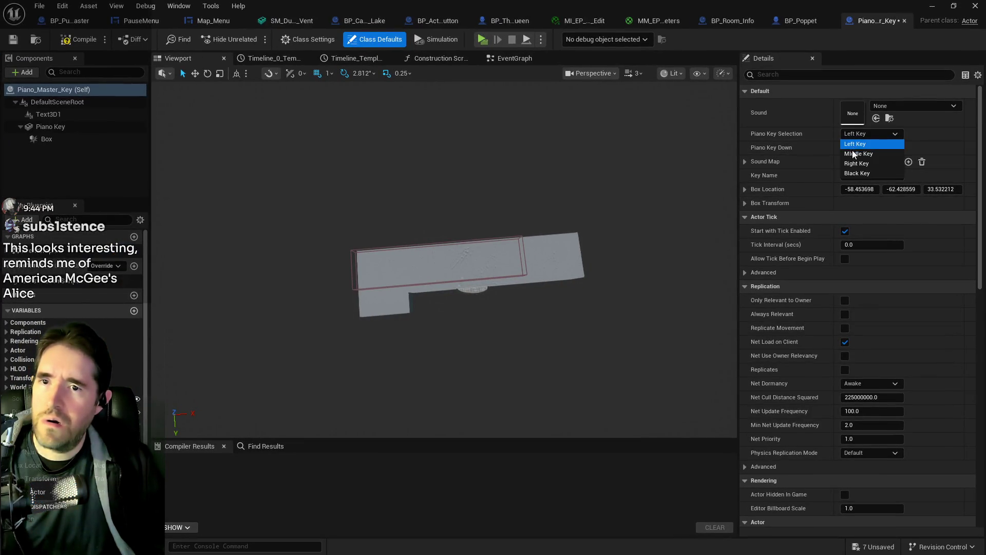
{"action": "left_click", "coordinate": [852, 174]}
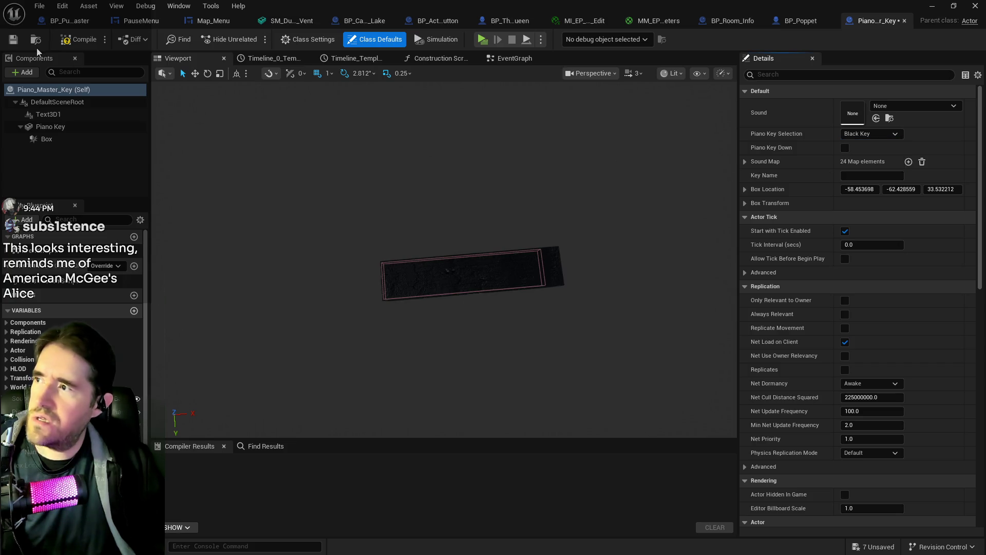
{"action": "left_click", "coordinate": [13, 40]}
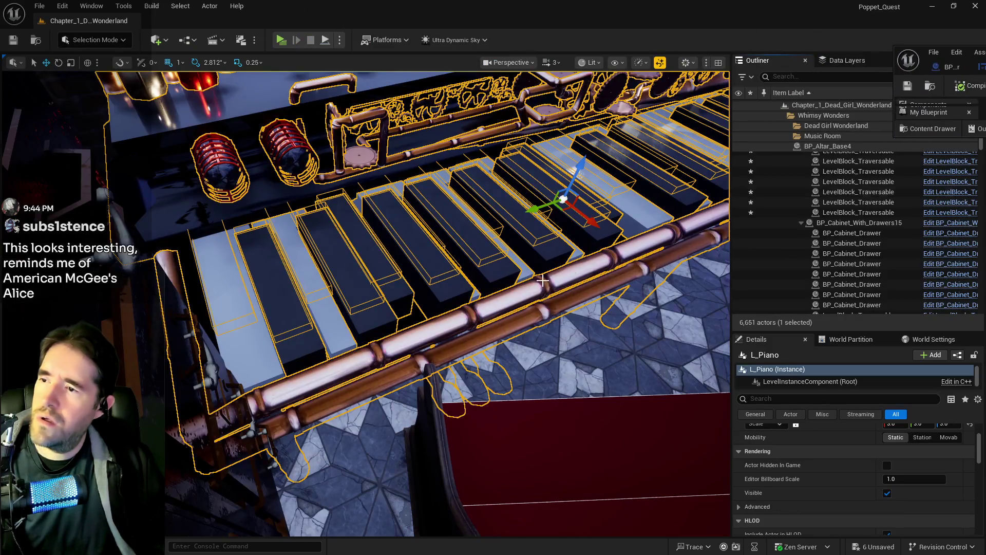
Fly the camera over the giant piano to look down on its keys.
{"action": "left_click_drag", "start_coordinate": [359, 309], "coordinate": [288, 298]}
{"action": "mouse_move", "coordinate": [347, 257]}
{"action": "left_mouse_down"}
{"action": "mouse_move", "coordinate": [346, 239]}
{"action": "mouse_move", "coordinate": [324, 243]}
{"action": "left_mouse_up"}
{"action": "scroll", "coordinate": [858, 465], "scroll_direction": "down", "scroll_amount": 3}
{"action": "scroll", "coordinate": [858, 464], "scroll_direction": "up", "scroll_amount": 5}
{"action": "scroll", "coordinate": [802, 480], "scroll_direction": "down", "scroll_amount": 3}
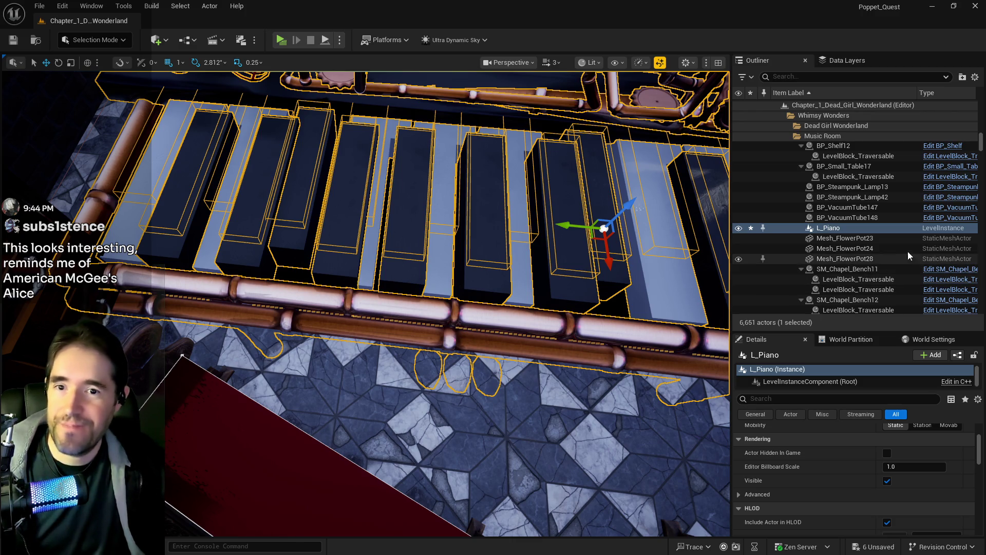
Edit the L_Piano level instance again and select the key pianokeysR7.
{"action": "scroll", "coordinate": [862, 466], "scroll_direction": "up", "scroll_amount": 3}
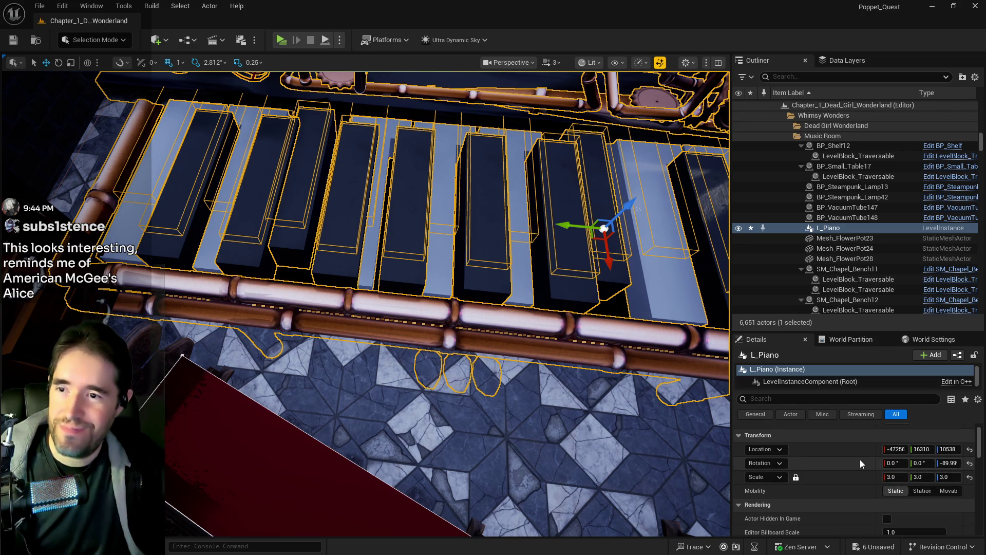
{"action": "right_click", "coordinate": [865, 228]}
{"action": "mouse_move", "coordinate": [865, 242]}
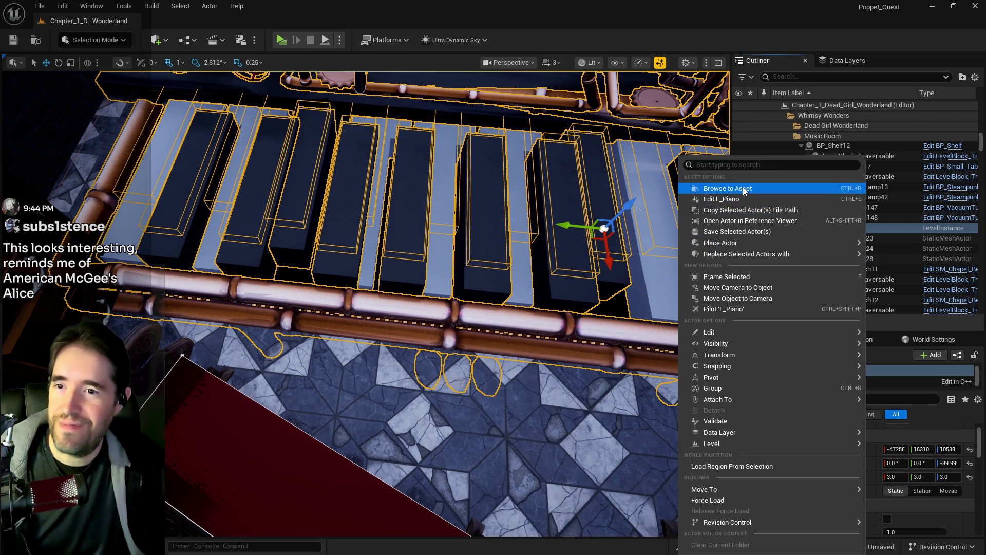
{"action": "left_click", "coordinate": [739, 199]}
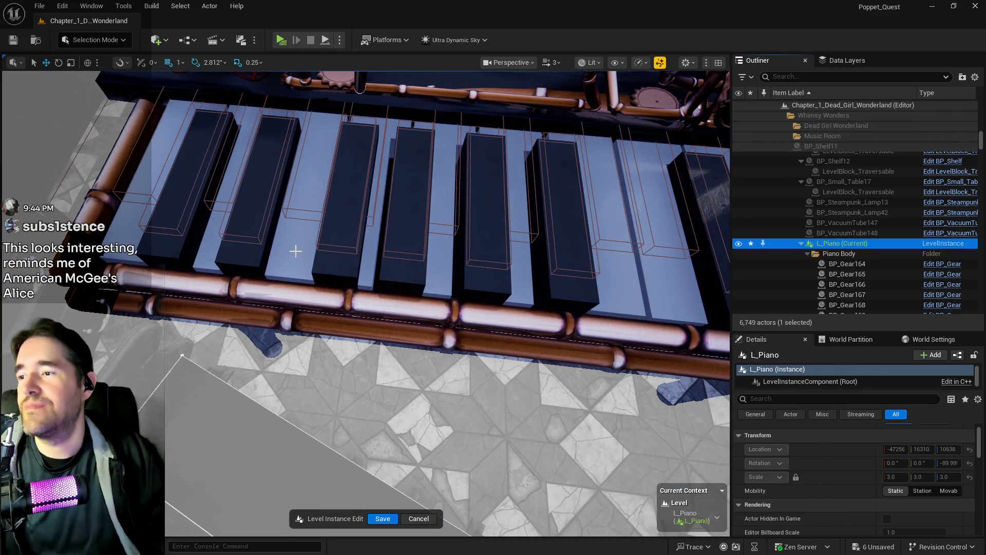
{"action": "scroll", "coordinate": [520, 250], "scroll_direction": "down", "scroll_amount": 5}
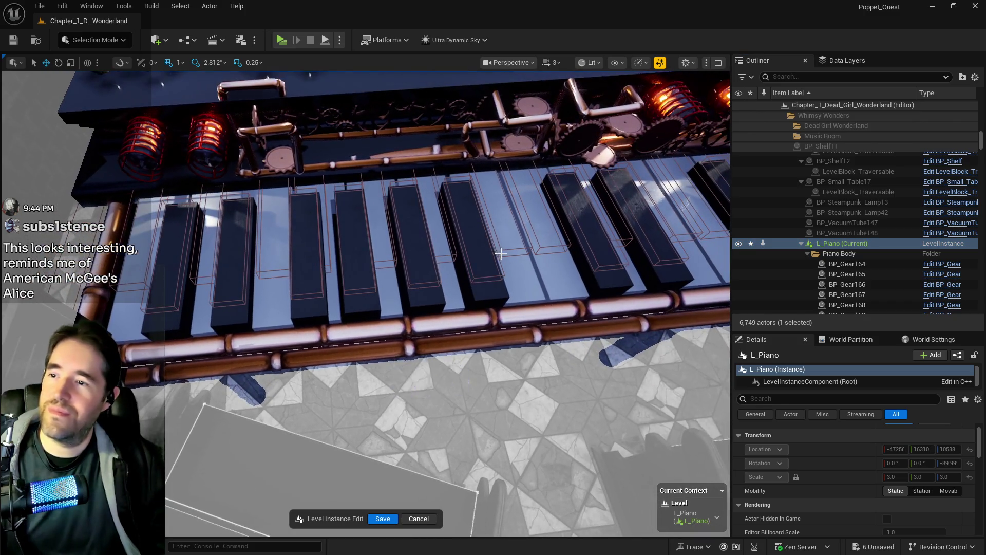
{"action": "left_click", "coordinate": [502, 254]}
Bring up the Outliner options for the Piano Body and Piano Keys folders.
{"action": "scroll", "coordinate": [502, 253], "scroll_direction": "up", "scroll_amount": 3}
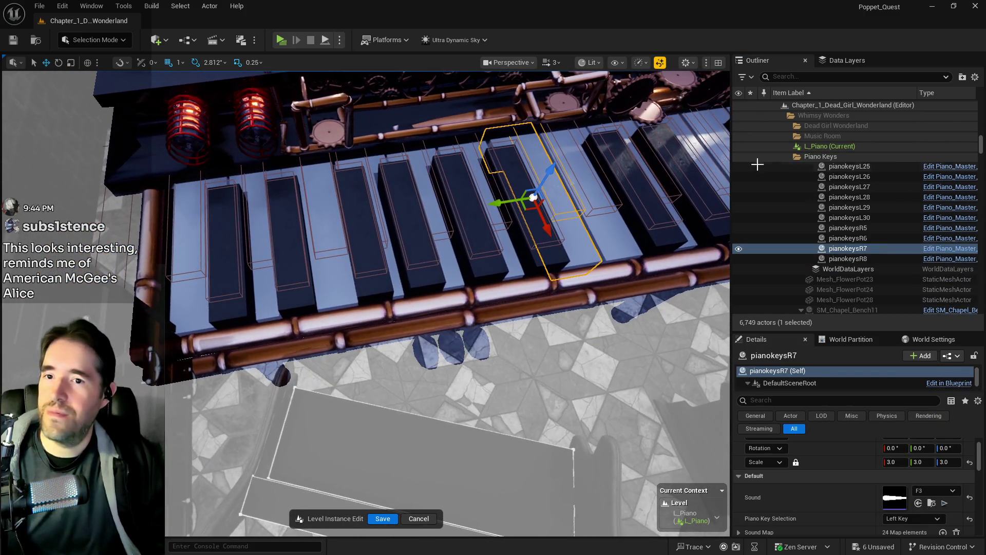
{"action": "right_click", "coordinate": [821, 156]}
{"action": "right_click", "coordinate": [824, 242]}
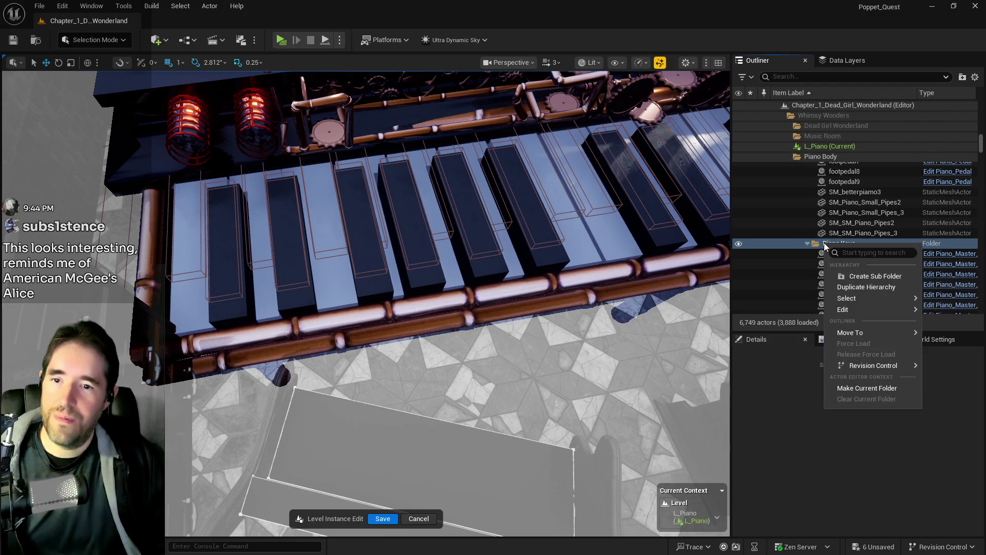